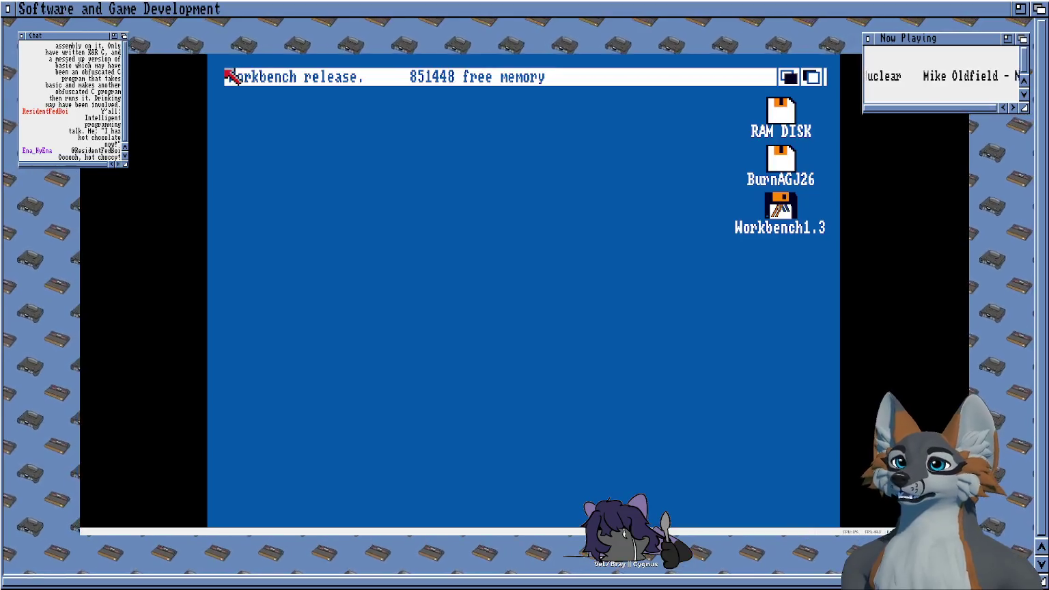
# Step: Open the BurnAGJ26 disk and launch rippergame from its drawer
pyautogui.doubleClick(781, 161)
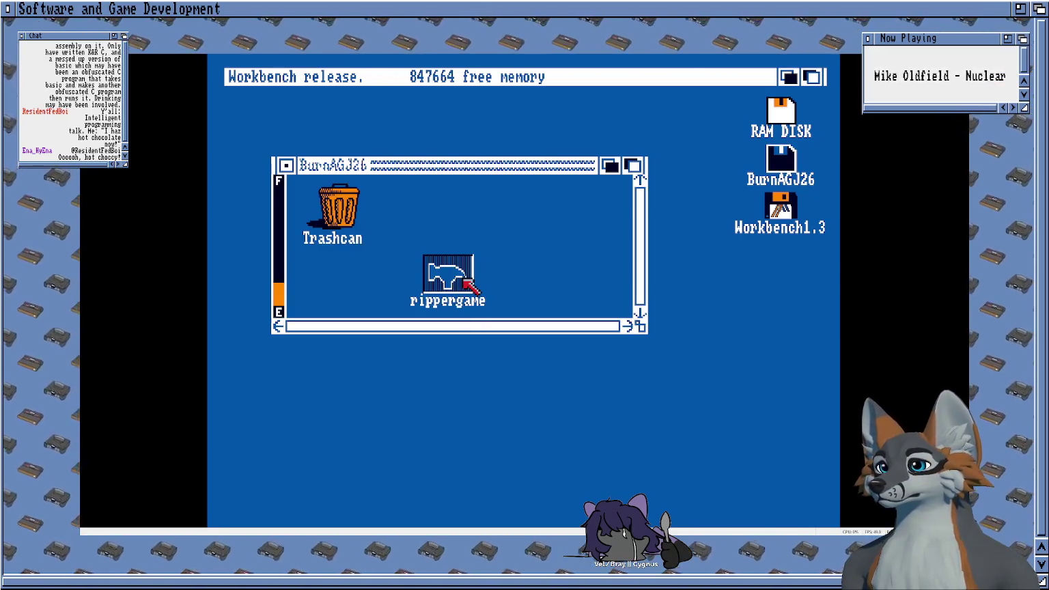
pyautogui.doubleClick(465, 278)
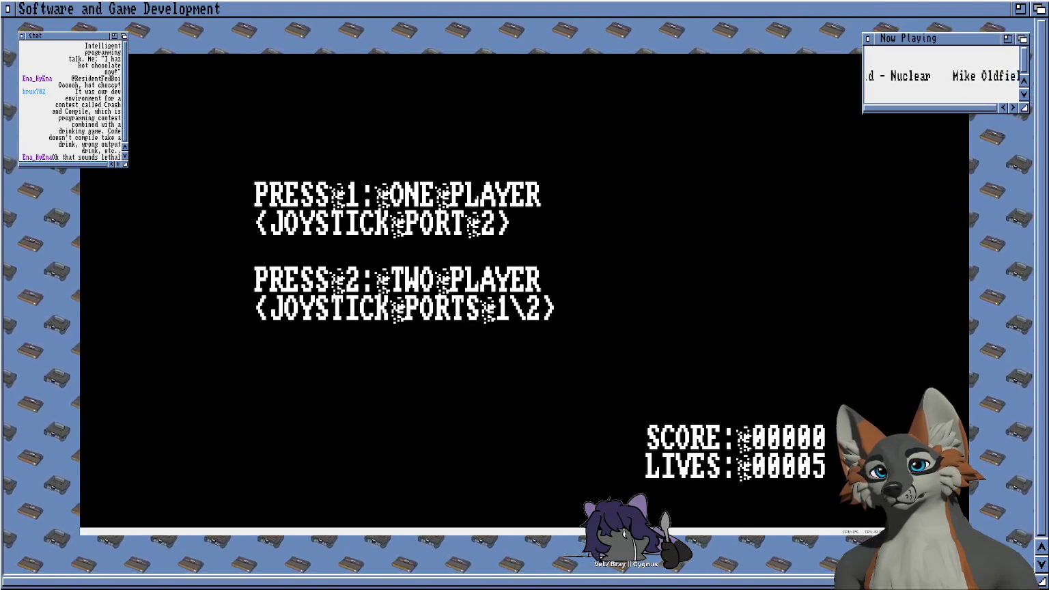
# Step: Start a one-player rippergame round and fire projectiles until the game quits to Workbench
pyautogui.press('1')
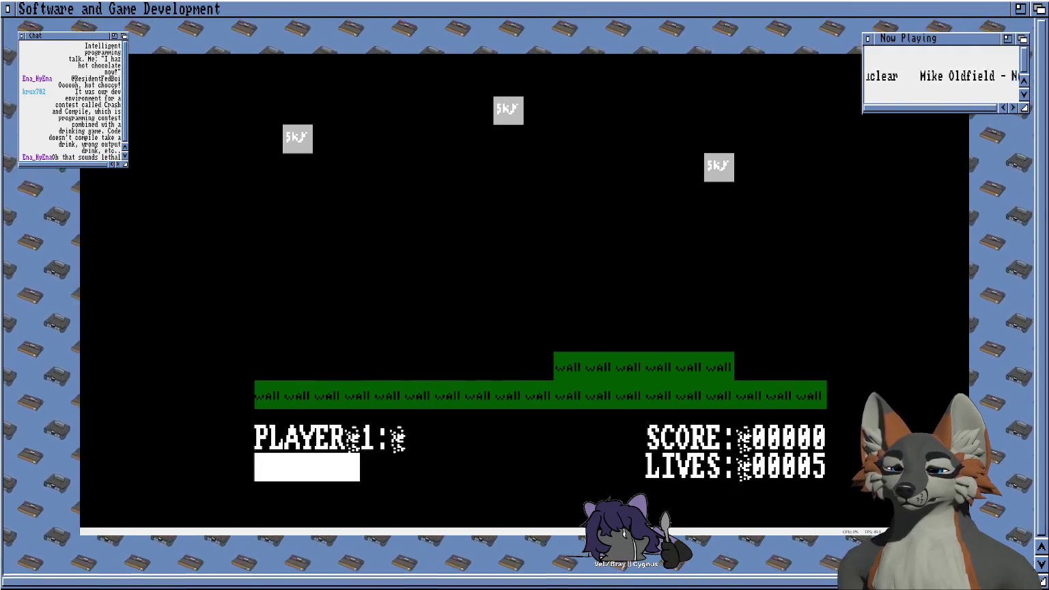
pyautogui.press('space')
pyautogui.press('space')
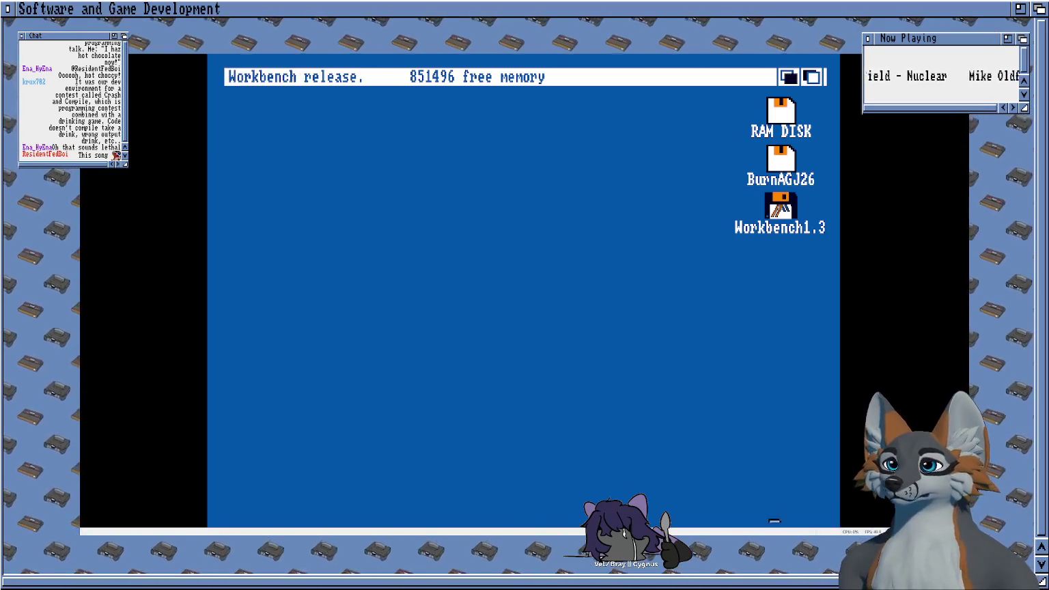
# Step: Reopen the BurnAGJ26 disk and run rippergame from its drawer again
pyautogui.doubleClick(784, 160)
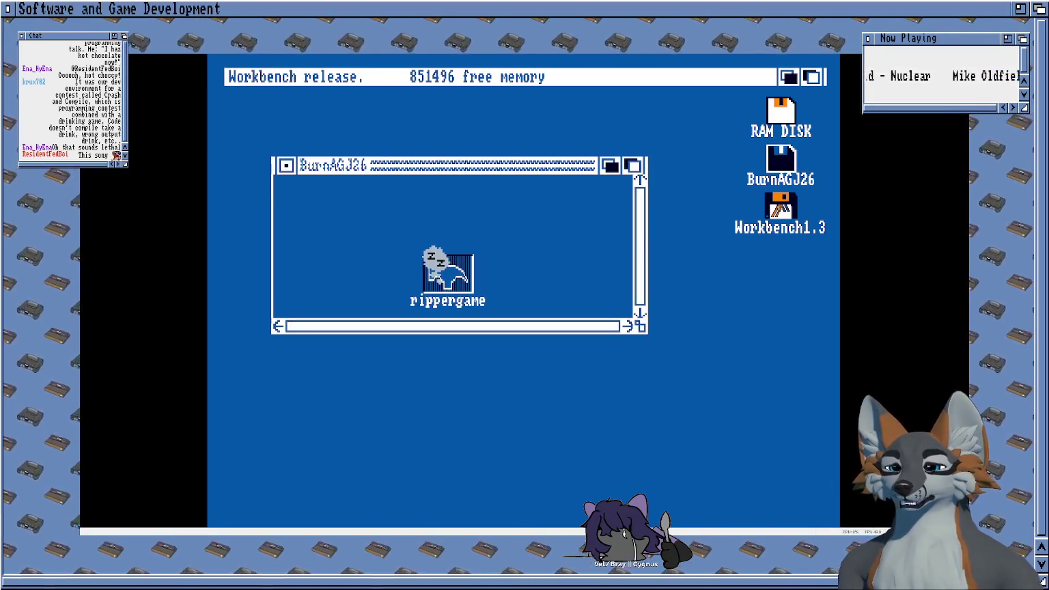
pyautogui.click(447, 274)
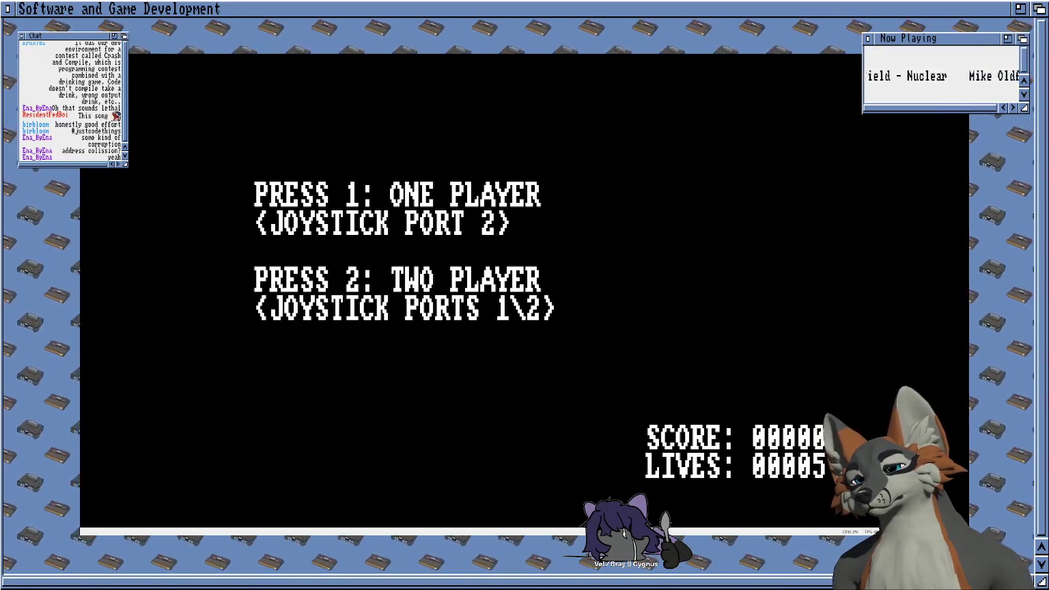
# Step: Play one-player: advance right, jump onto the raised wall and shoot at the yellow fox
pyautogui.press('1')
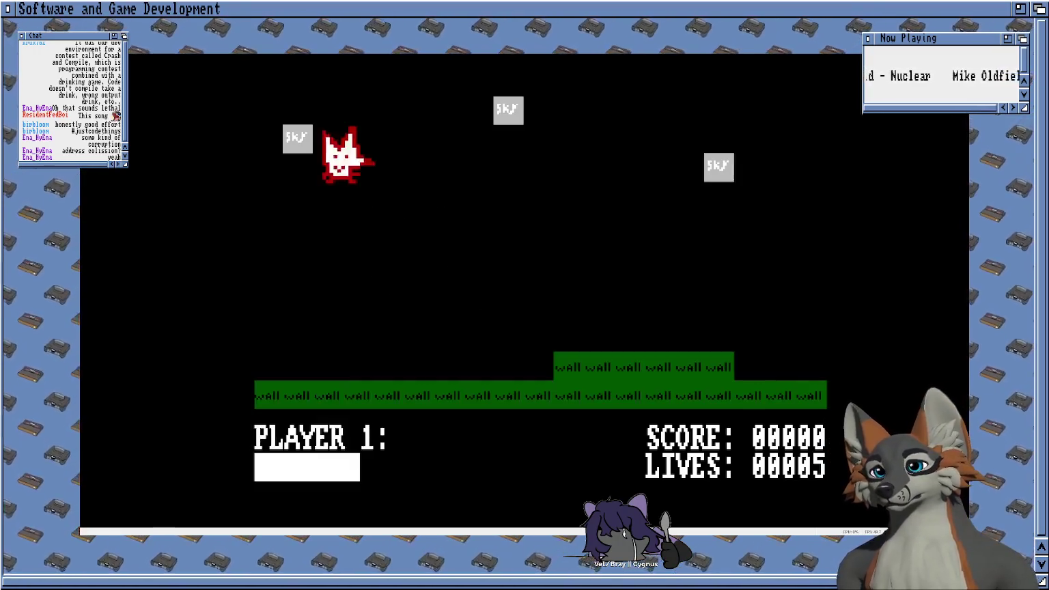
pyautogui.press('Right')
pyautogui.press('space')
pyautogui.press('space')
pyautogui.press('Right')
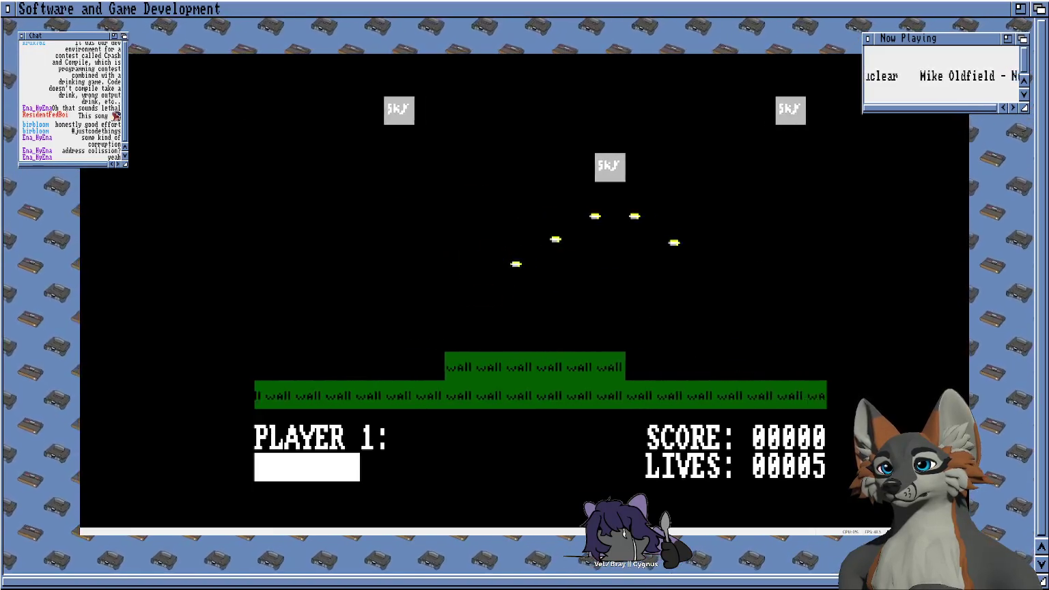
pyautogui.press('Right')
pyautogui.press('space')
pyautogui.press('Left')
pyautogui.press('Up')
pyautogui.press('Up')
pyautogui.press('Right')
pyautogui.press('space')
pyautogui.press('Up')
pyautogui.press('Left')
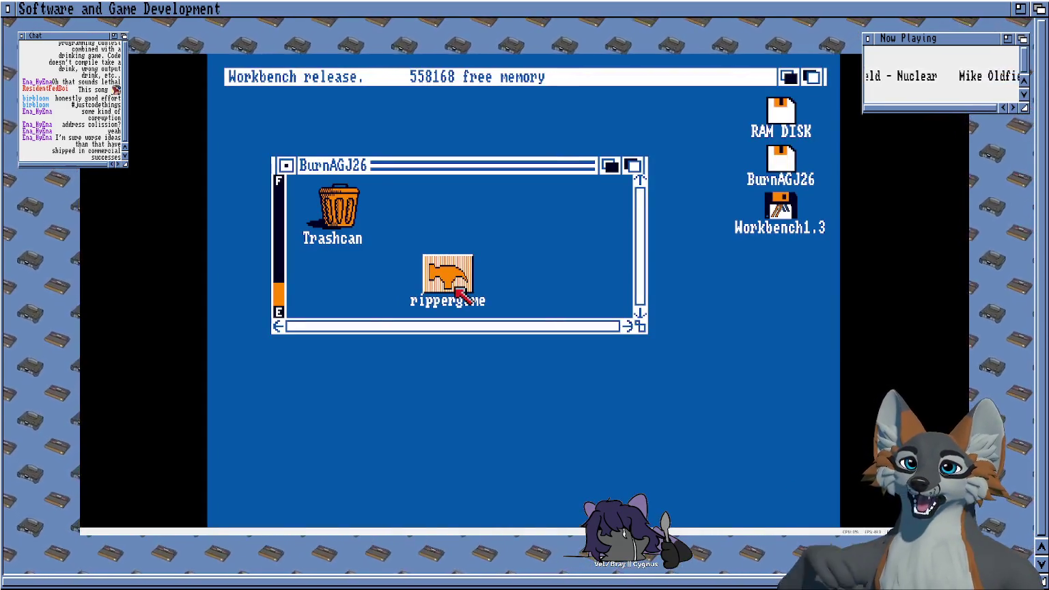
pyautogui.click(502, 408)
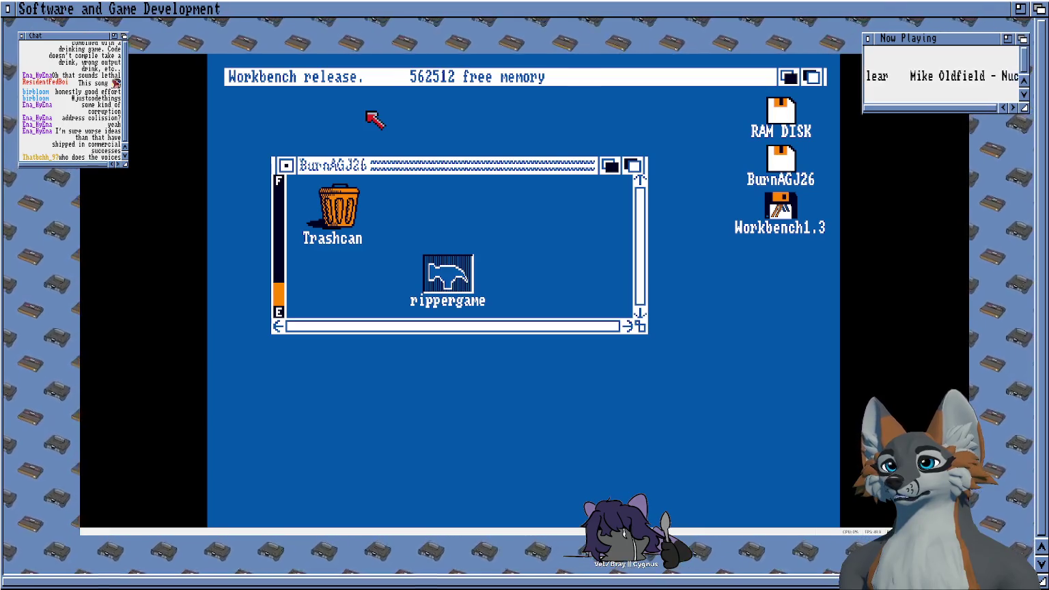
pyautogui.doubleClick(471, 279)
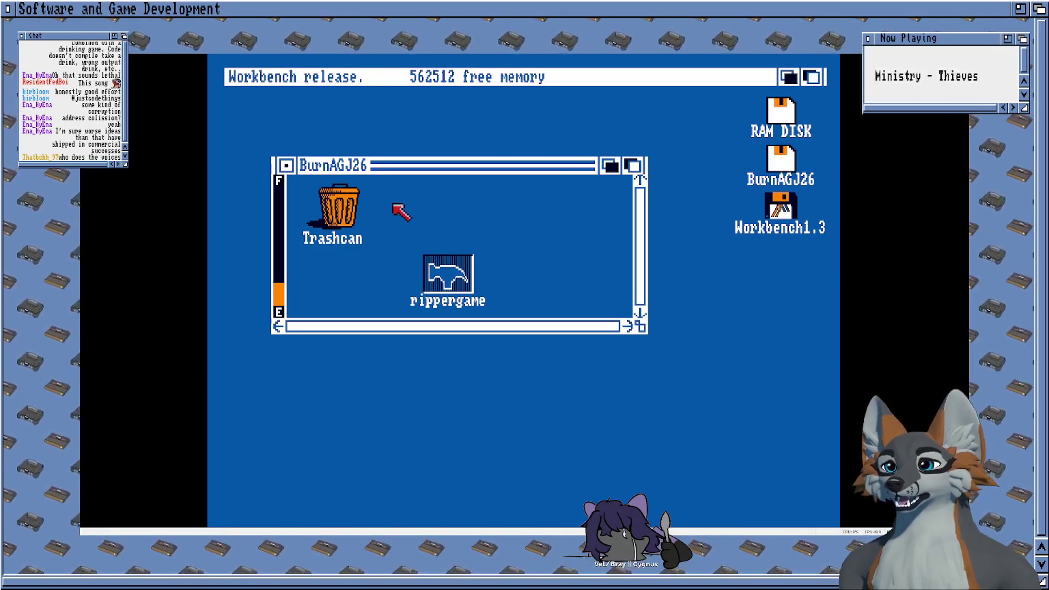
pyautogui.doubleClick(425, 265)
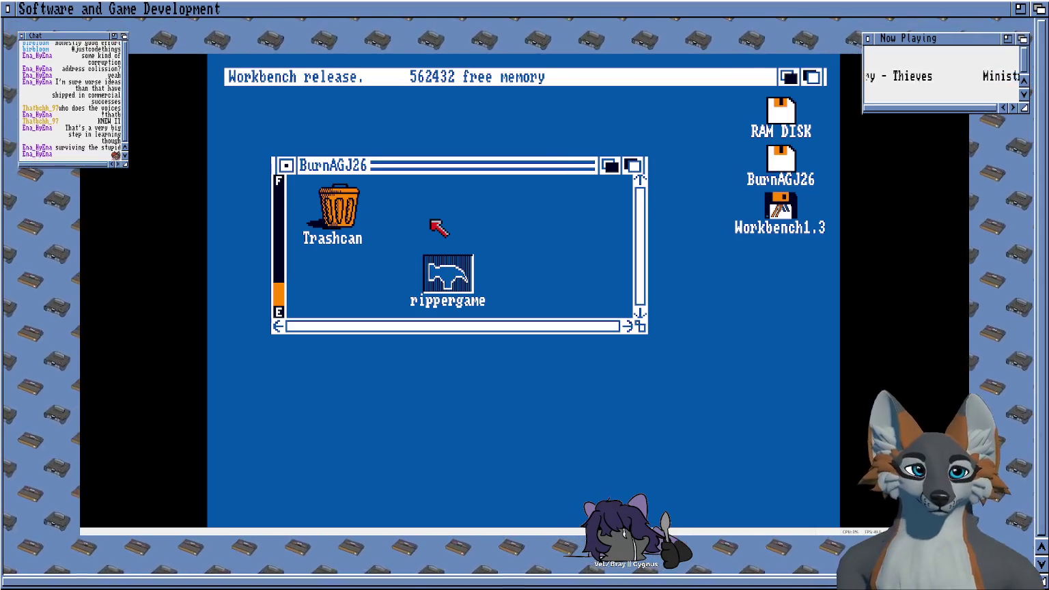
# Step: Close the BurnAGJ26 drawer window and drag the Workbench screen down and back up
pyautogui.click(286, 165)
pyautogui.moveTo(463, 77)
pyautogui.mouseDown()
pyautogui.moveTo(467, 199)
pyautogui.moveTo(486, 169)
pyautogui.mouseUp()
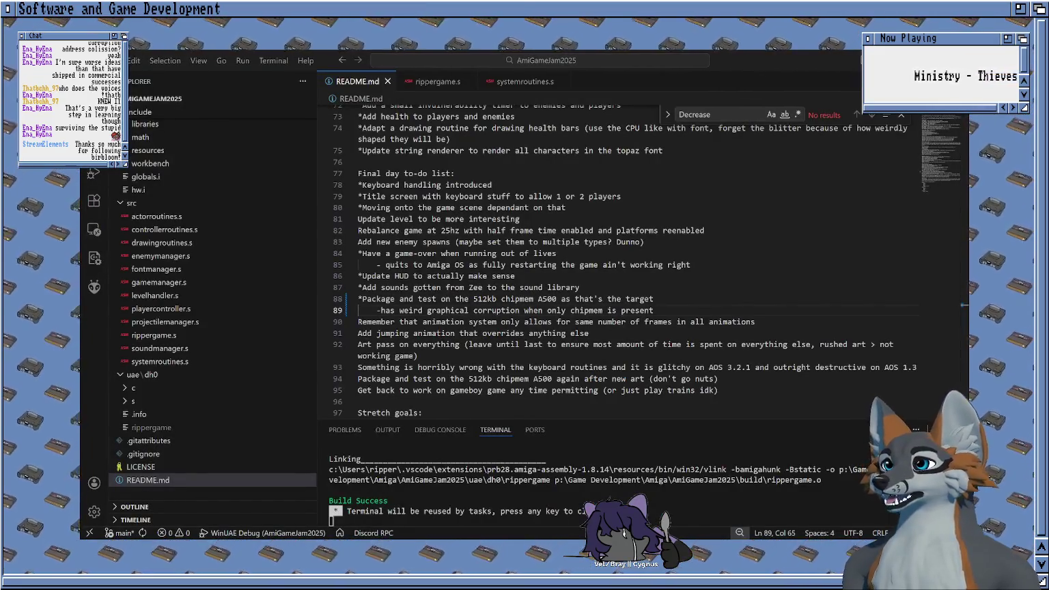
# Step: Star the line 93 keyboard-routines to-do and remove the dots from 3.2.1 and 1.3
pyautogui.scroll(-1, 628, 260)
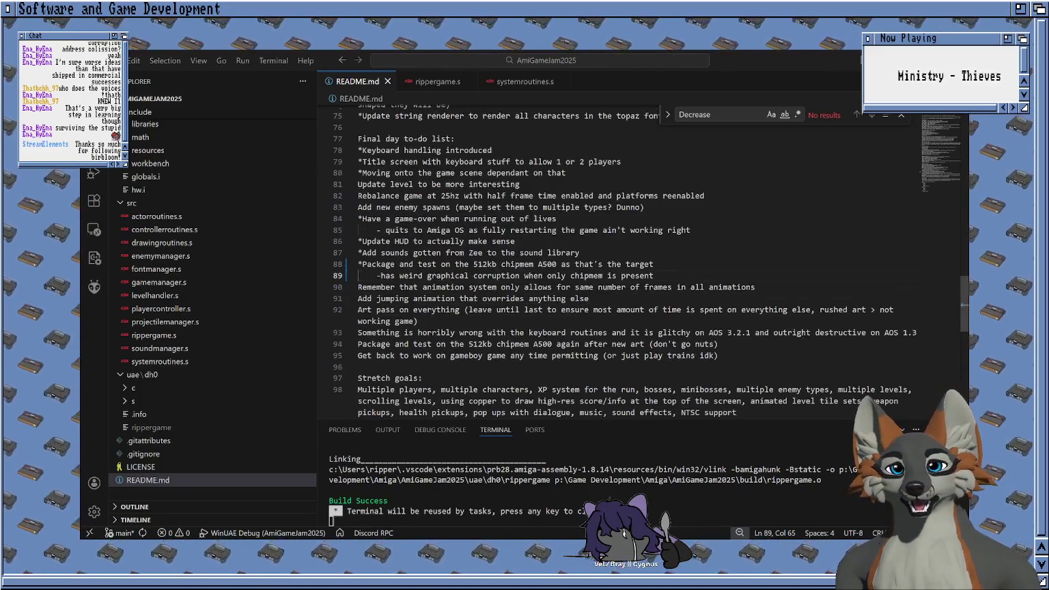
pyautogui.scroll(-1, 628, 260)
pyautogui.scroll(1, 381, 332)
pyautogui.click(380, 332)
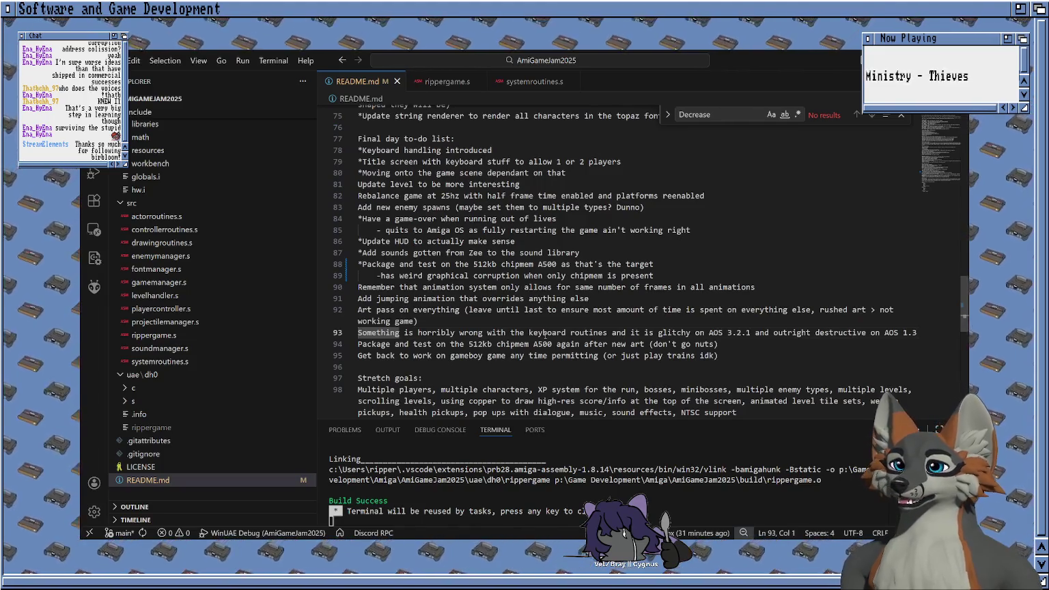
pyautogui.write('*')
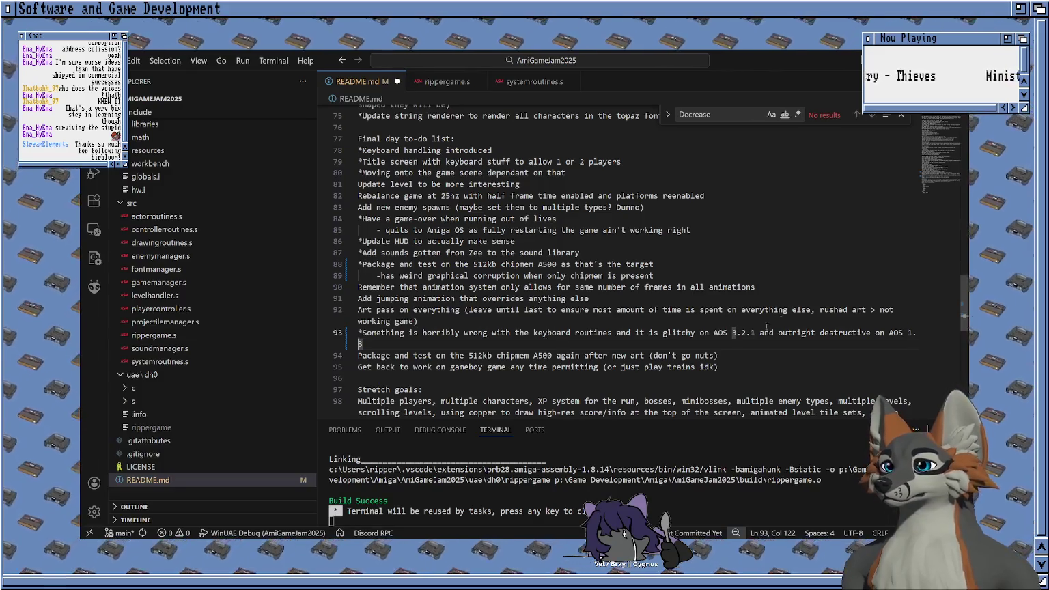
pyautogui.click(744, 333)
pyautogui.press('BackSpace')
pyautogui.press('BackSpace')
pyautogui.click(910, 332)
pyautogui.press('BackSpace')
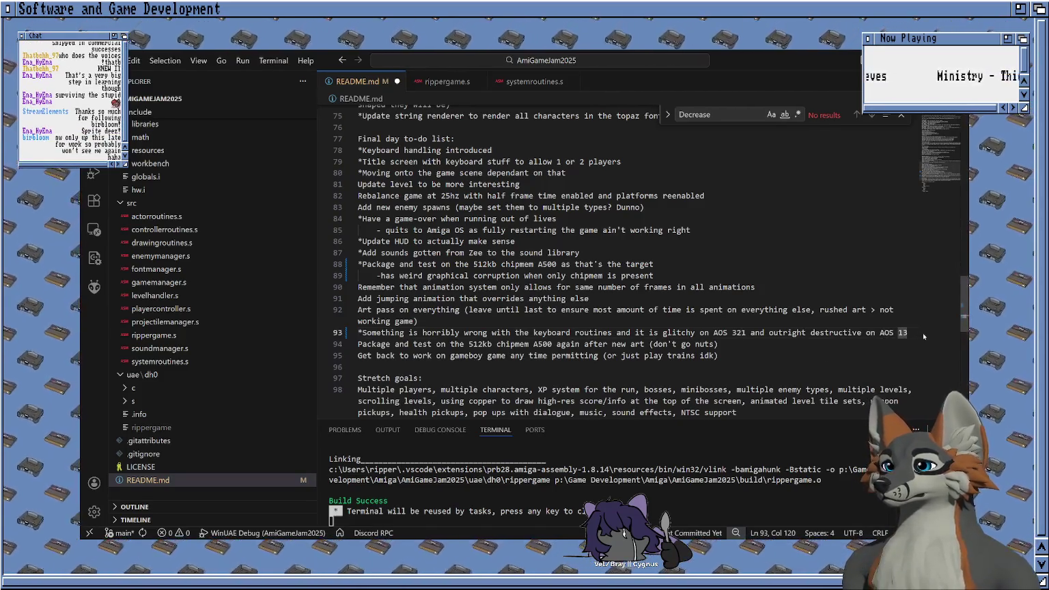
# Step: Add a note below: fixed by changing to a polling routine, suspect IRQ 2 (storage conflict?)
pyautogui.press('Return')
pyautogui.write('ixed by changing to a polling routine, suspect')
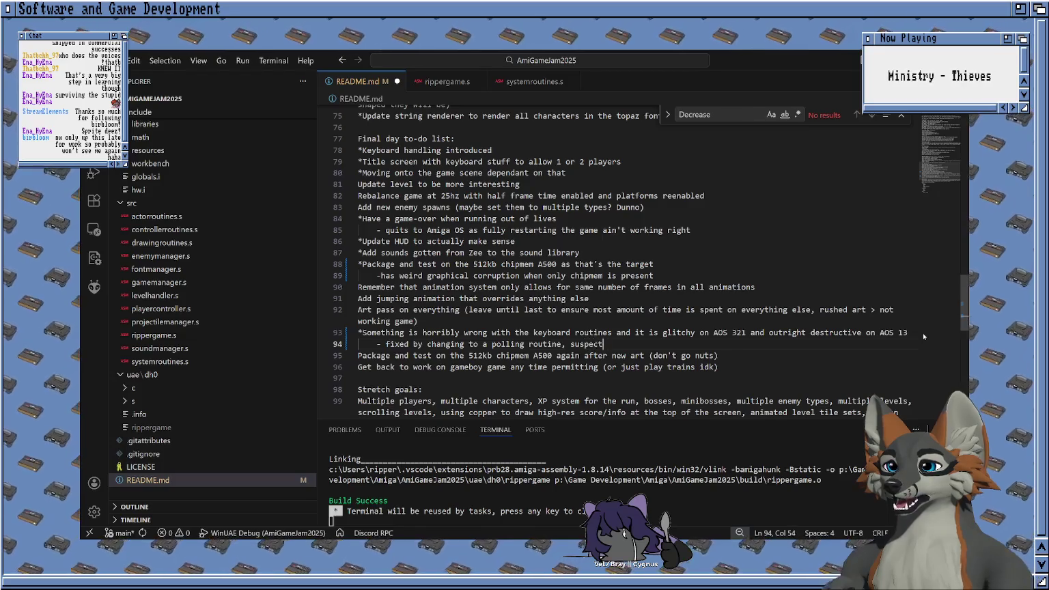
pyautogui.write(' something is up with IRQ 2 (s')
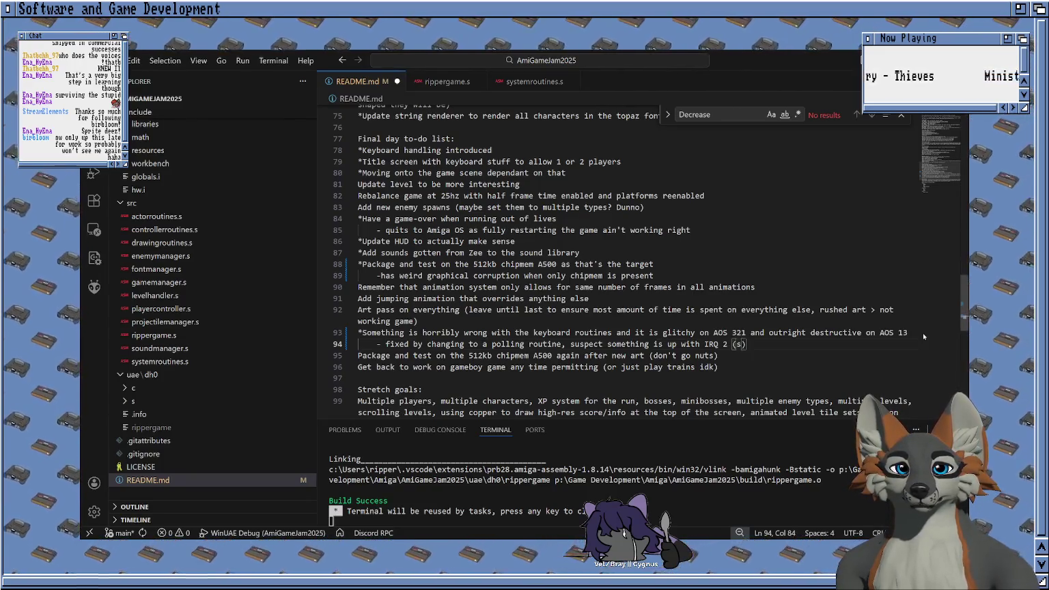
pyautogui.press('BackSpace')
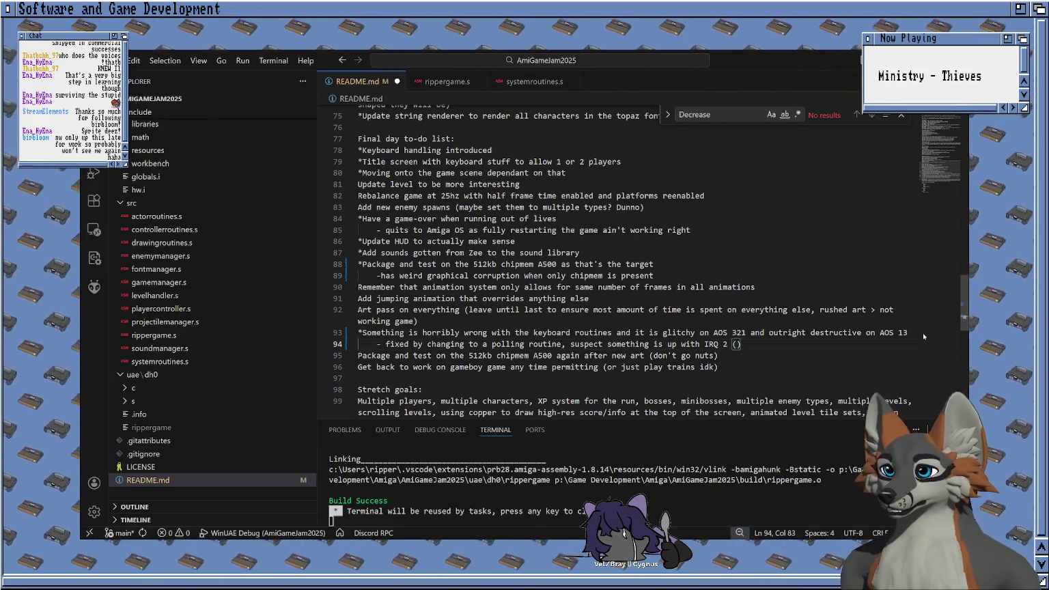
pyautogui.write('storage conflict?')
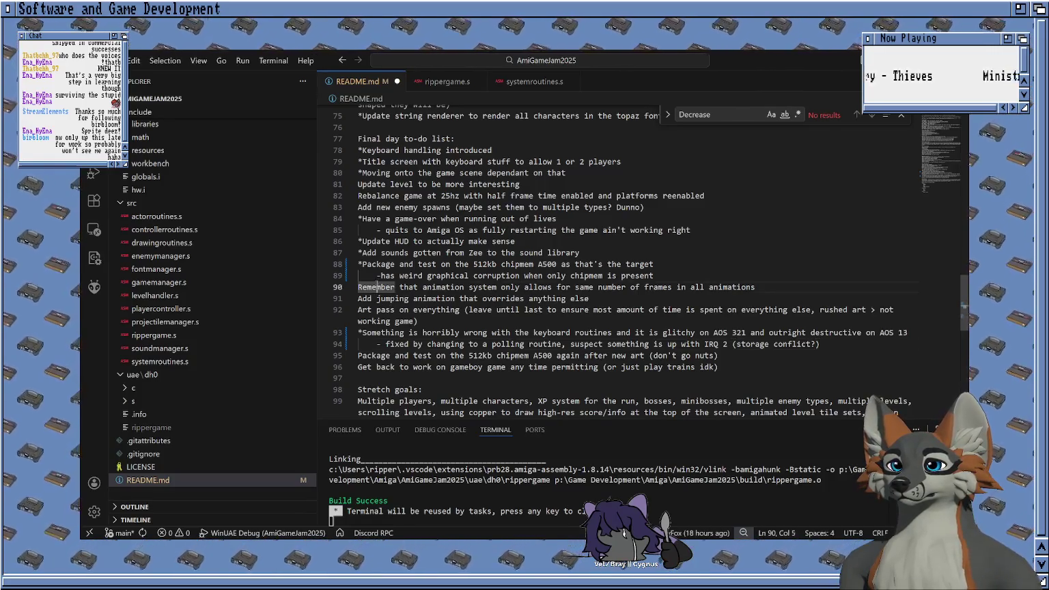
pyautogui.click(372, 252)
pyautogui.scroll(2, 365, 211)
pyautogui.click(380, 259)
pyautogui.scroll(-2, 393, 285)
pyautogui.click(403, 315)
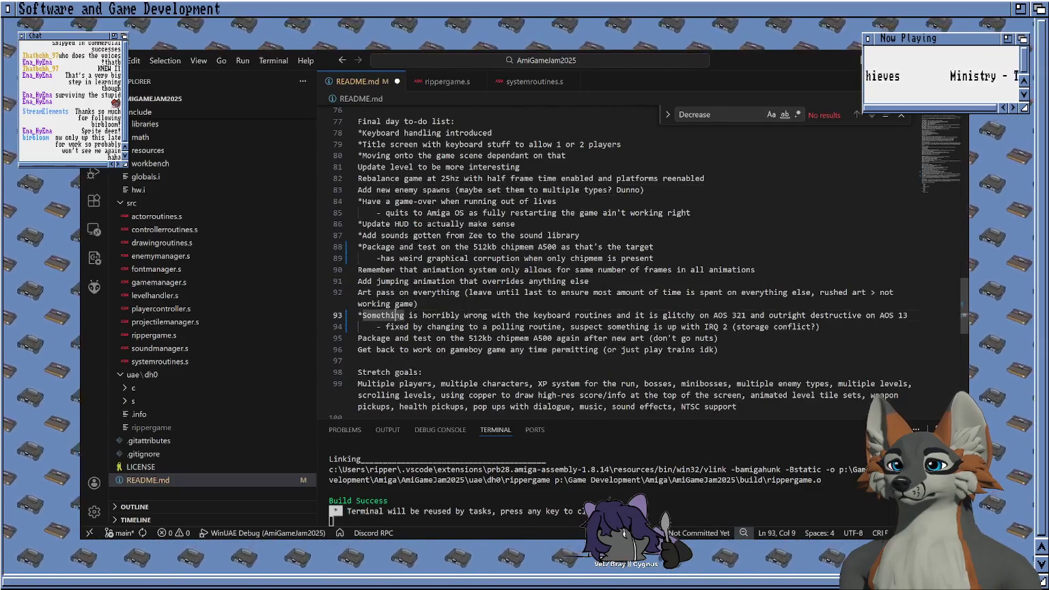
pyautogui.scroll(-1, 488, 272)
pyautogui.click(396, 315)
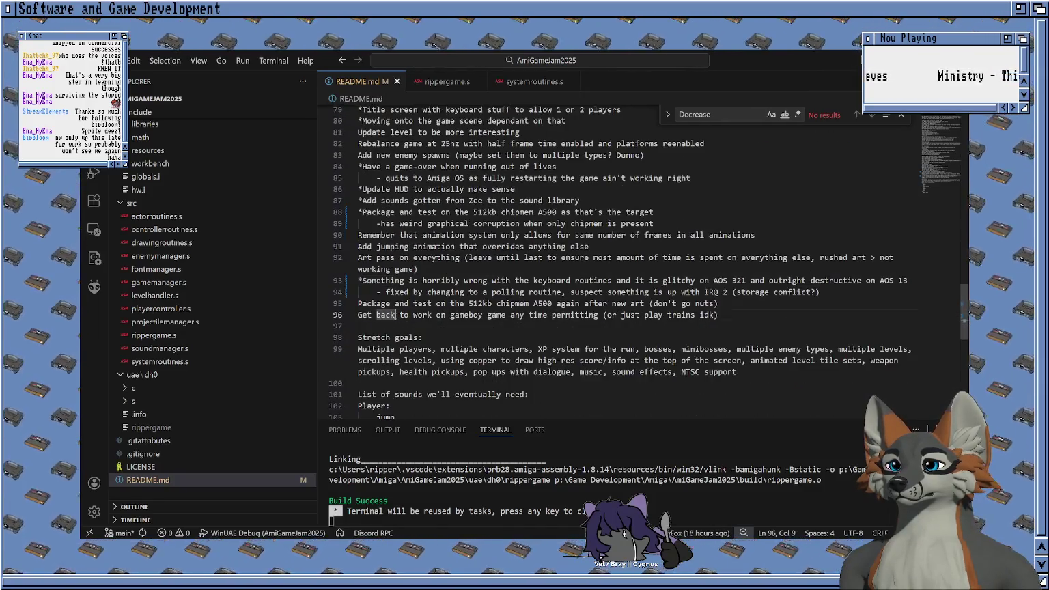
pyautogui.click(409, 337)
pyautogui.scroll(1, 458, 325)
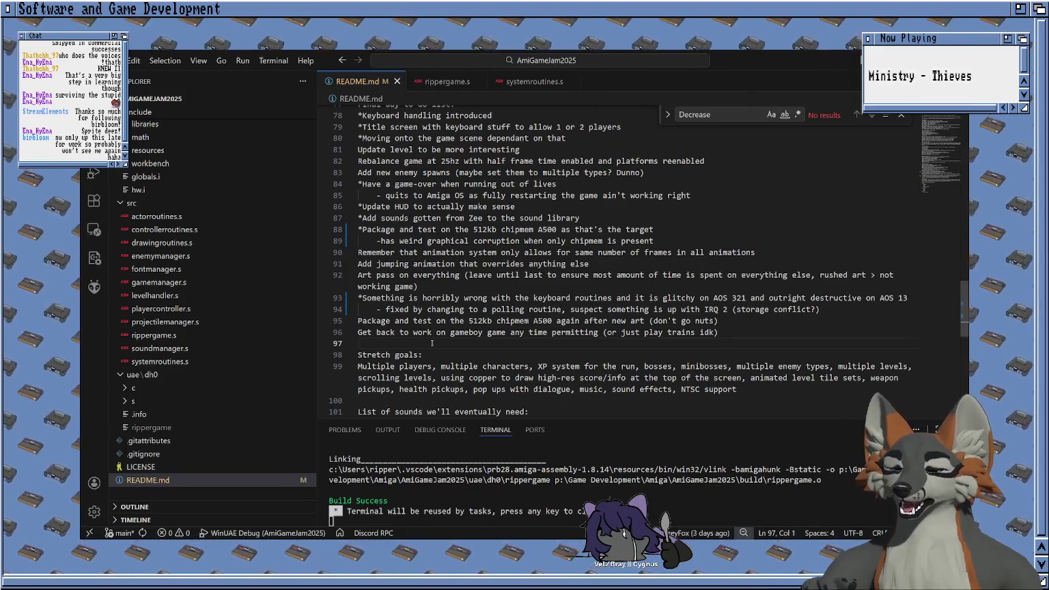
pyautogui.press('Down')
pyautogui.press('Down')
# Step: Add asterisks to the first line 99 stretch goals, including multiple enemy types
pyautogui.scroll(-1, 431, 342)
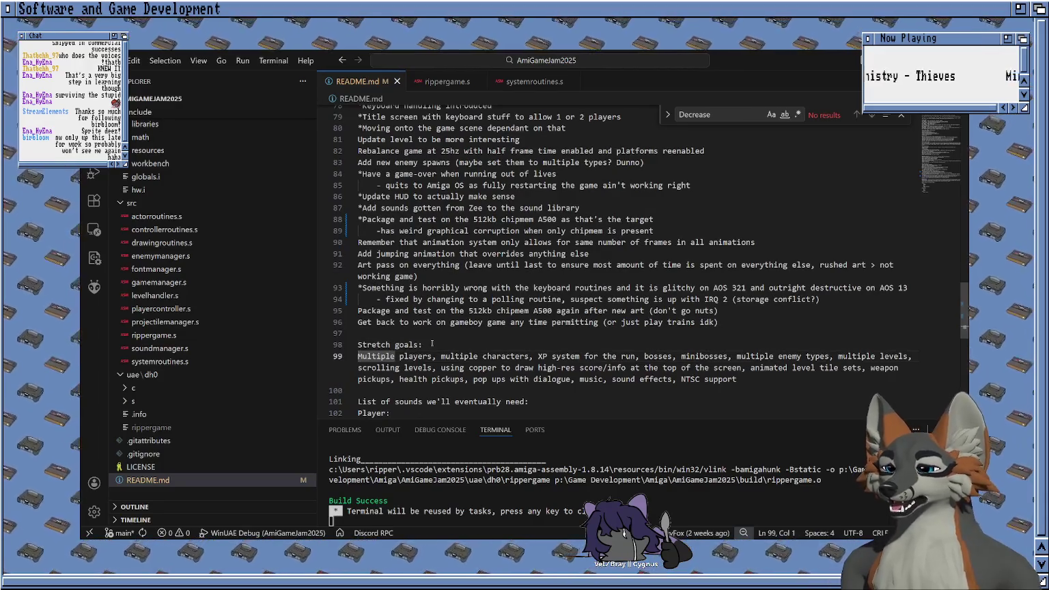
pyautogui.write('*')
pyautogui.press('Right')
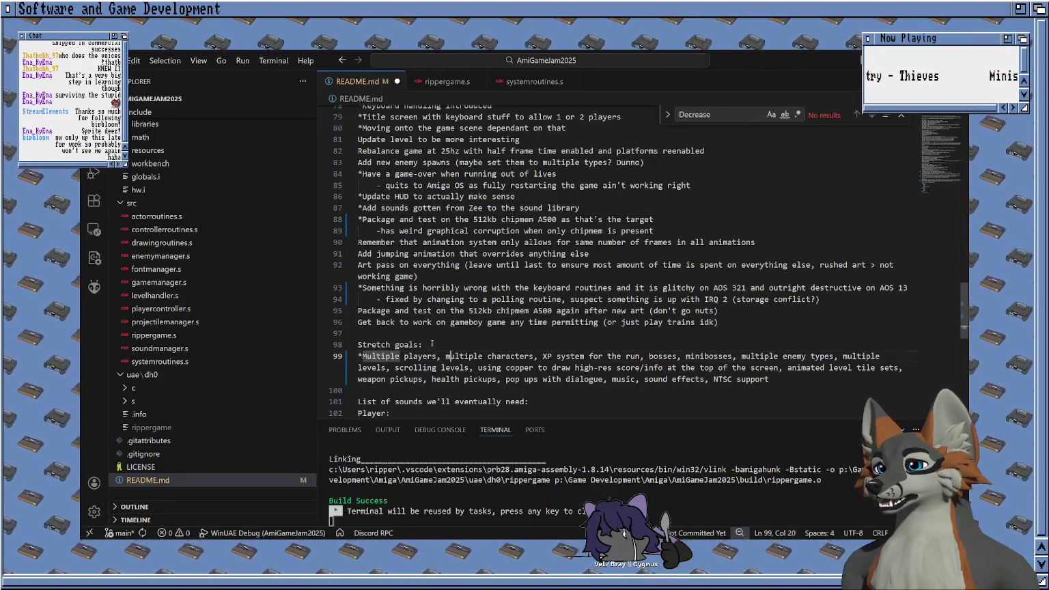
pyautogui.hotkey('ctrl', 'Right')
pyautogui.hotkey('ctrl', 'Right')
pyautogui.hotkey('ctrl', 'Right')
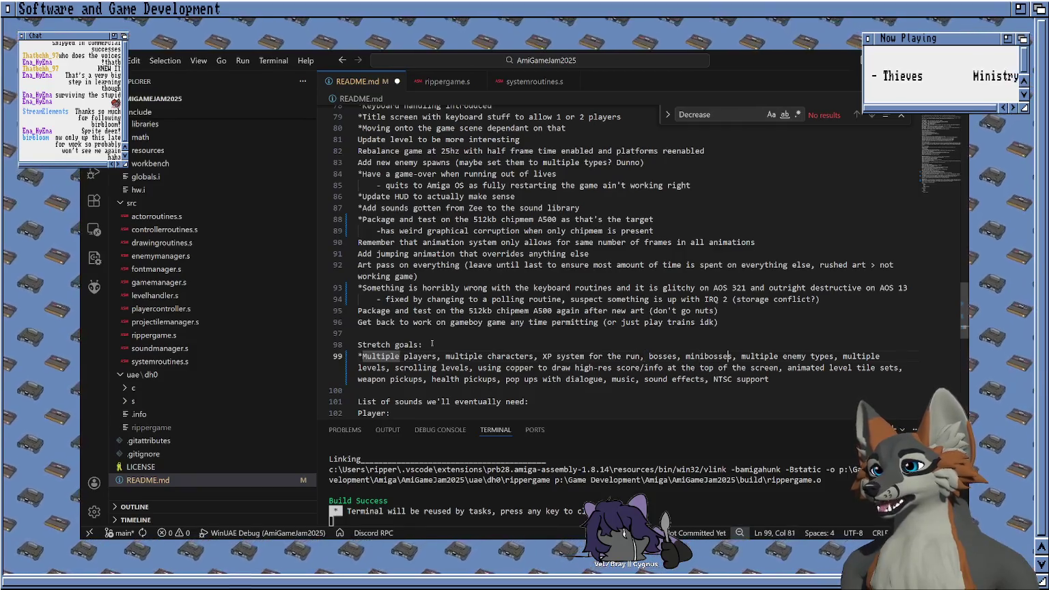
pyautogui.press('Right')
pyautogui.press('Right')
pyautogui.press('Right')
pyautogui.write('*')
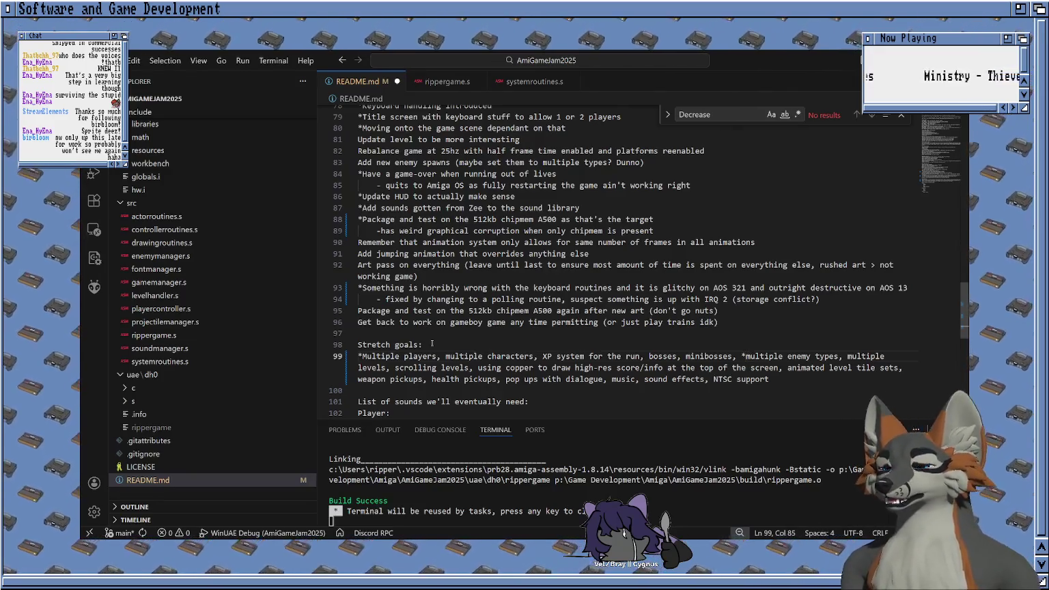
# Step: Star scrolling levels and sound effects on the wrapped part of line 99
pyautogui.press('Down')
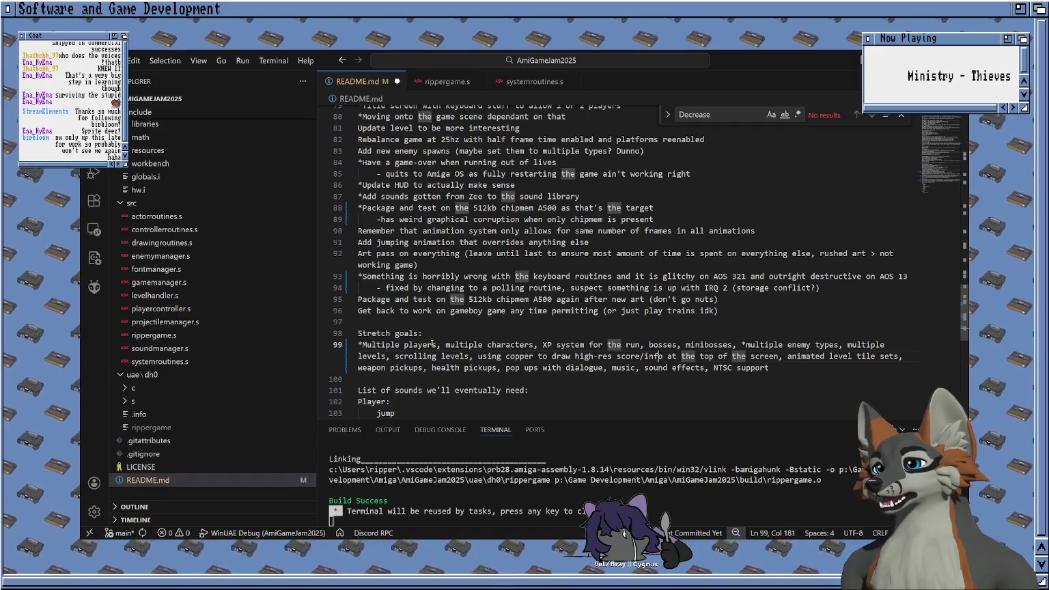
pyautogui.press('Left')
pyautogui.press('Left')
pyautogui.press('Left')
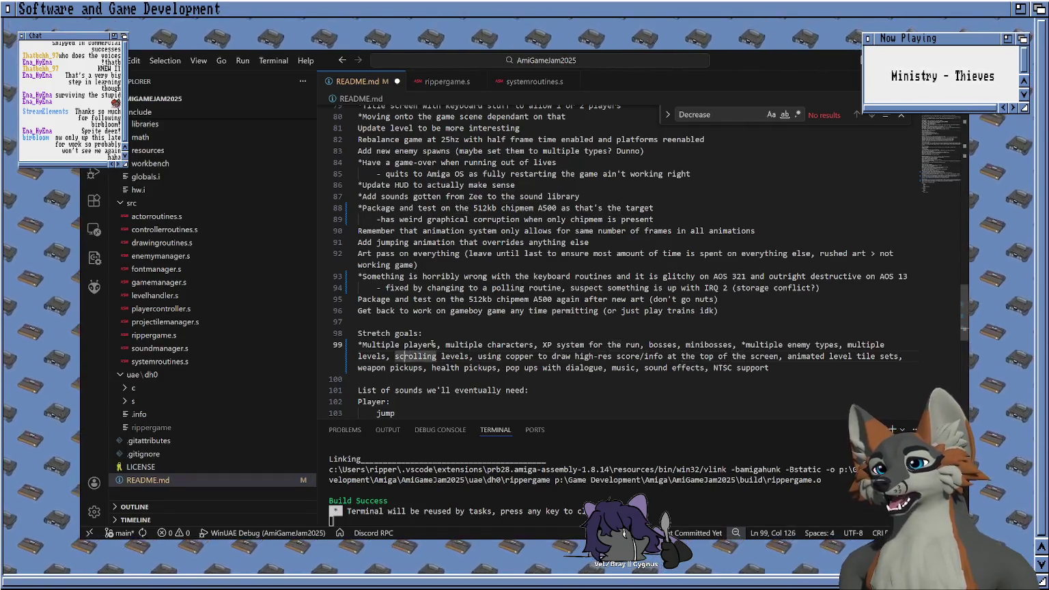
pyautogui.write('*')
pyautogui.press('Right')
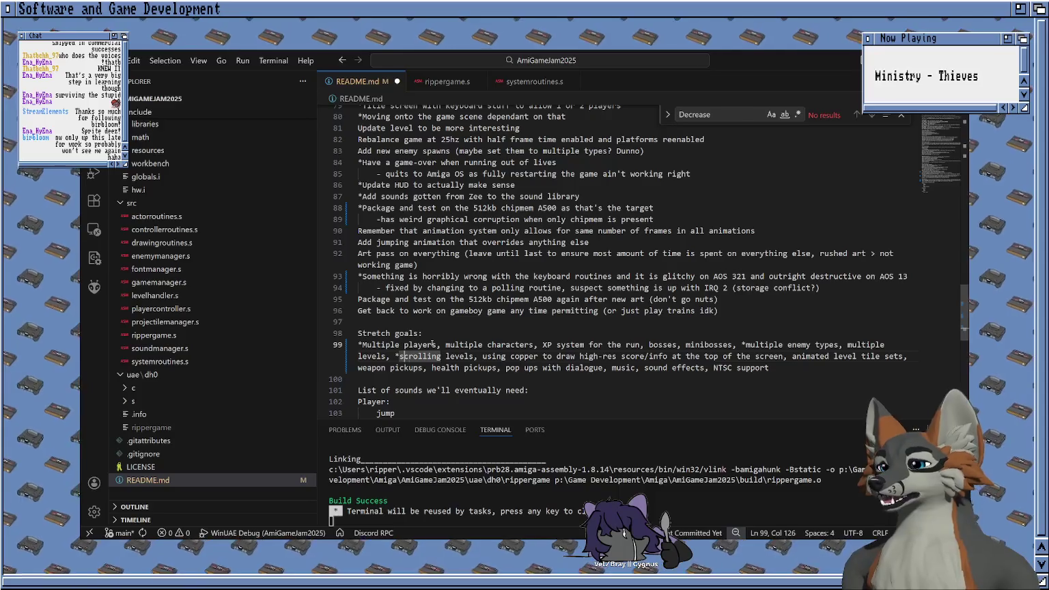
pyautogui.press('Down')
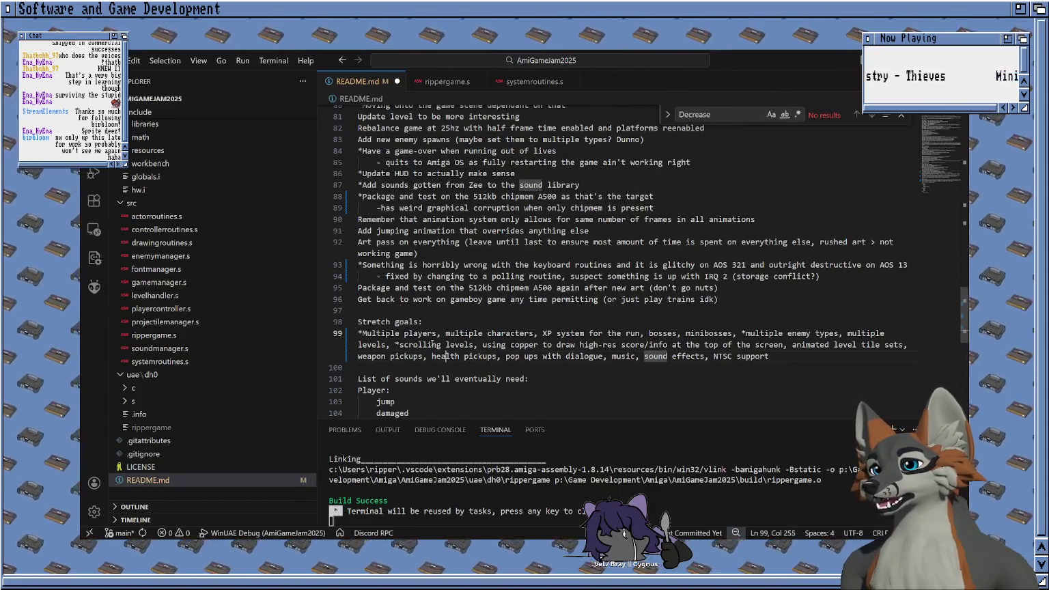
pyautogui.press('Left')
pyautogui.press('Left')
pyautogui.press('Left')
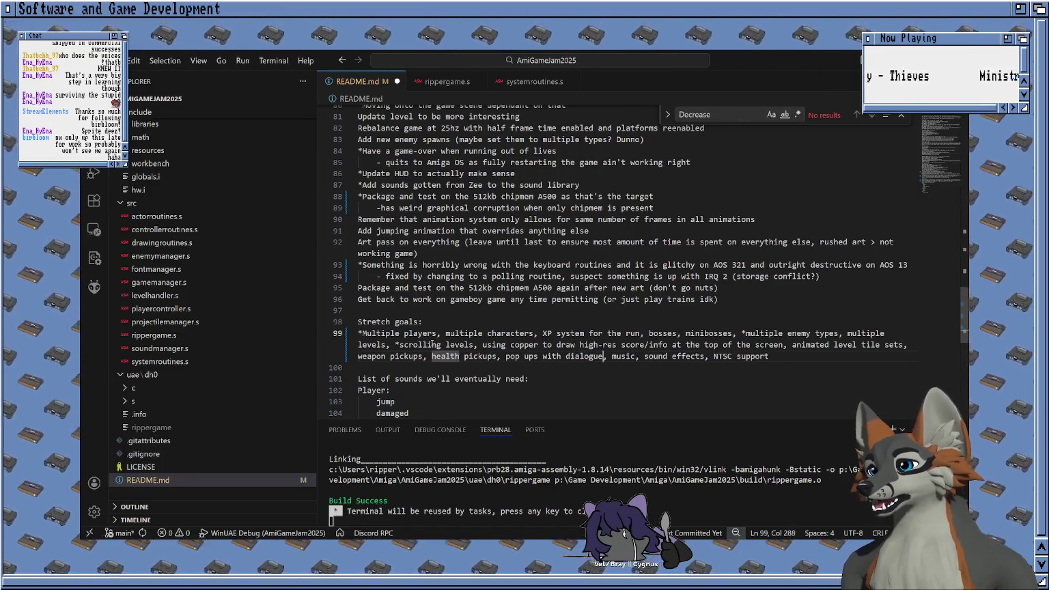
pyautogui.press('Right')
pyautogui.press('Right')
pyautogui.press('Right')
pyautogui.write('*')
pyautogui.press('Right')
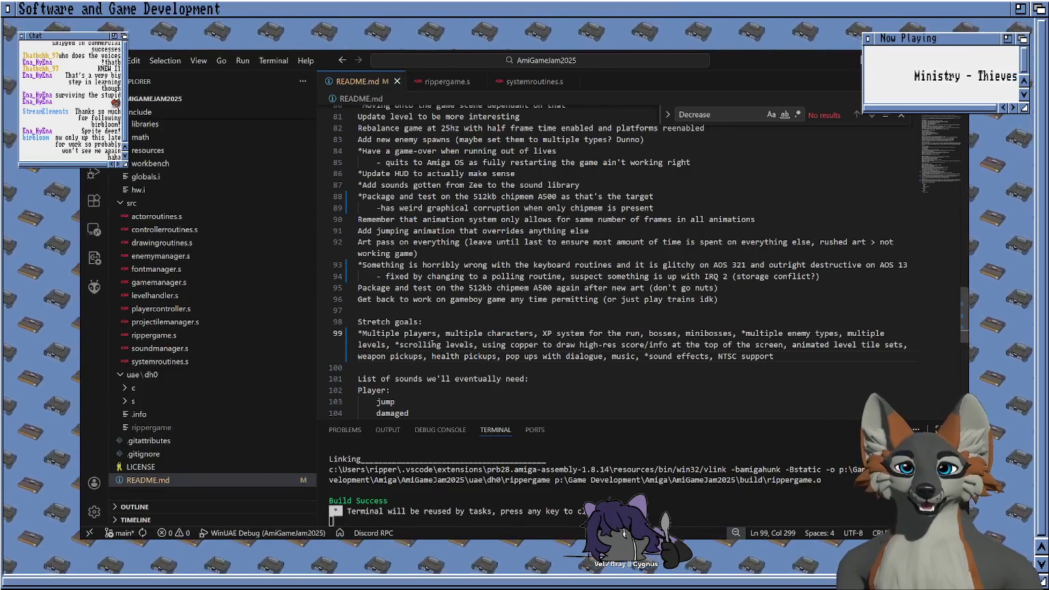
pyautogui.press('Down')
pyautogui.press('Down')
pyautogui.press('Down')
pyautogui.press('Down')
pyautogui.press('Down')
pyautogui.press('Down')
pyautogui.press('Down')
pyautogui.press('Down')
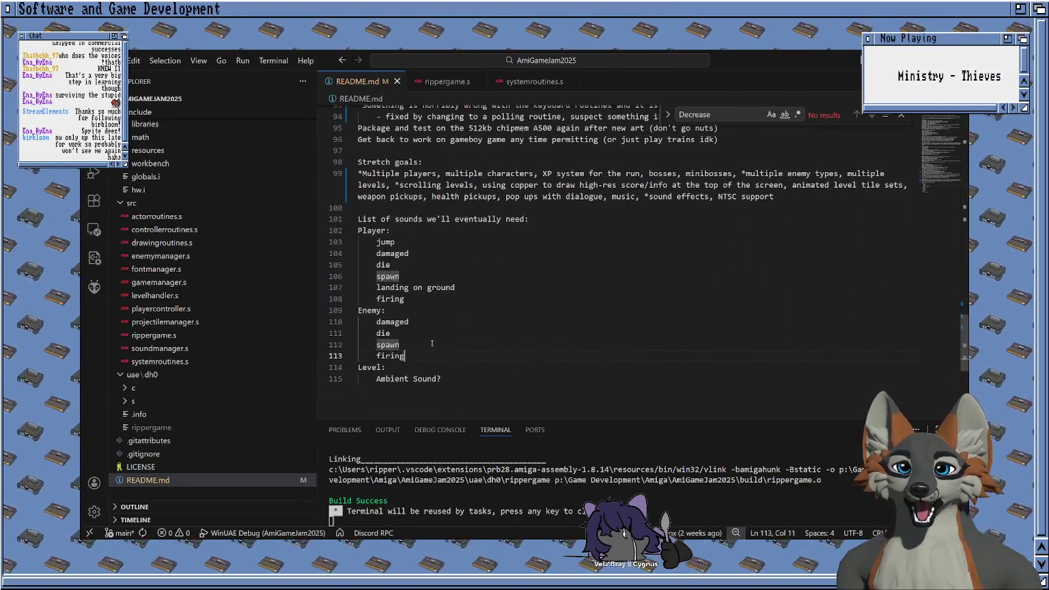
# Step: Insert a blank line above the 'Get back to work on gameboy game' item on line 97
pyautogui.press('Up')
pyautogui.press('Up')
pyautogui.press('Up')
pyautogui.press('Up')
pyautogui.press('Up')
pyautogui.press('Up')
pyautogui.press('Up')
pyautogui.press('Up')
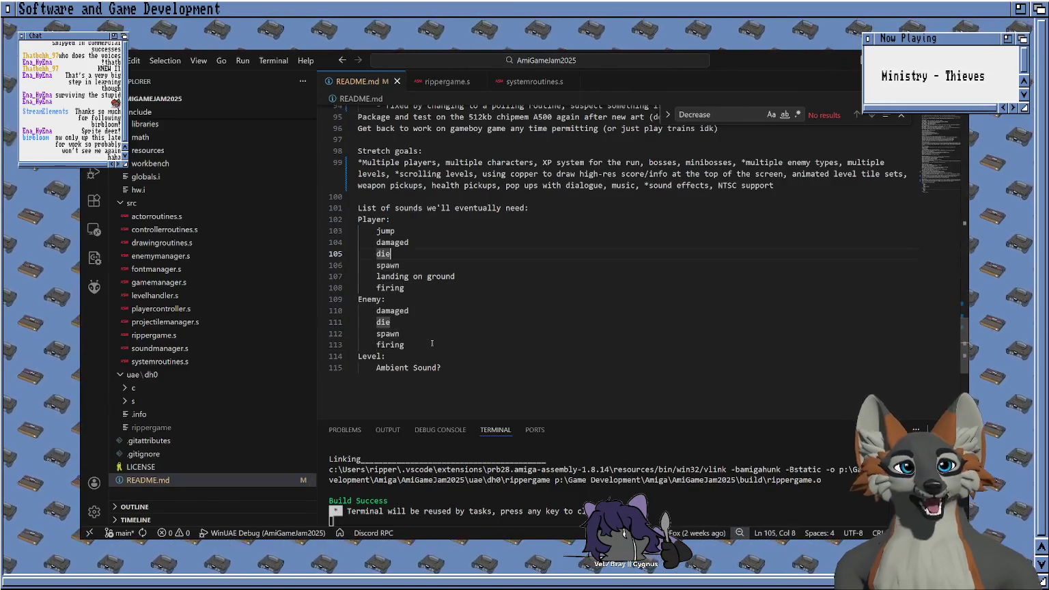
pyautogui.press('Up')
pyautogui.press('Up')
pyautogui.press('Up')
pyautogui.press('Up')
pyautogui.press('End')
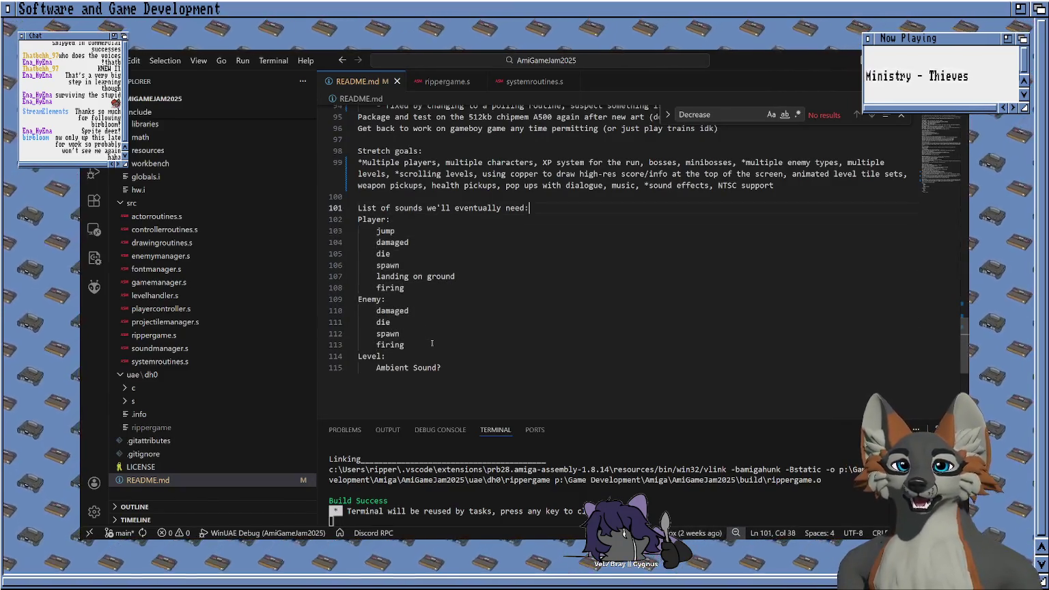
pyautogui.scroll(2, 464, 307)
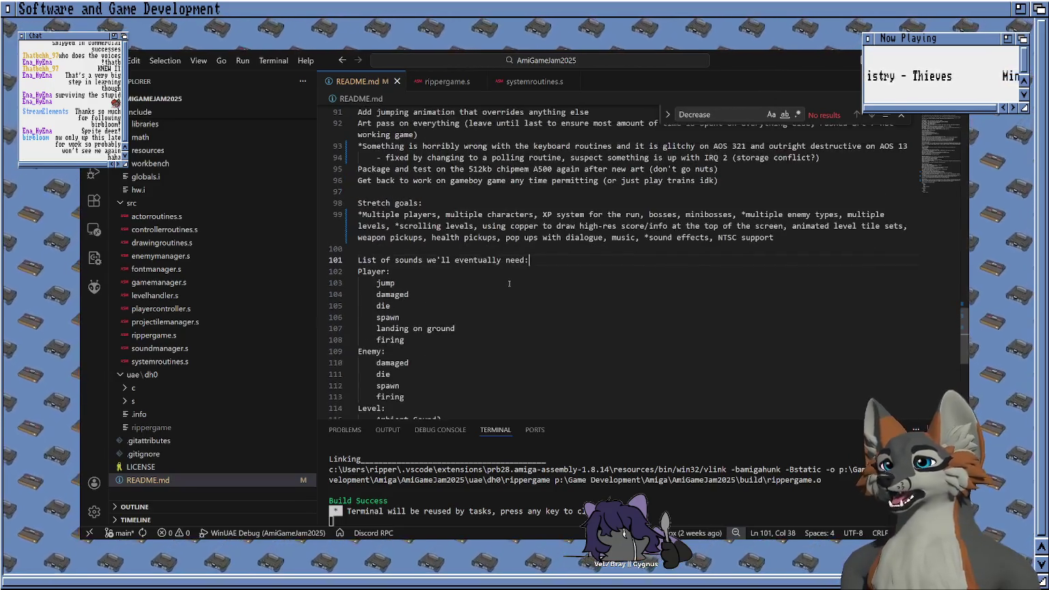
pyautogui.scroll(2, 493, 275)
pyautogui.click(458, 276)
pyautogui.scroll(1, 456, 283)
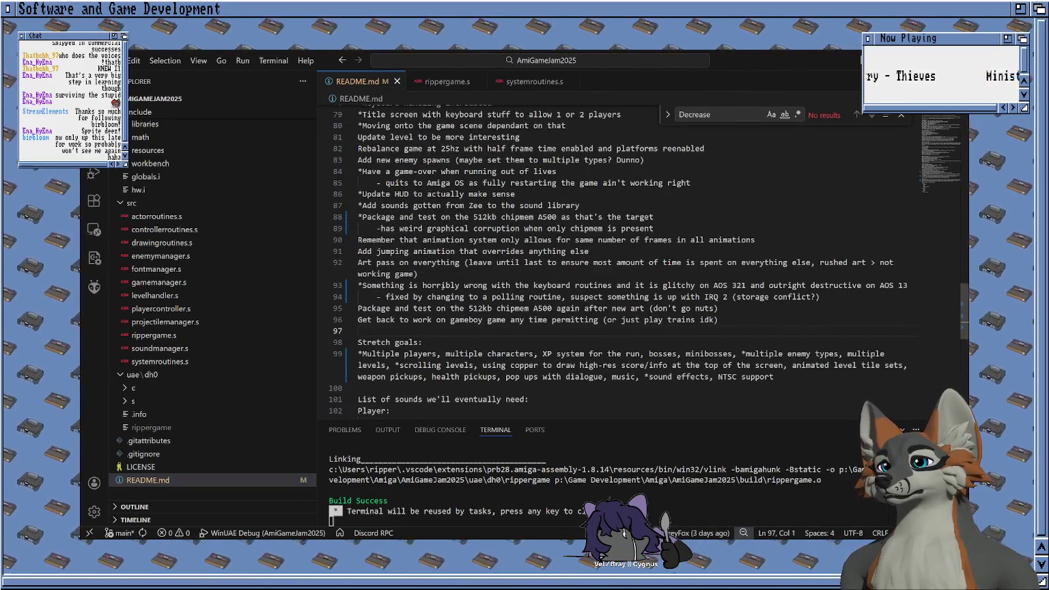
pyautogui.scroll(1, 443, 285)
pyautogui.click(358, 355)
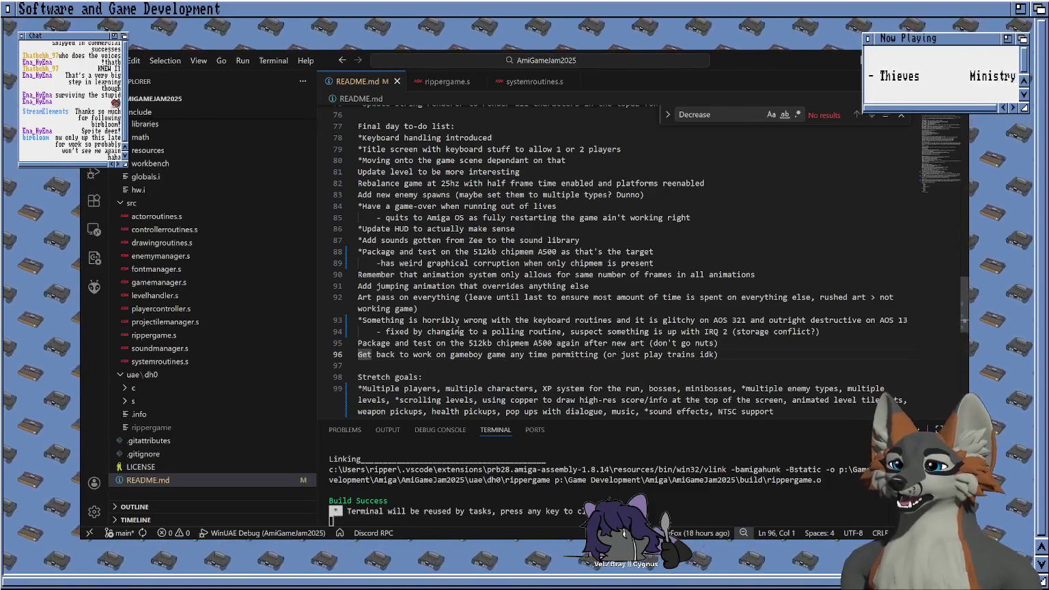
pyautogui.press('Return')
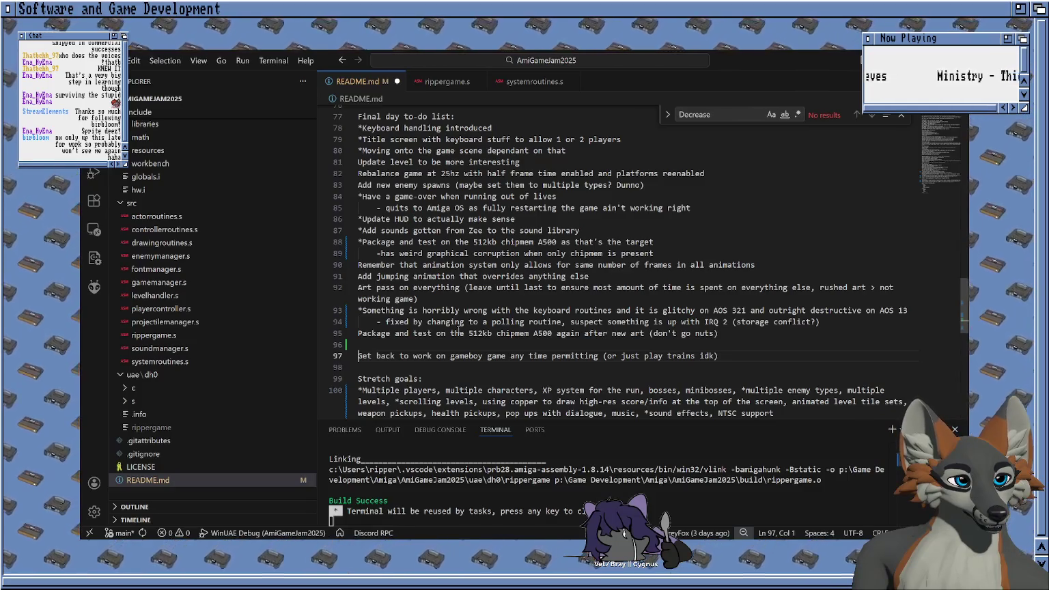
pyautogui.press('Up')
pyautogui.press('Up')
pyautogui.press('Up')
pyautogui.press('Up')
pyautogui.press('Up')
pyautogui.press('Up')
pyautogui.press('Up')
pyautogui.press('Up')
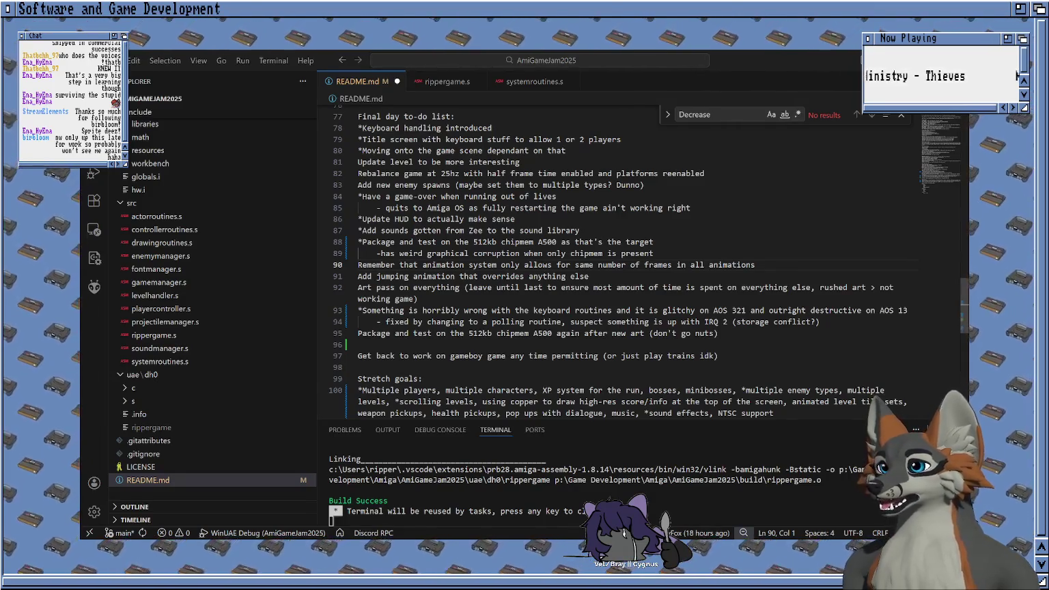
pyautogui.click(683, 239)
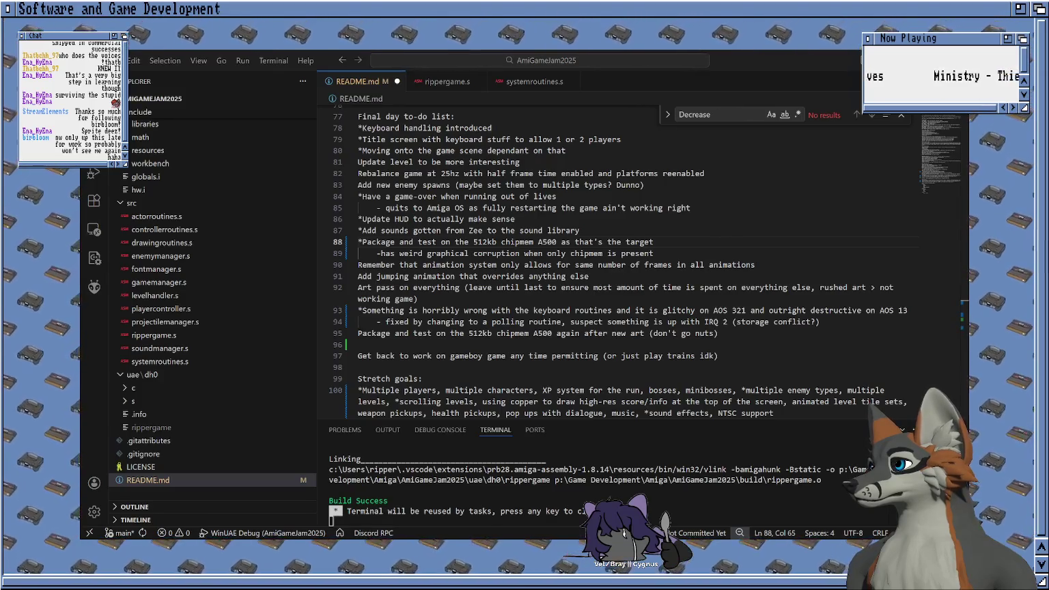
pyautogui.hotkey('alt', 'Tab')
pyautogui.click(716, 249)
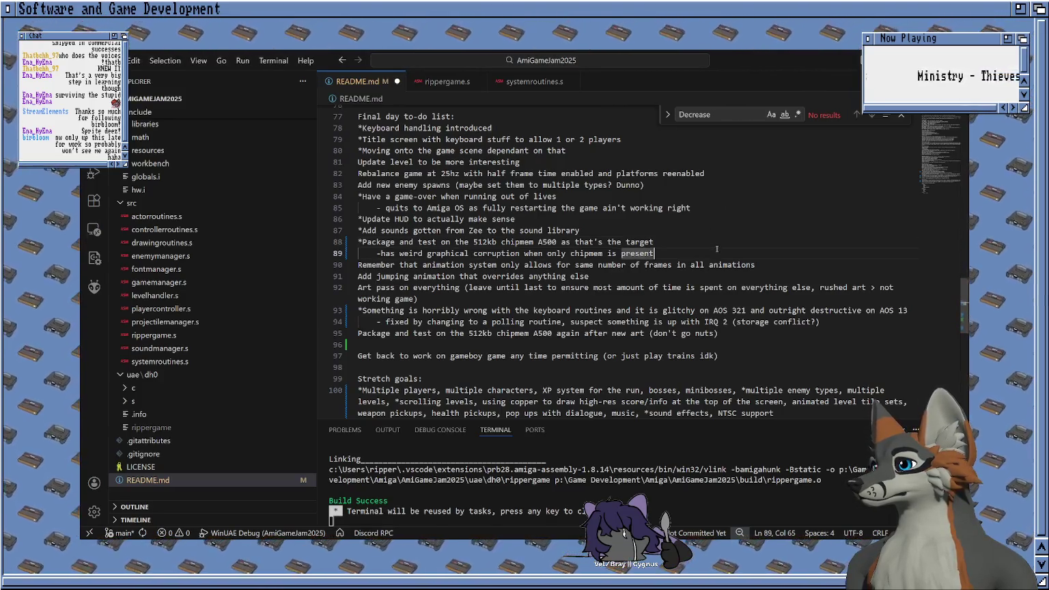
pyautogui.hotkey('alt', 'Tab')
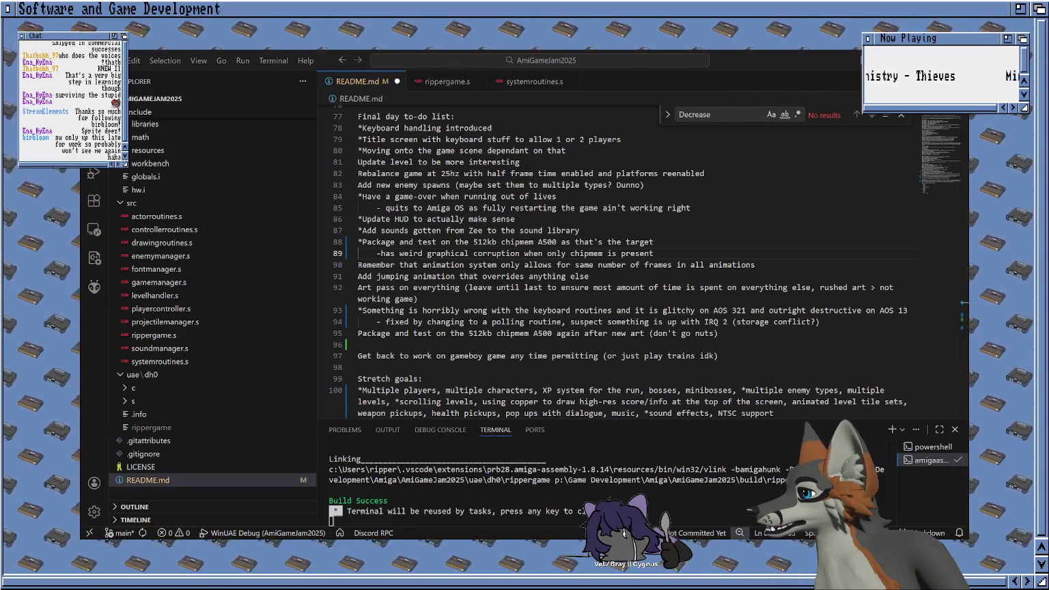
pyautogui.click(591, 173)
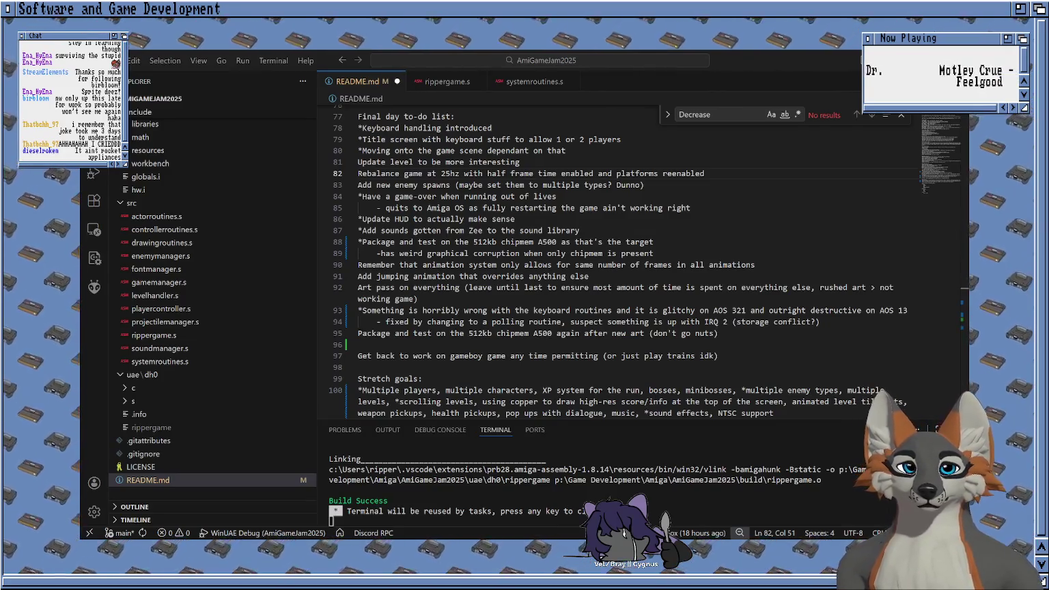
pyautogui.hotkey('alt', 'Tab')
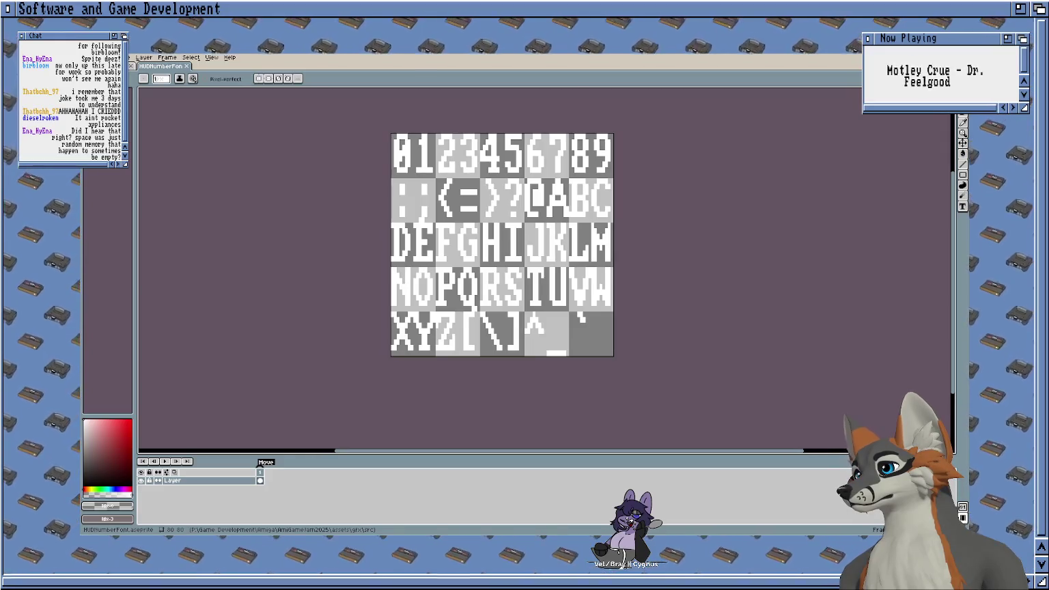
pyautogui.hscroll(-1, 399, 150)
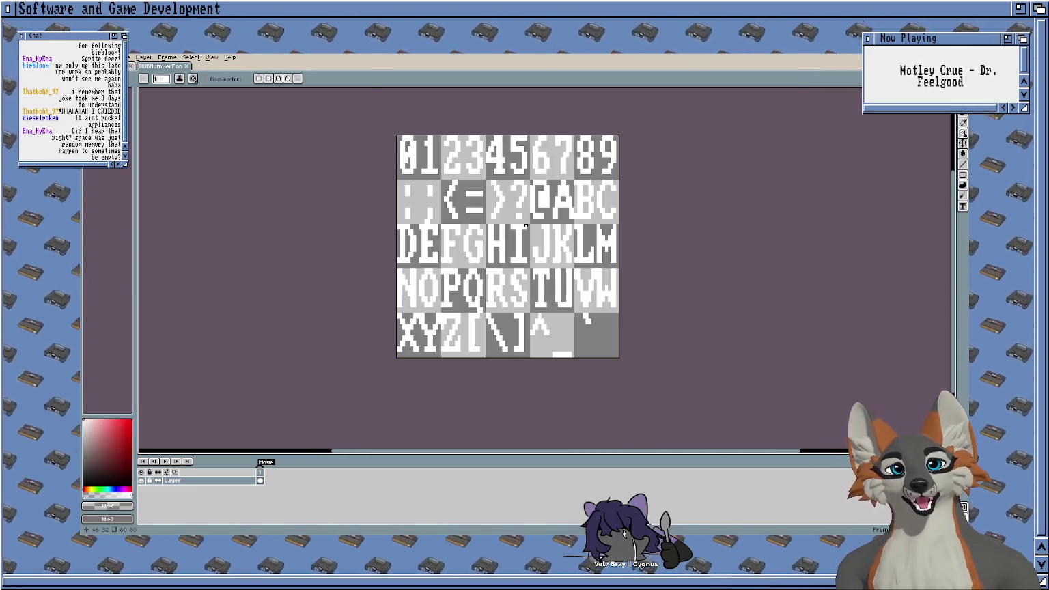
pyautogui.moveTo(426, 117); pyautogui.dragTo(426, 208)
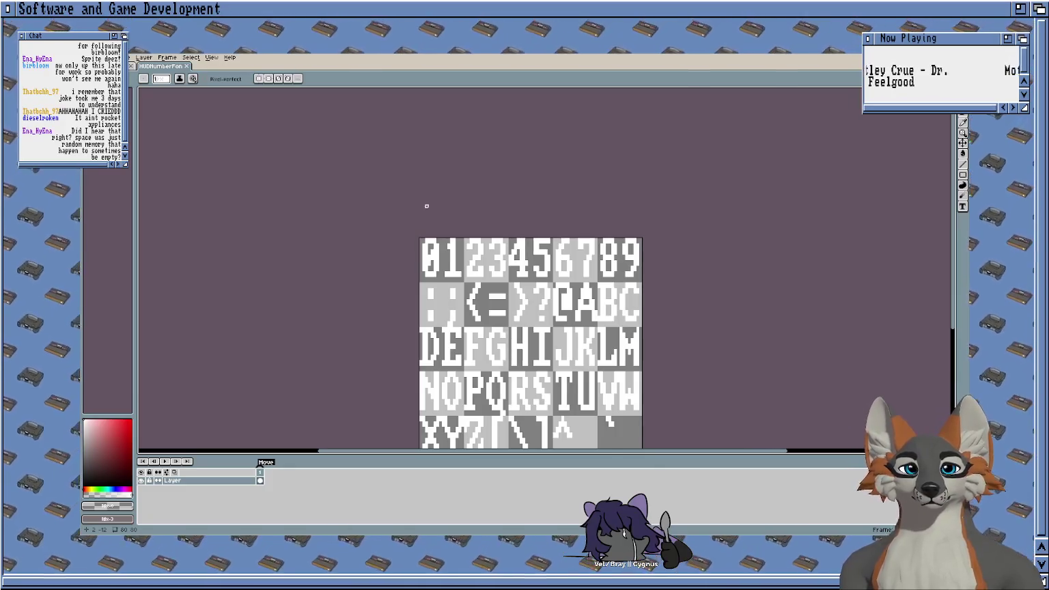
pyautogui.scroll(-3, 427, 205)
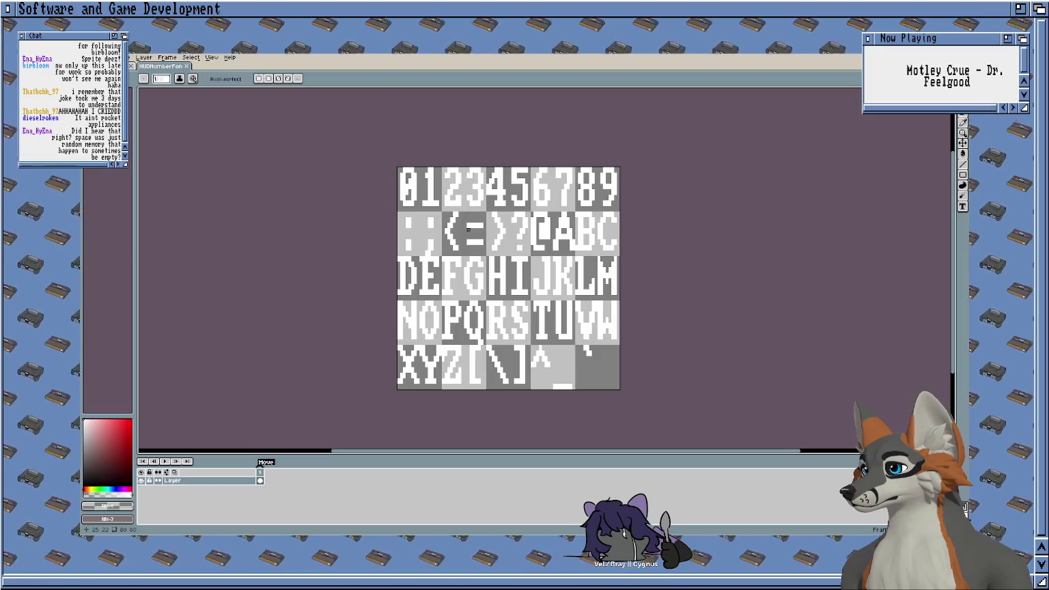
pyautogui.scroll(-3, 594, 317)
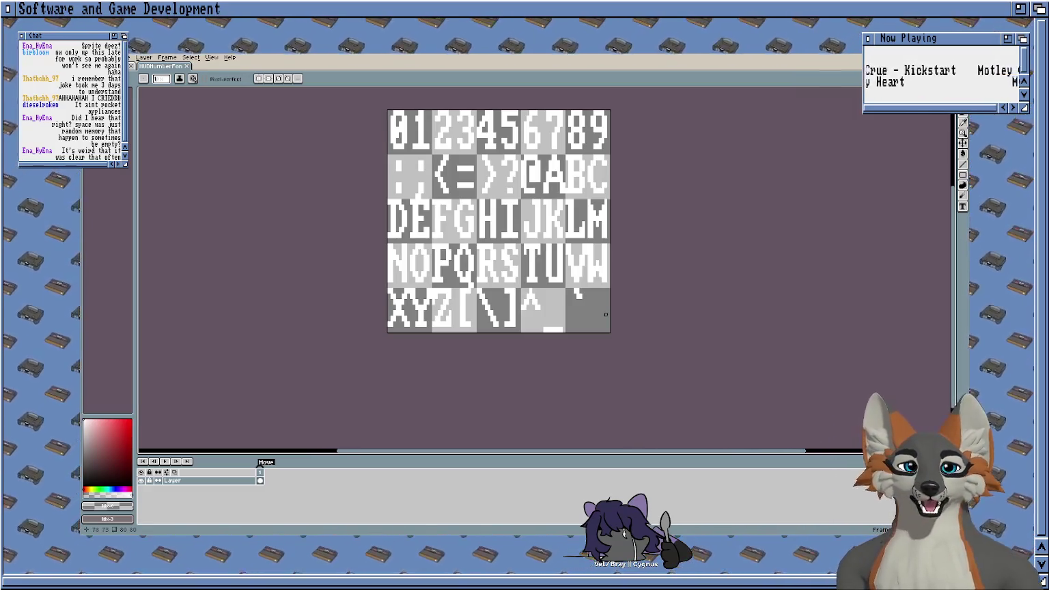
pyautogui.hscroll(-2, 713, 174)
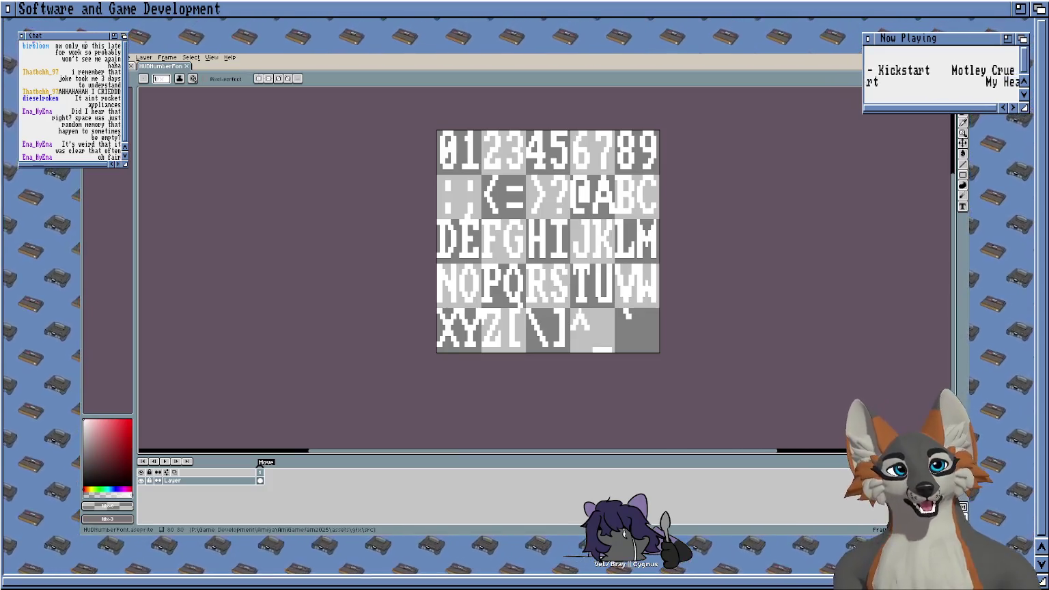
pyautogui.scroll(2, 569, 252)
pyautogui.scroll(1, 555, 264)
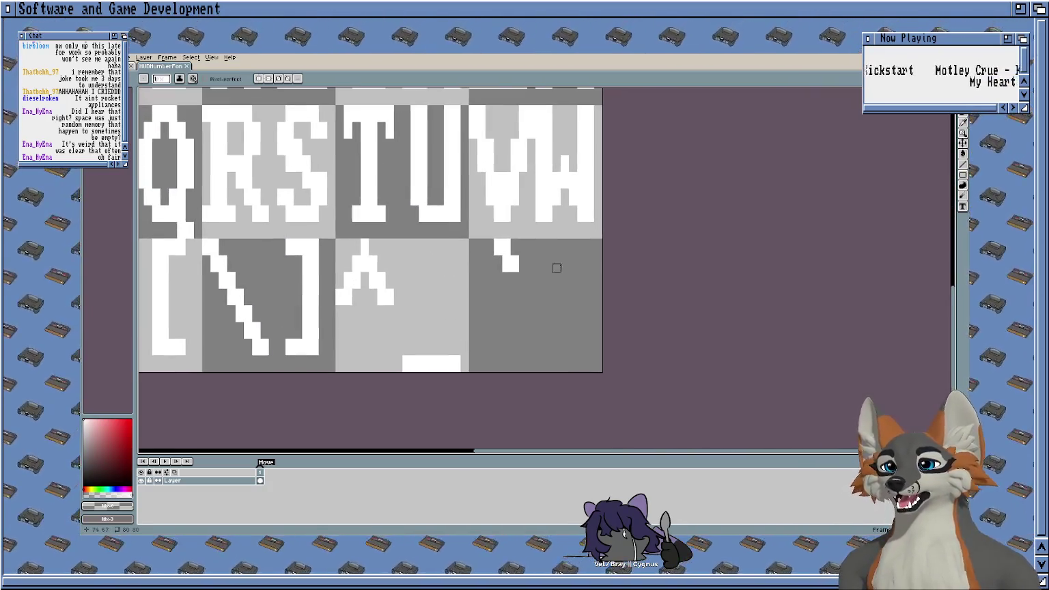
pyautogui.scroll(-1, 572, 309)
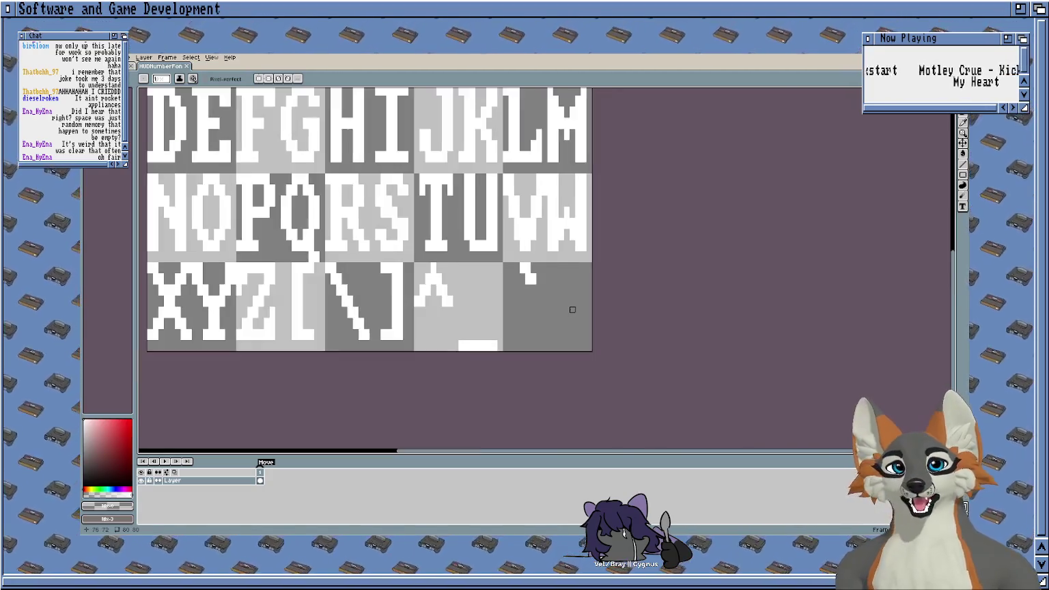
pyautogui.scroll(-1, 553, 232)
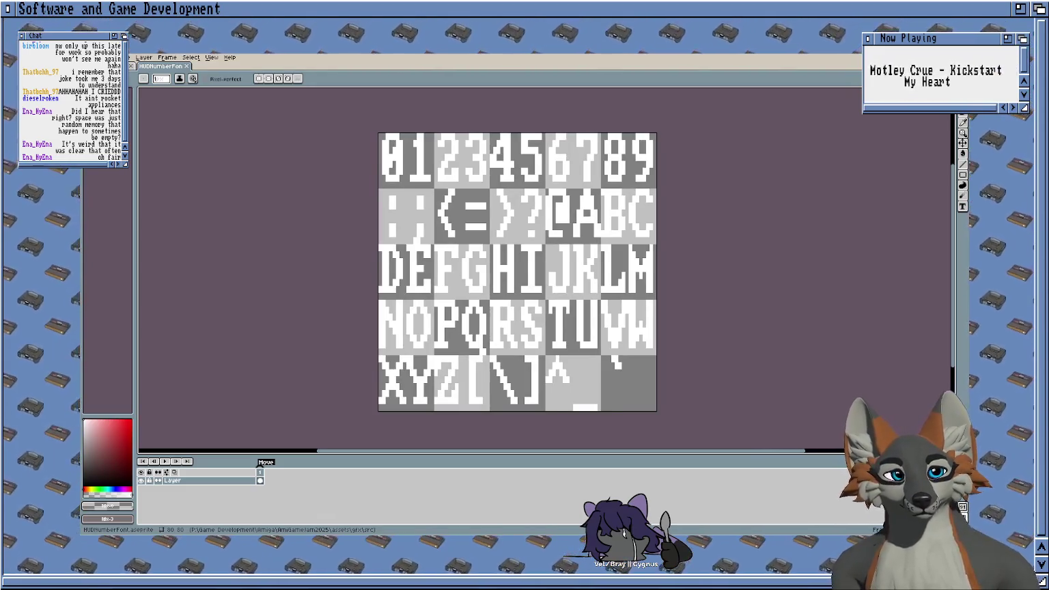
pyautogui.hotkey('alt', 'Tab')
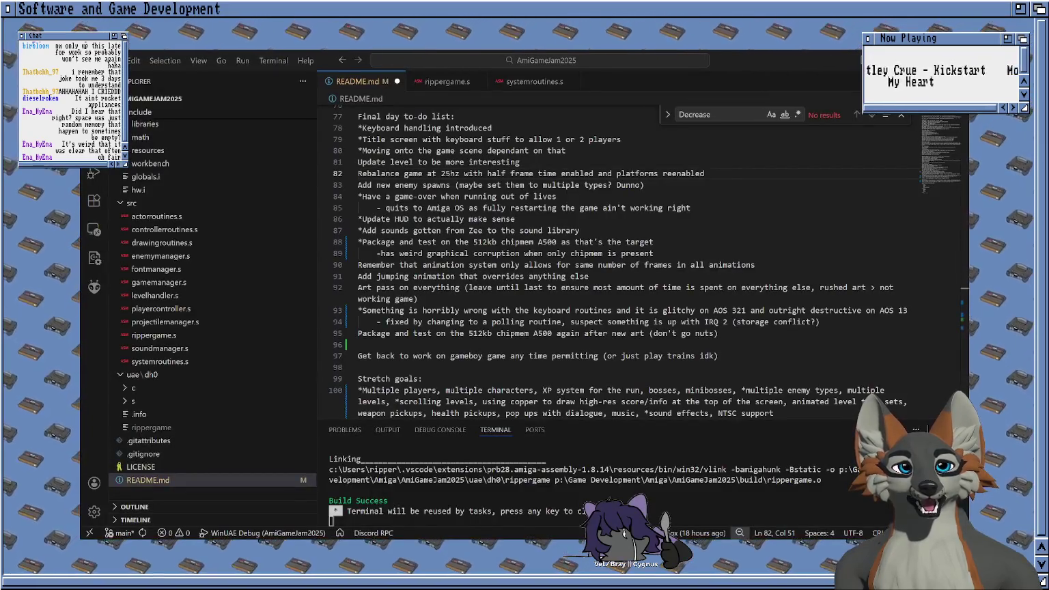
# Step: Open gamemanager.s and scroll to its dc.b menu and HUD strings
pyautogui.scroll(5, 171, 387)
pyautogui.scroll(4, 171, 387)
pyautogui.scroll(4, 171, 388)
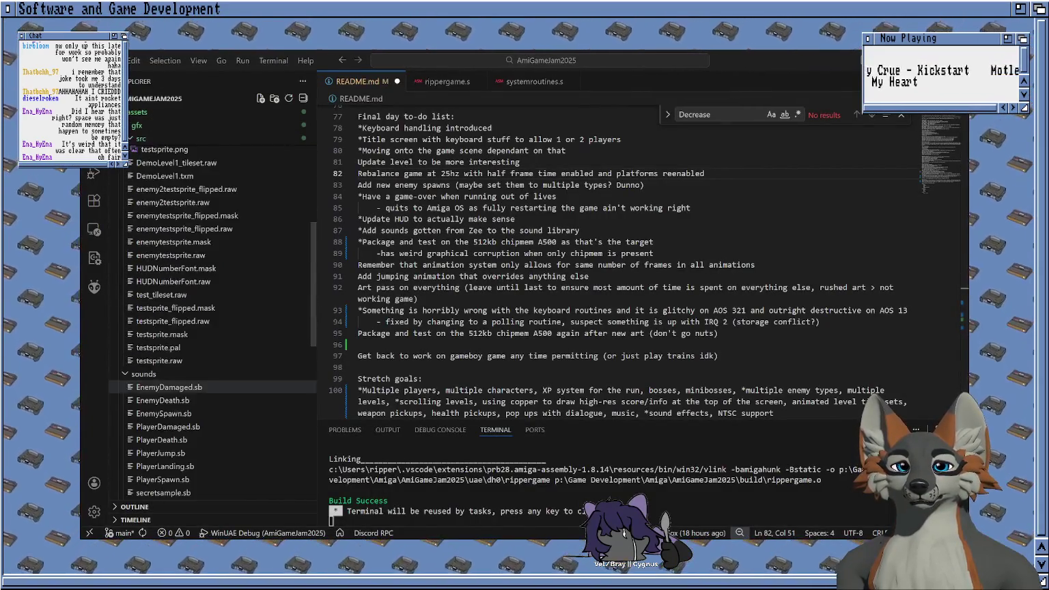
pyautogui.scroll(-3, 171, 387)
pyautogui.scroll(-3, 171, 382)
pyautogui.scroll(-3, 171, 372)
pyautogui.scroll(-1, 170, 357)
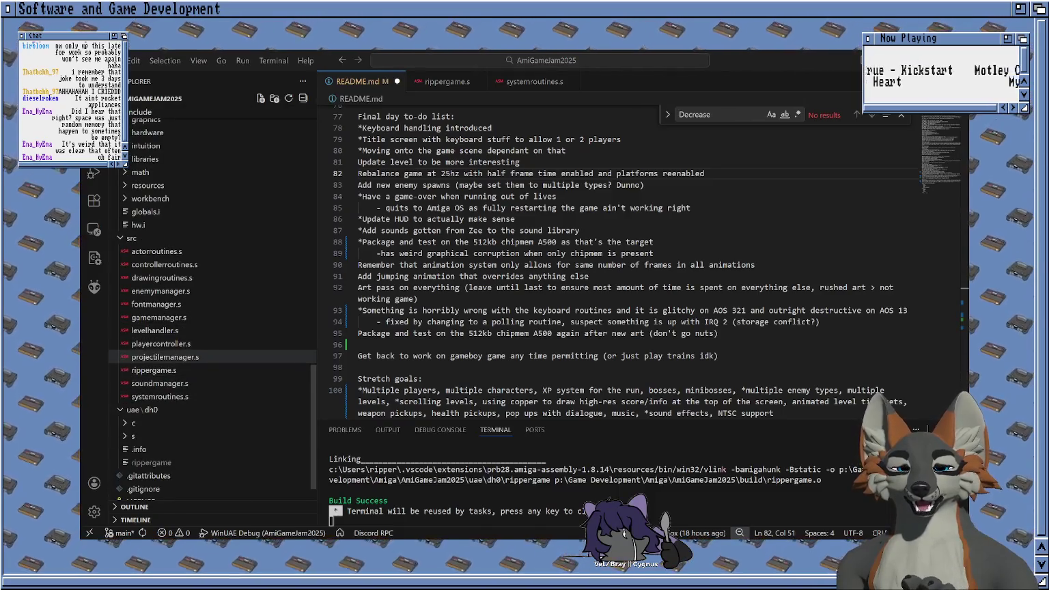
pyautogui.click(158, 317)
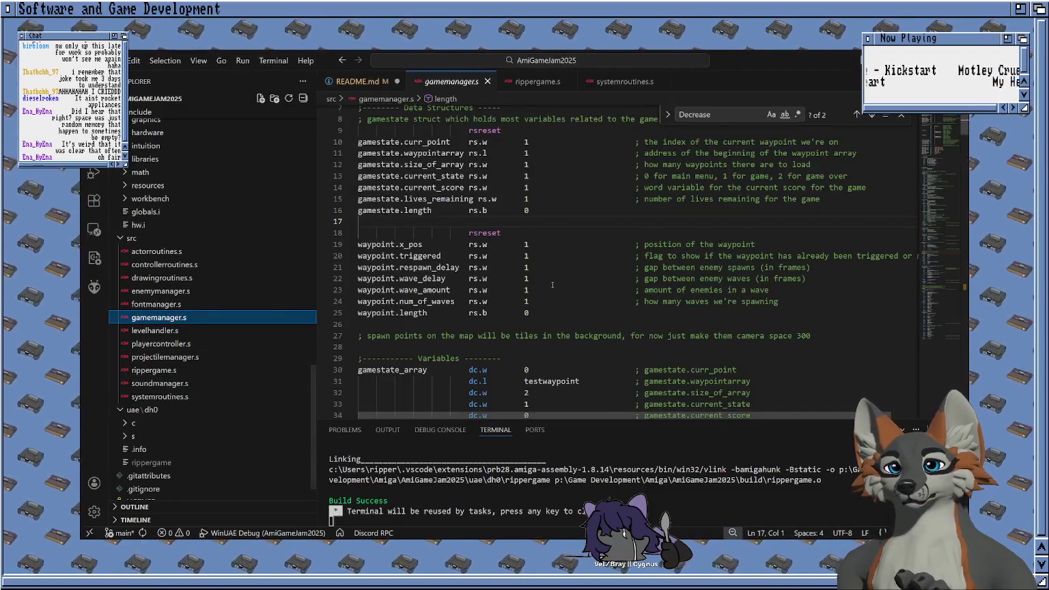
pyautogui.scroll(-8, 552, 284)
pyautogui.scroll(-7, 552, 284)
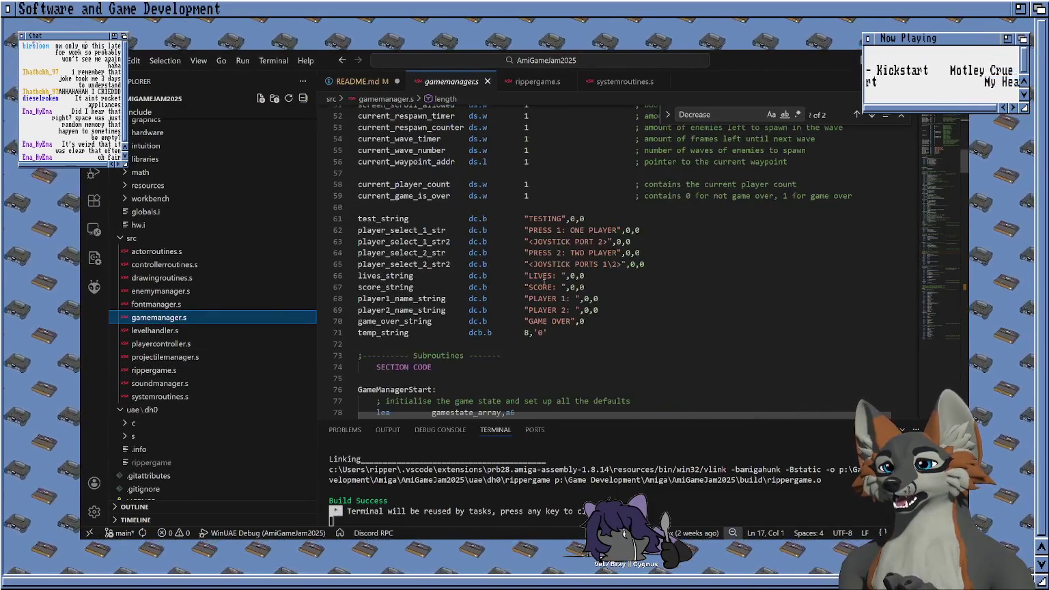
# Step: Trim trailing spaces from PLAYER 1, PLAYER 2, LIVES and SCORE, and make GAME OVER 'GAMEaOVER'
pyautogui.click(575, 299)
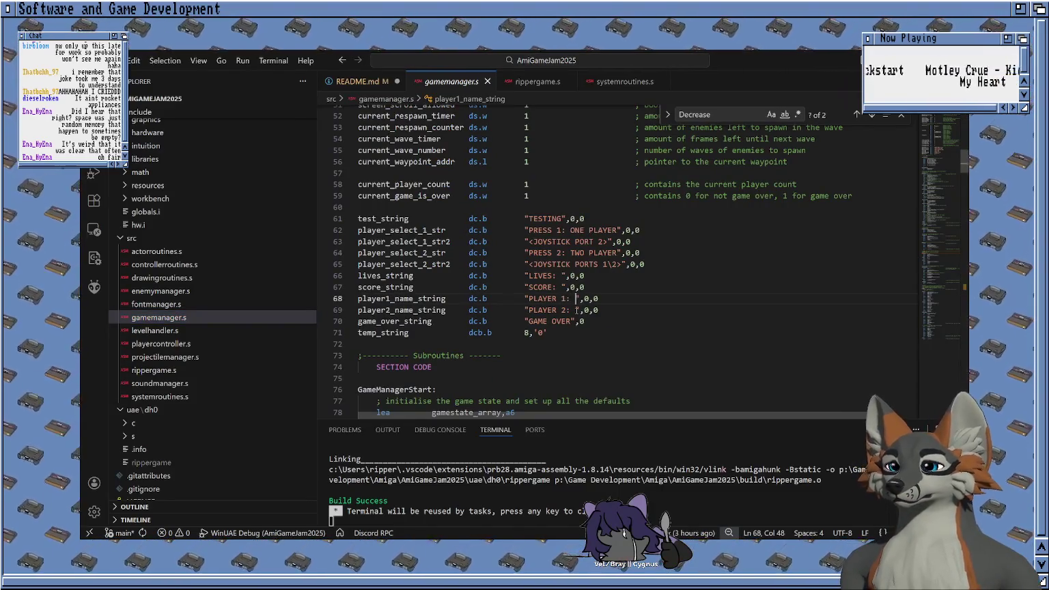
pyautogui.press('BackSpace')
pyautogui.click(576, 309)
pyautogui.press('BackSpace')
pyautogui.press('Down')
pyautogui.press('BackSpace')
pyautogui.write('a')
pyautogui.press('Up')
pyautogui.press('Up')
pyautogui.press('Up')
pyautogui.press('Right')
pyautogui.press('Right')
pyautogui.press('BackSpace')
pyautogui.press('Up')
pyautogui.press('BackSpace')
# Step: Replace the spaces in the PRESS 2: TWO PLAYER string with 'a', switching to overwrite mode
pyautogui.press('Up')
pyautogui.press('Up')
pyautogui.press('Delete')
pyautogui.write('a')
pyautogui.press('Right')
pyautogui.press('Right')
pyautogui.press('Right')
pyautogui.press('Delete')
pyautogui.write('a')
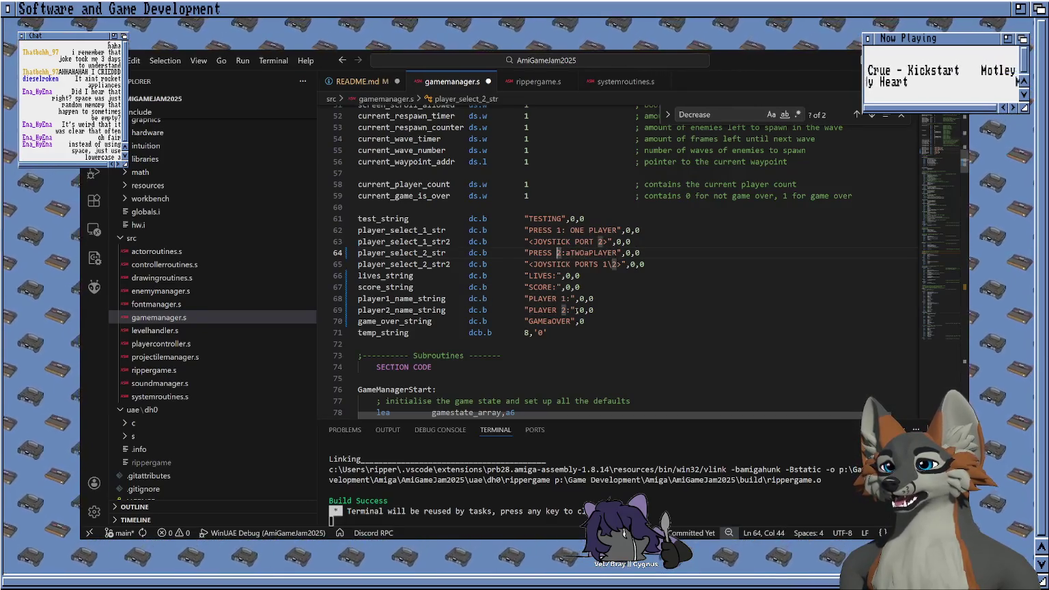
pyautogui.press('Left')
pyautogui.press('Left')
pyautogui.press('Left')
pyautogui.press('Insert')
pyautogui.write('a')
# Step: Overwrite spaces with 'a' in JOYSTICK PORT 2, PRESS 1: ONE PLAYER and player strings, then save and build
pyautogui.press('Up')
pyautogui.press('Right')
pyautogui.press('Right')
pyautogui.press('Right')
pyautogui.write('a')
pyautogui.press('Right')
pyautogui.press('Right')
pyautogui.press('Right')
pyautogui.write('a')
pyautogui.press('Up')
pyautogui.press('Left')
pyautogui.press('Left')
pyautogui.press('Left')
pyautogui.press('Left')
pyautogui.press('Left')
pyautogui.press('Left')
pyautogui.press('Left')
pyautogui.write('a')
pyautogui.press('Right')
pyautogui.press('Right')
pyautogui.press('Right')
pyautogui.write('a')
pyautogui.press('Left')
pyautogui.press('Left')
pyautogui.press('Left')
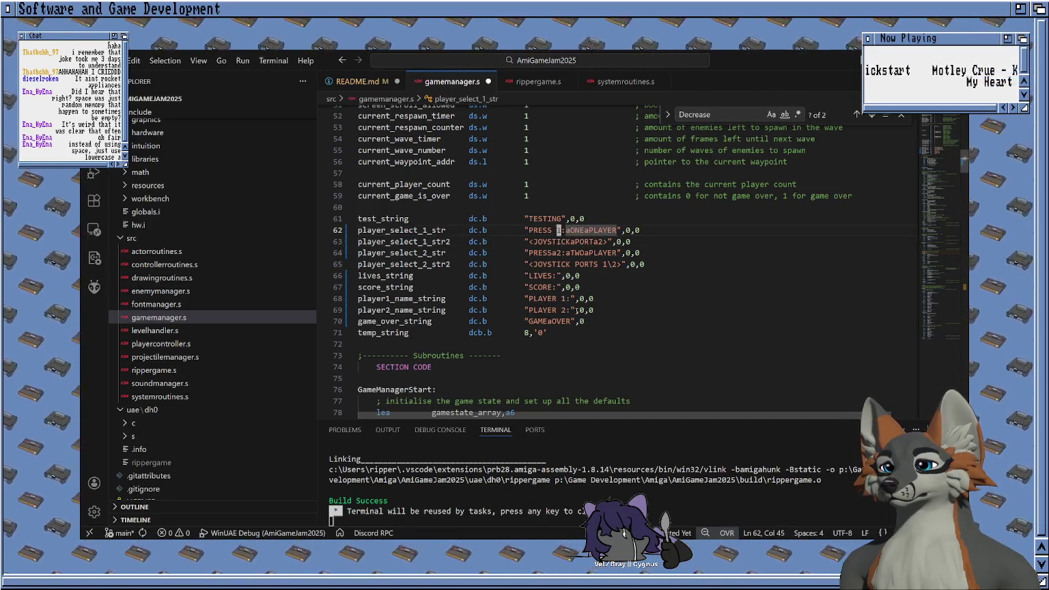
pyautogui.press('Left')
pyautogui.press('Left')
pyautogui.press('Left')
pyautogui.write('a')
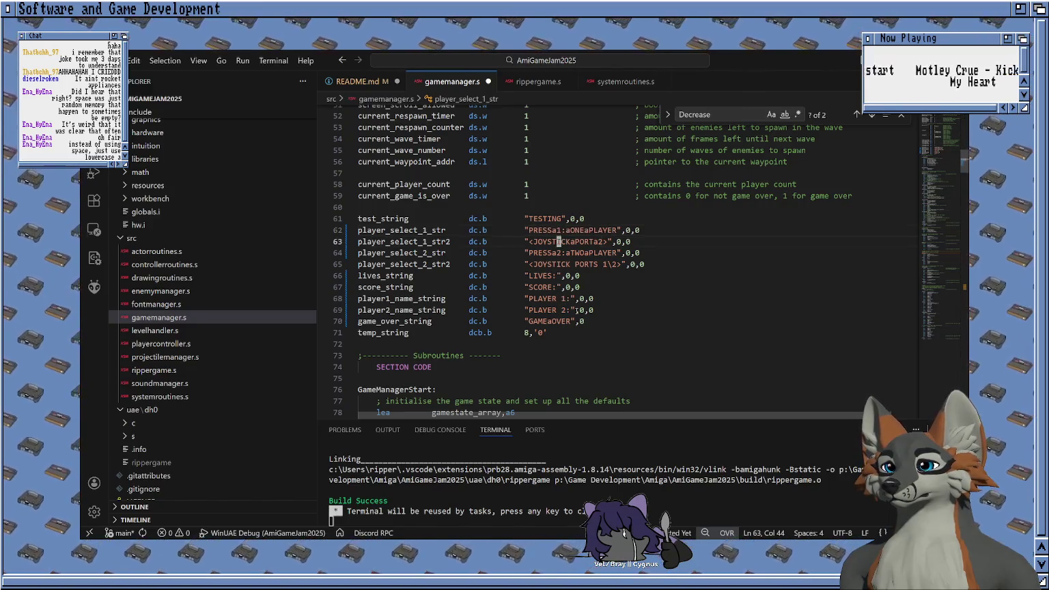
pyautogui.press('Down')
pyautogui.press('Down')
pyautogui.press('Down')
pyautogui.press('Down')
pyautogui.press('Down')
pyautogui.press('Down')
pyautogui.write('a')
pyautogui.press('Down')
pyautogui.press('Left')
pyautogui.write('a')
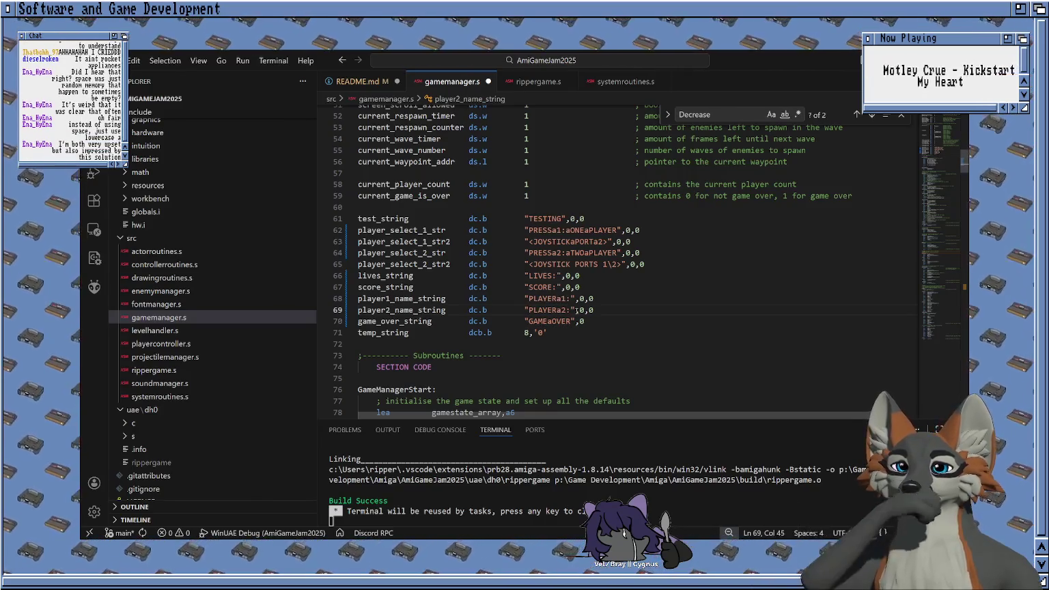
pyautogui.hotkey('ctrl', 's')
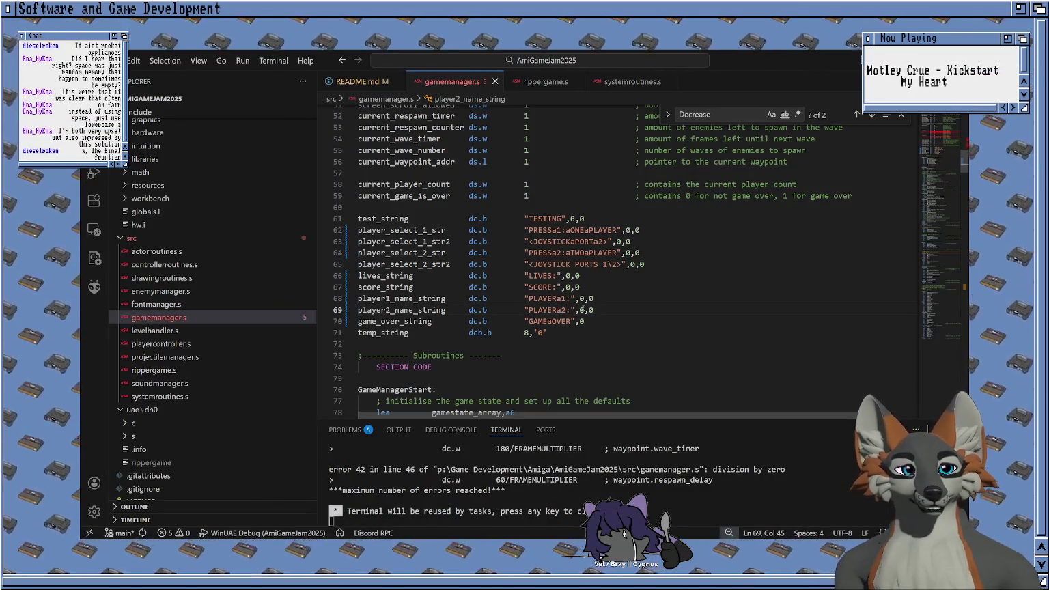
# Step: Rerun the build with Ctrl+S until it reports Build Success
pyautogui.hotkey('ctrl', 's')
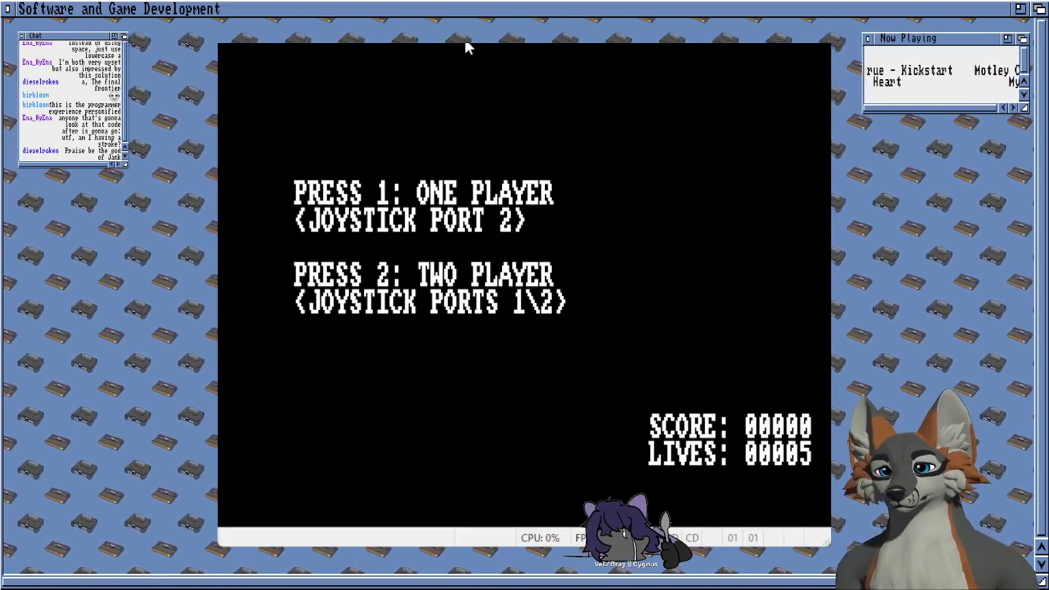
# Step: Start a one-player game in WinUAE, then quit the emulator and return to VS Code
pyautogui.press('1')
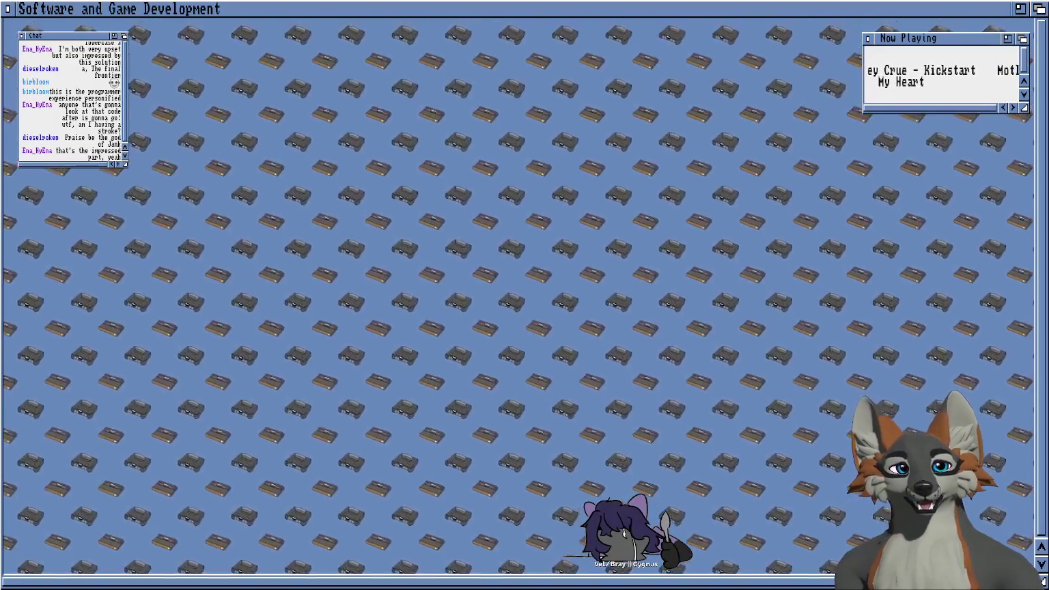
pyautogui.hotkey('alt', 'Tab')
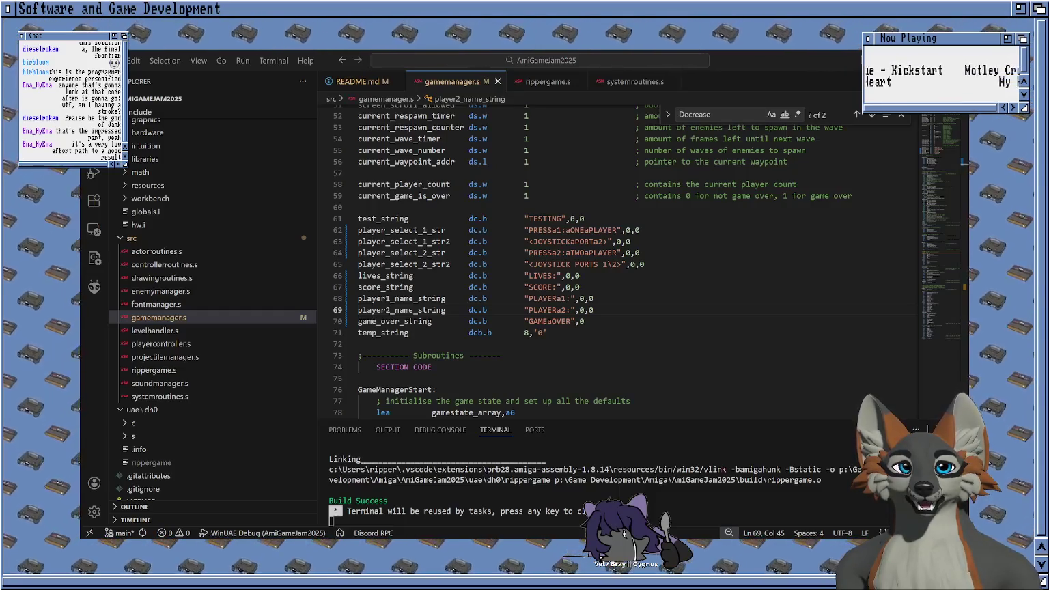
# Step: Rebuild the game from line 69, note the division-by-zero errors, and switch to Aseprite
pyautogui.click(611, 310)
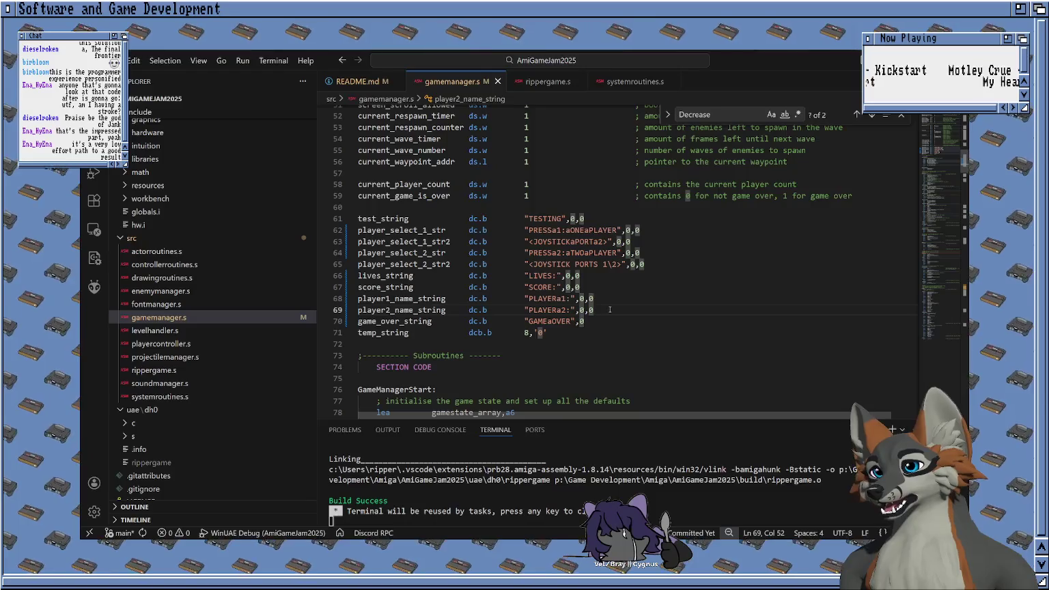
pyautogui.hotkey('ctrl', 'shift', 'b')
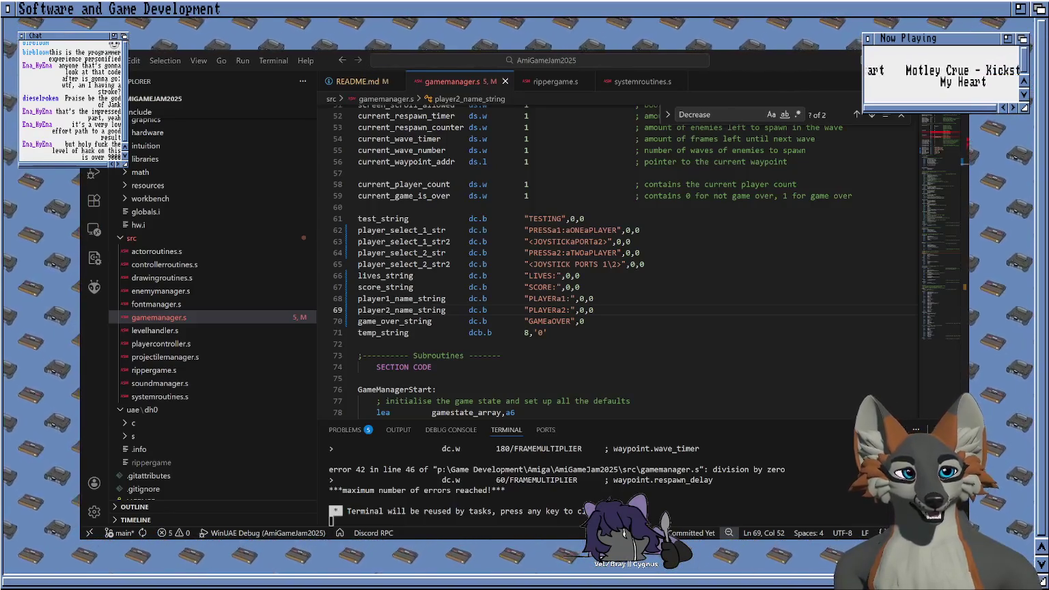
pyautogui.hotkey('alt', 'Tab')
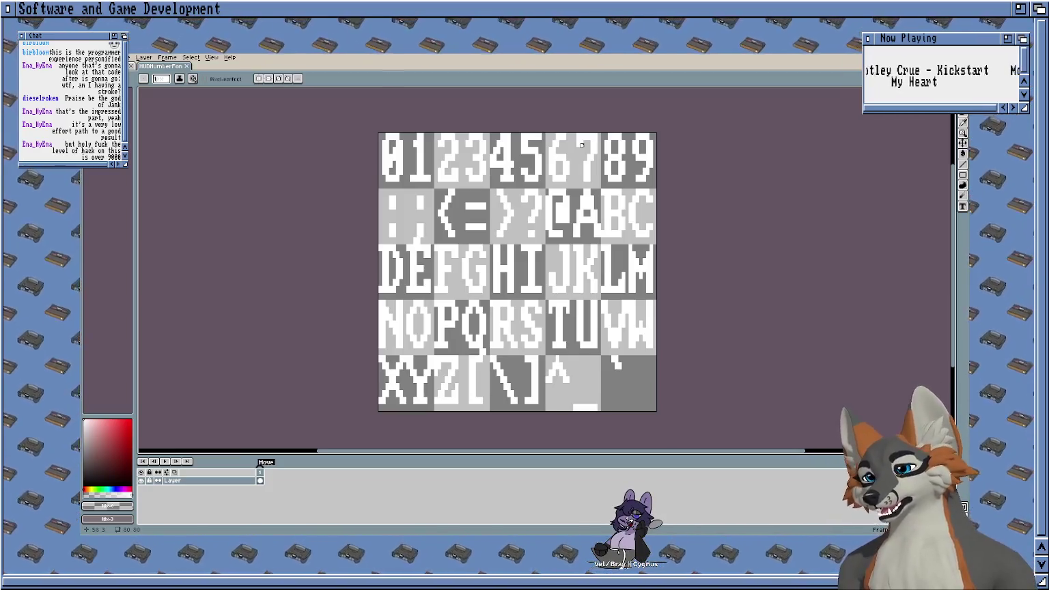
# Step: Open level1.png from Aseprite's Recent Files and frame its sky and wall tiles
pyautogui.hotkey('ctrl', 'Tab')
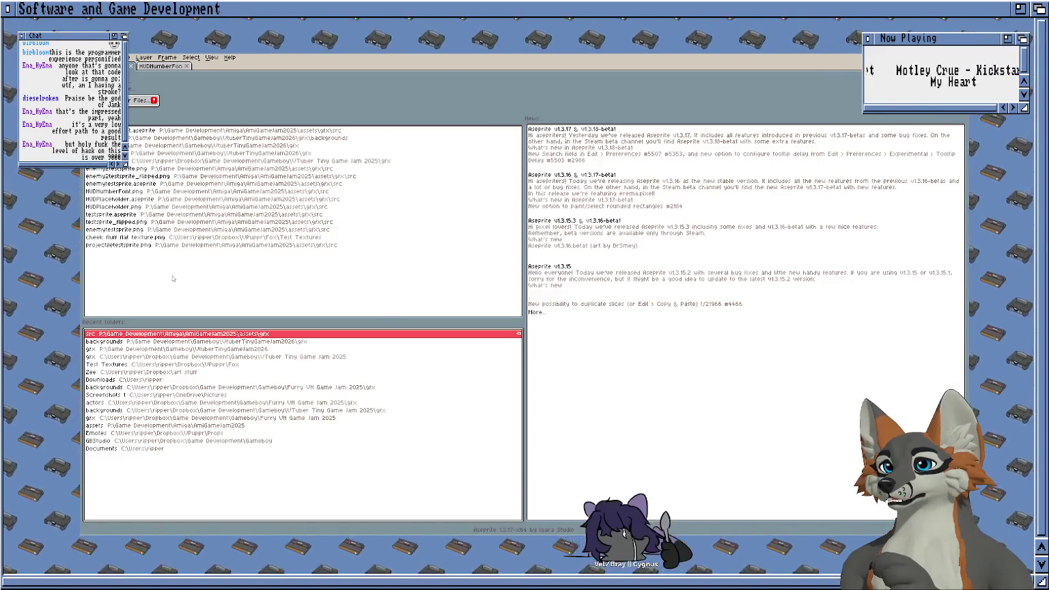
pyautogui.click(423, 207)
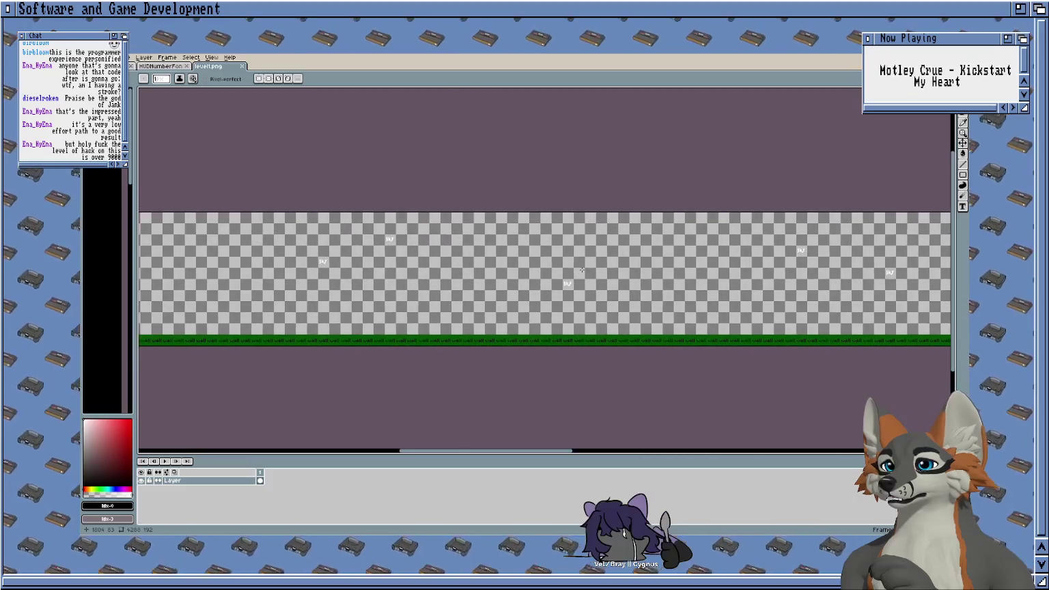
pyautogui.moveTo(653, 247); pyautogui.dragTo(880, 205)
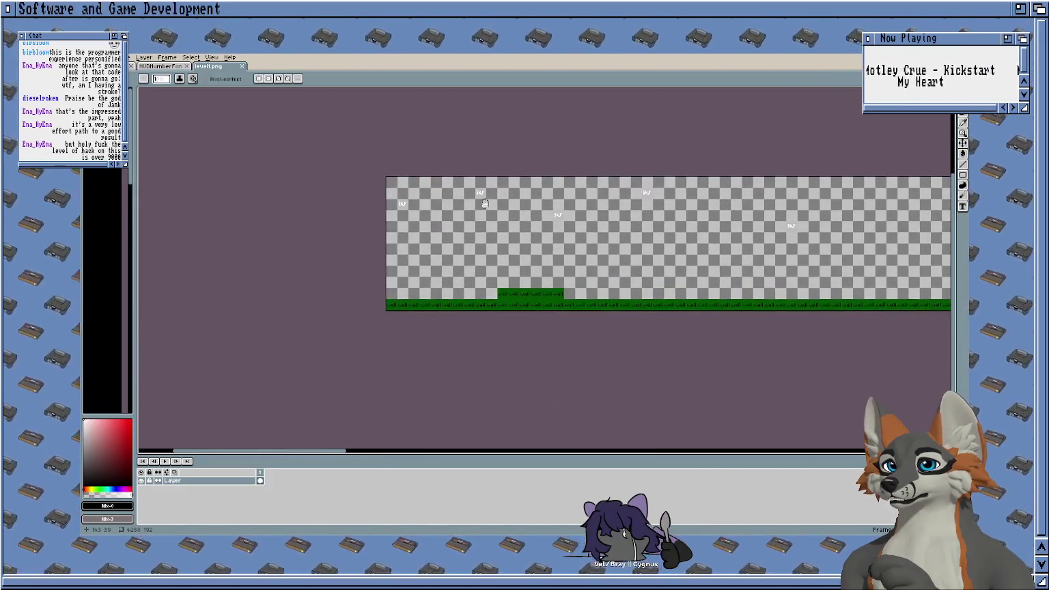
pyautogui.scroll(1, 474, 225)
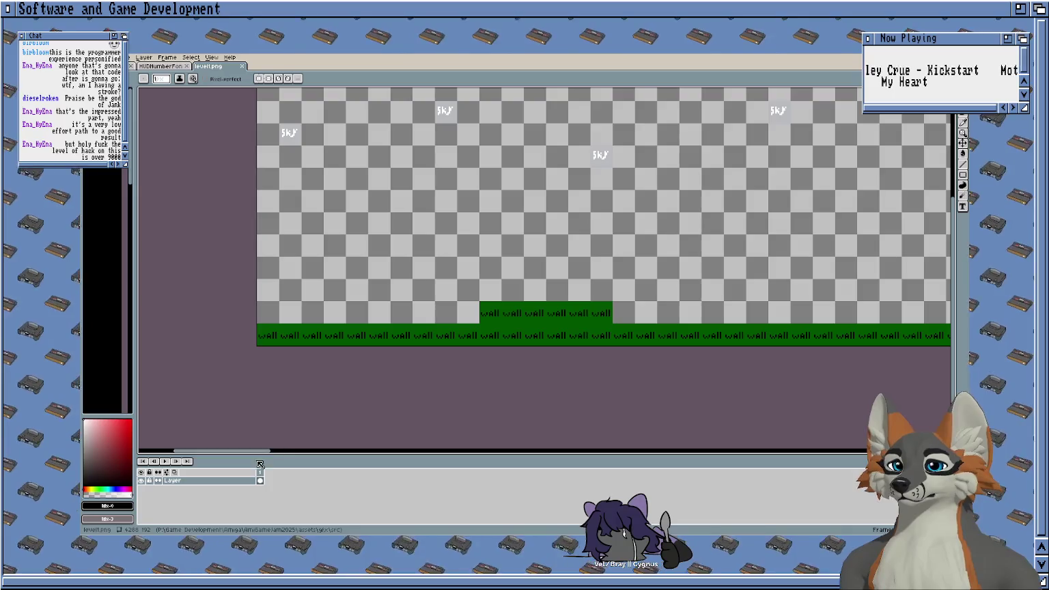
# Step: Add a tilemap layer 'Tilemap 1' using a new 16×16 tileset named 'Level Tileset'
pyautogui.rightClick(246, 480)
pyautogui.moveTo(270, 480)
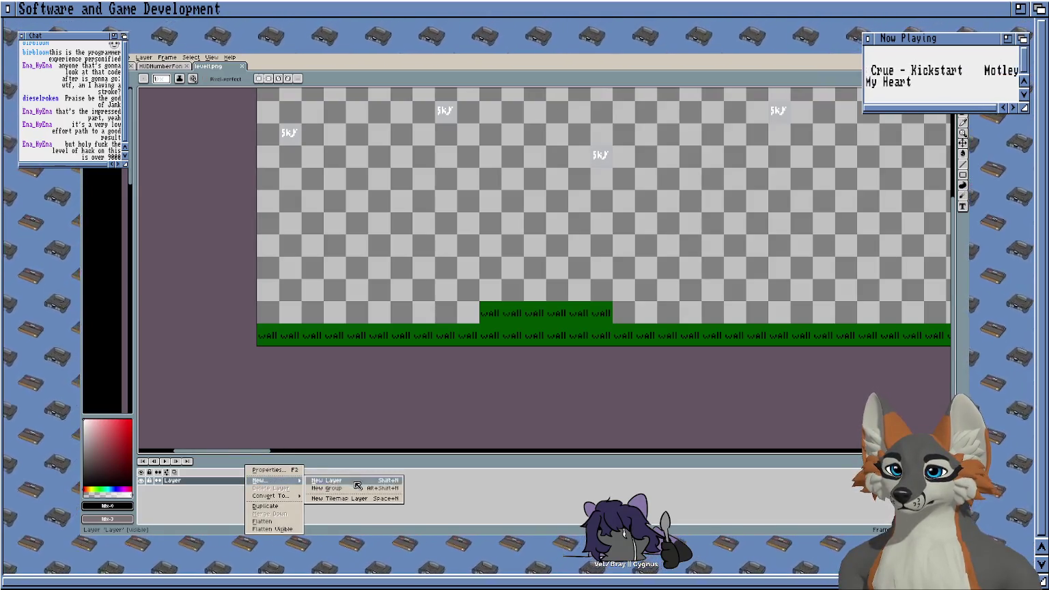
pyautogui.click(352, 498)
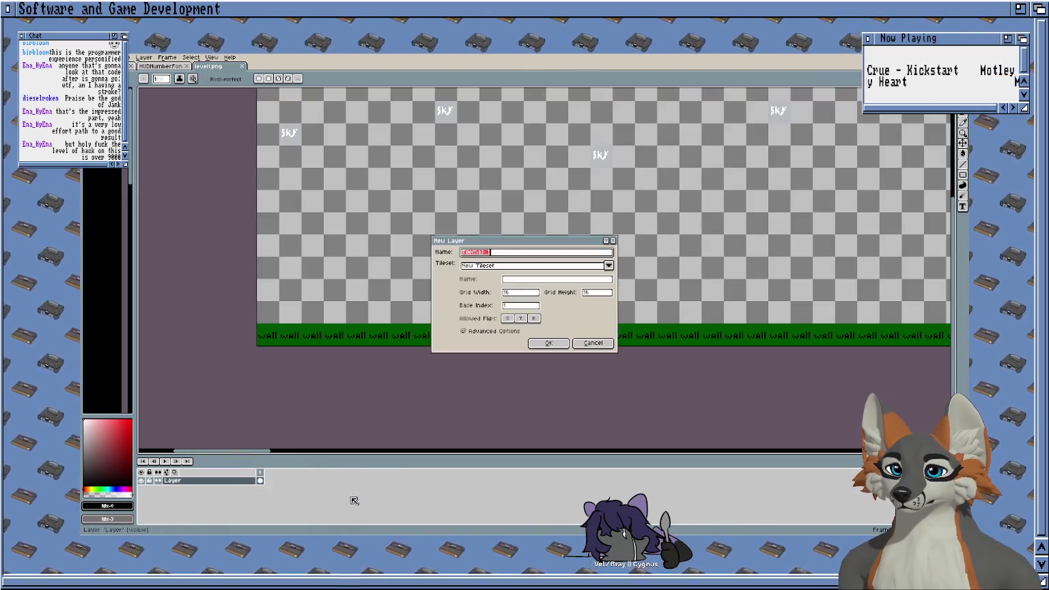
pyautogui.click(595, 279)
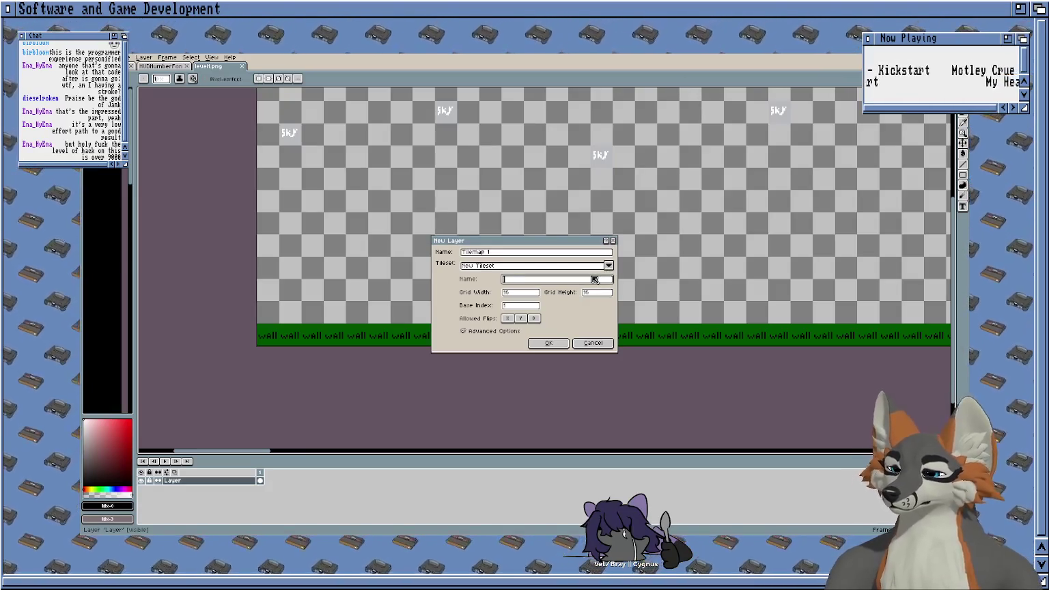
pyautogui.write('Level Tileset')
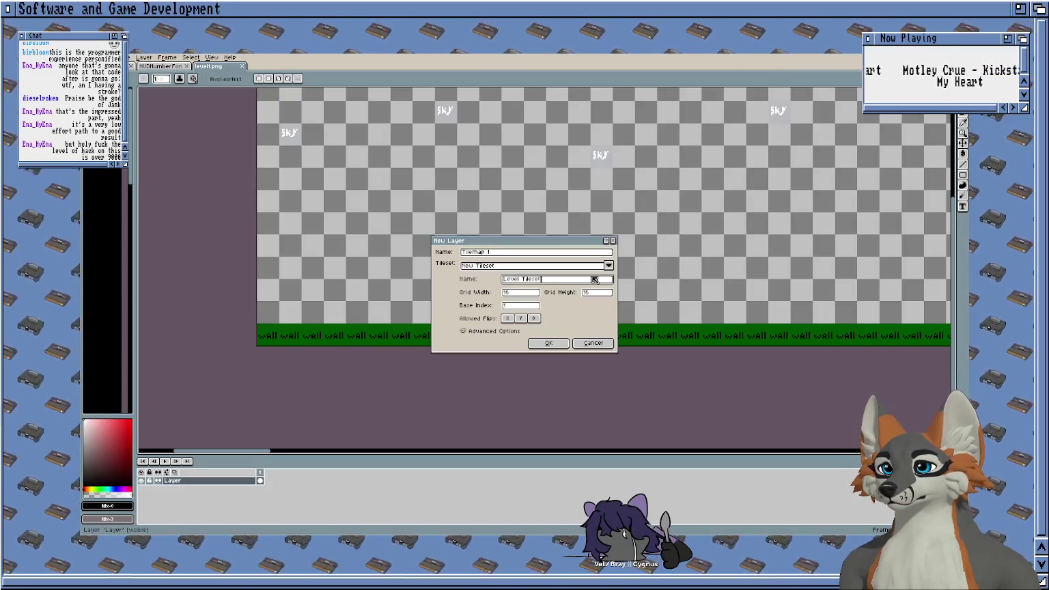
pyautogui.click(512, 307)
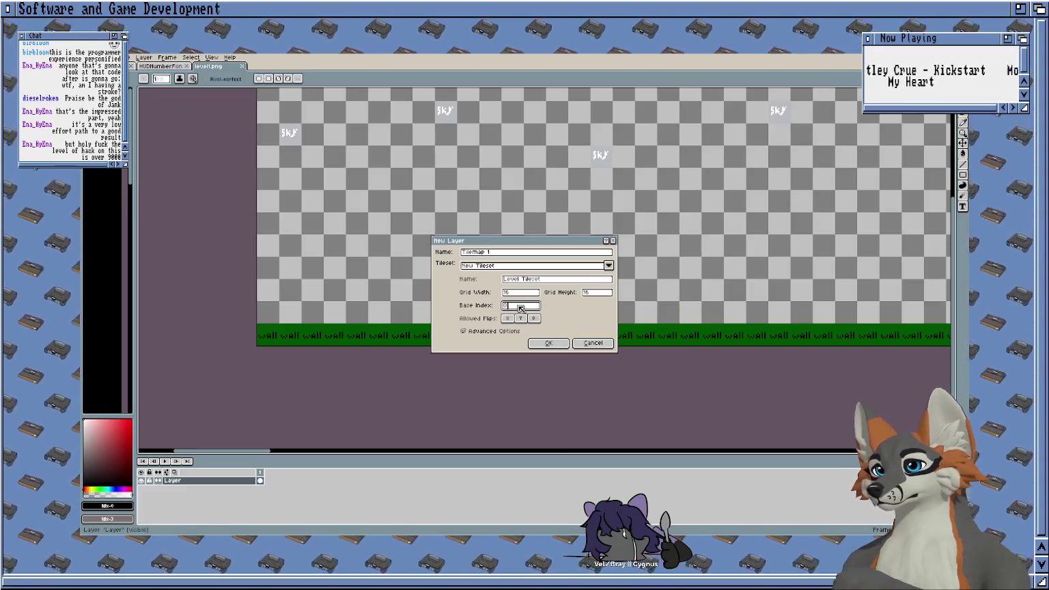
pyautogui.click(537, 341)
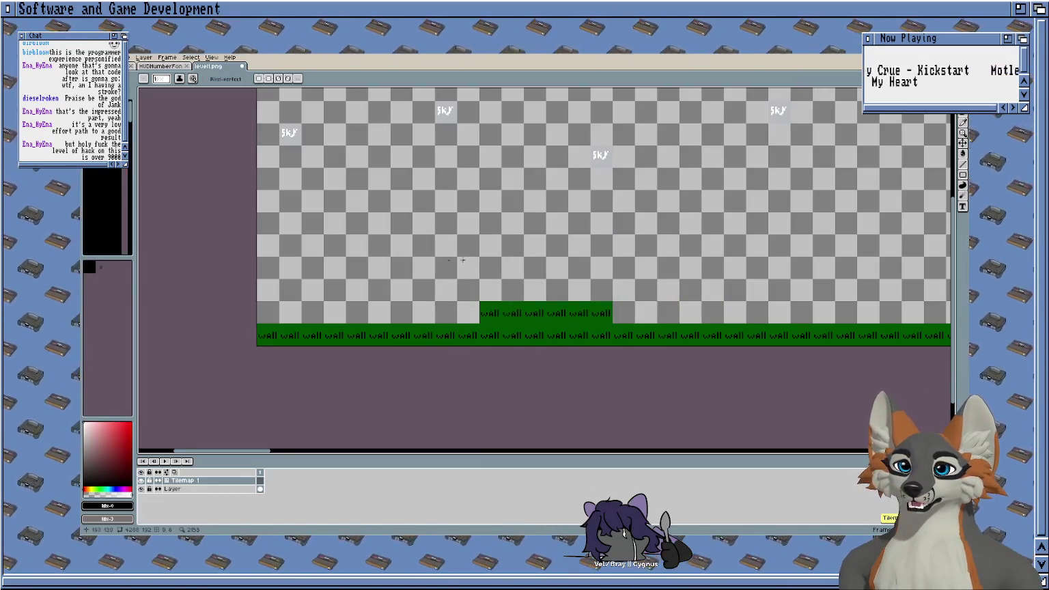
# Step: Zoom in and pan along the green wall tiles of level.png
pyautogui.scroll(-1, 462, 259)
pyautogui.scroll(1, 462, 259)
pyautogui.click(203, 488)
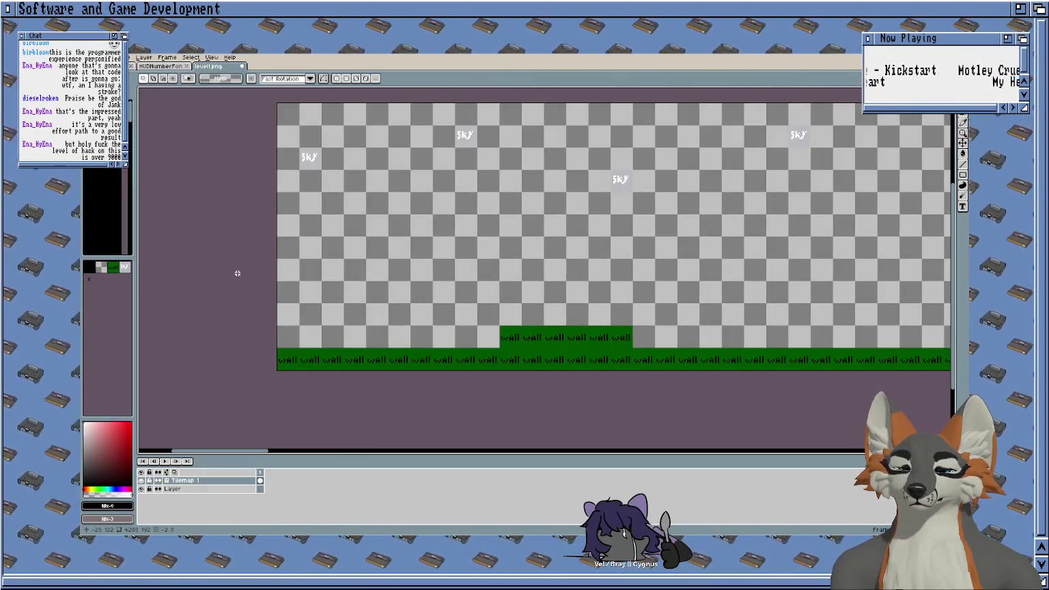
pyautogui.scroll(1, 375, 269)
pyautogui.scroll(2, 375, 280)
pyautogui.scroll(1, 375, 293)
pyautogui.scroll(1, 359, 317)
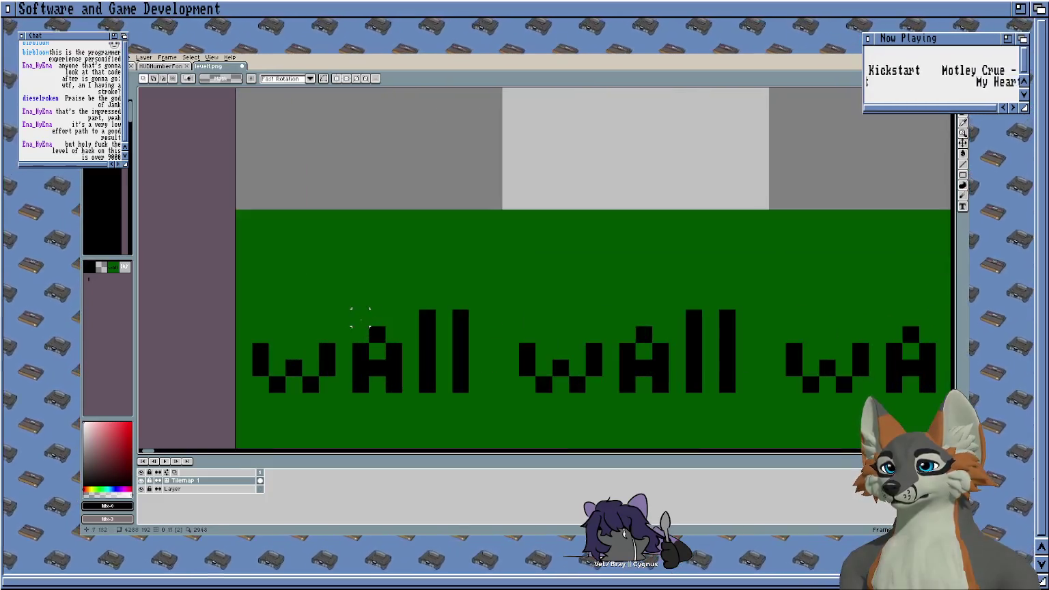
pyautogui.scroll(-2, 360, 317)
pyautogui.scroll(-1, 360, 317)
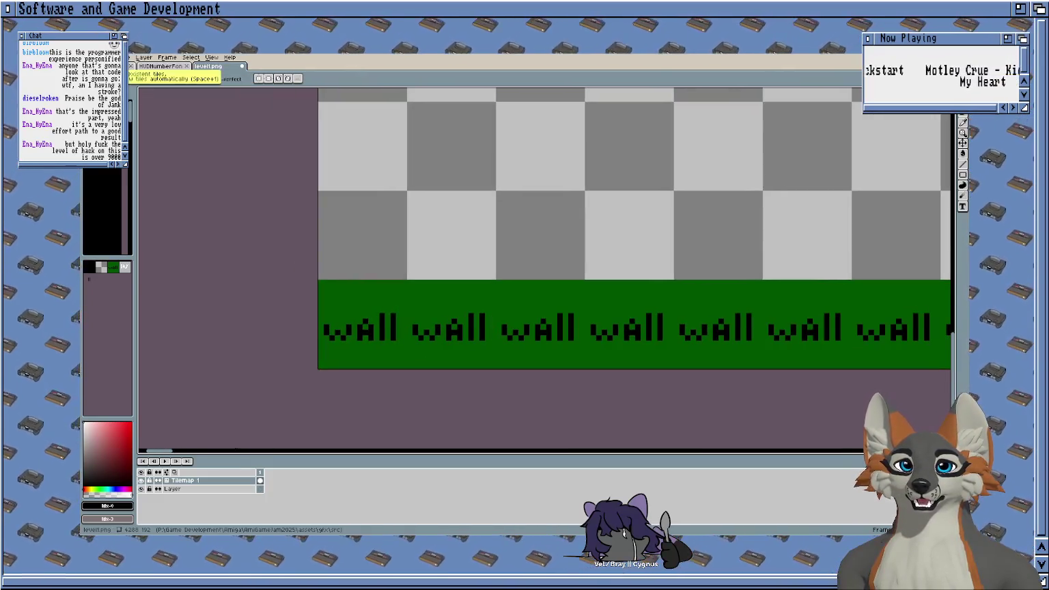
pyautogui.scroll(2, 392, 381)
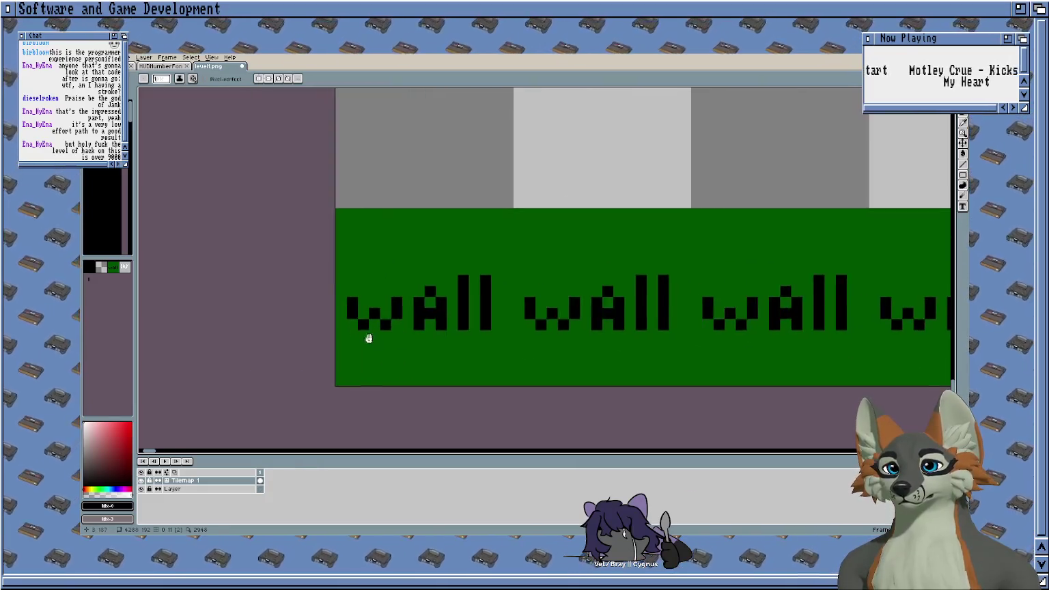
pyautogui.scroll(-1, 367, 337)
pyautogui.scroll(1, 308, 285)
pyautogui.moveTo(345, 273); pyautogui.dragTo(399, 294)
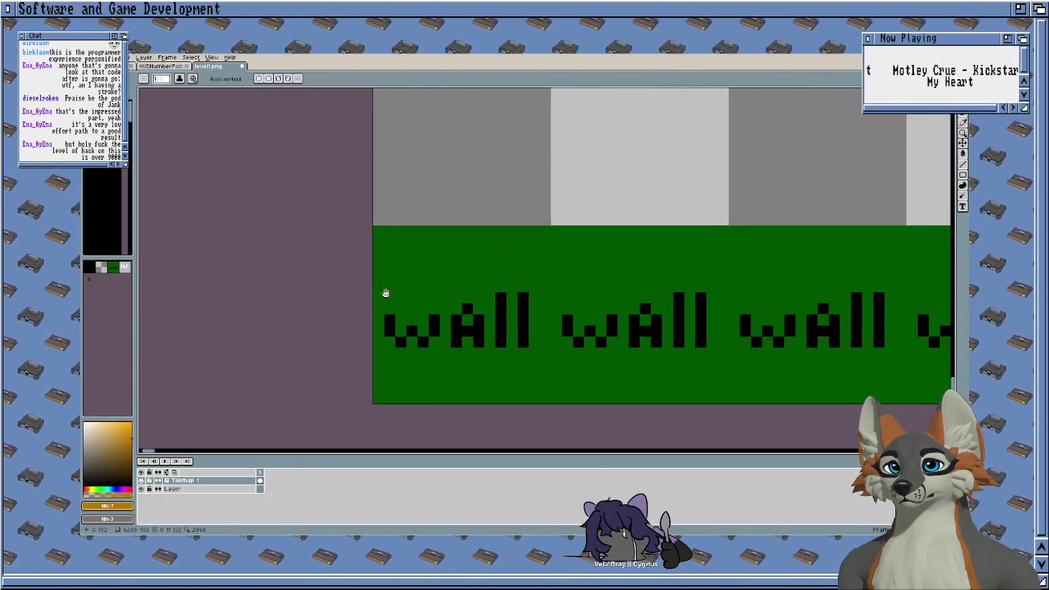
# Step: Paint the wall tile light grey, covering its lettering with pencil and bucket fill
pyautogui.press('[')
pyautogui.press('[')
pyautogui.press('[')
pyautogui.press('[')
pyautogui.press('[')
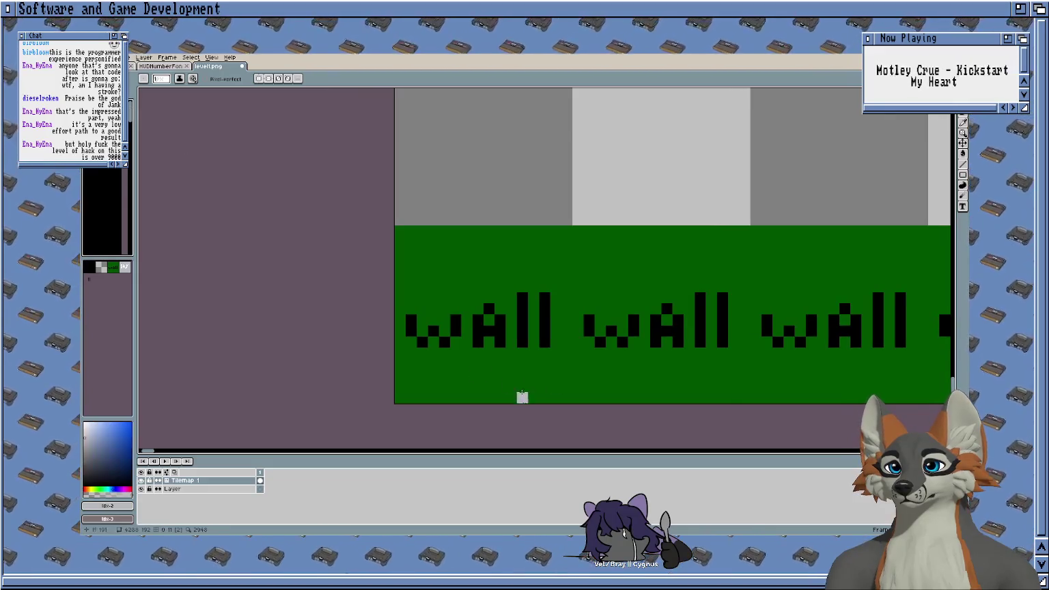
pyautogui.press('g')
pyautogui.click(454, 374)
pyautogui.press('b')
pyautogui.click(497, 345)
pyautogui.click(500, 342)
pyautogui.press('g')
pyautogui.click(500, 323)
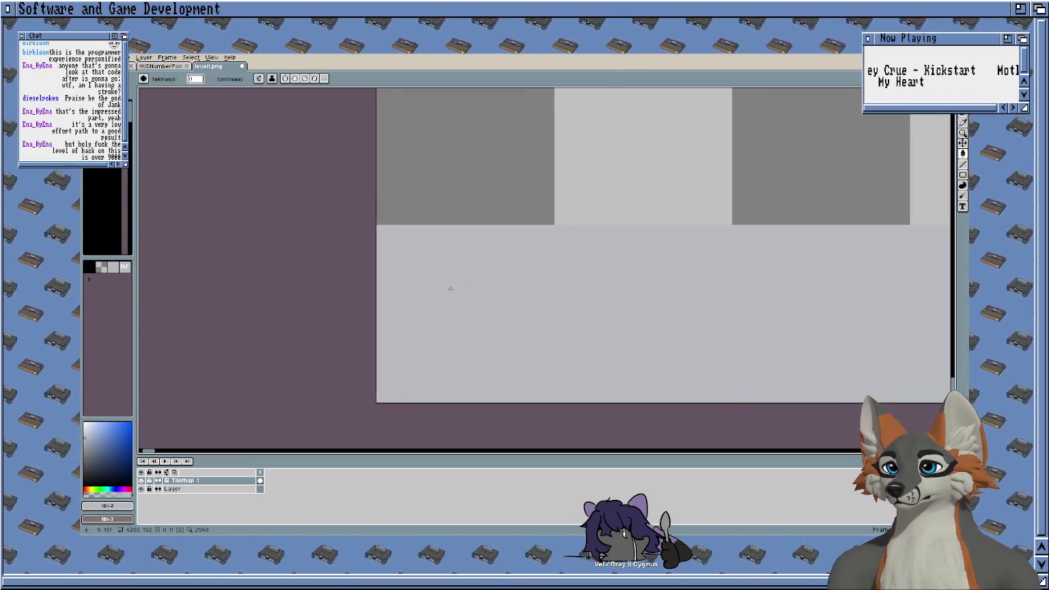
pyautogui.scroll(-1, 451, 289)
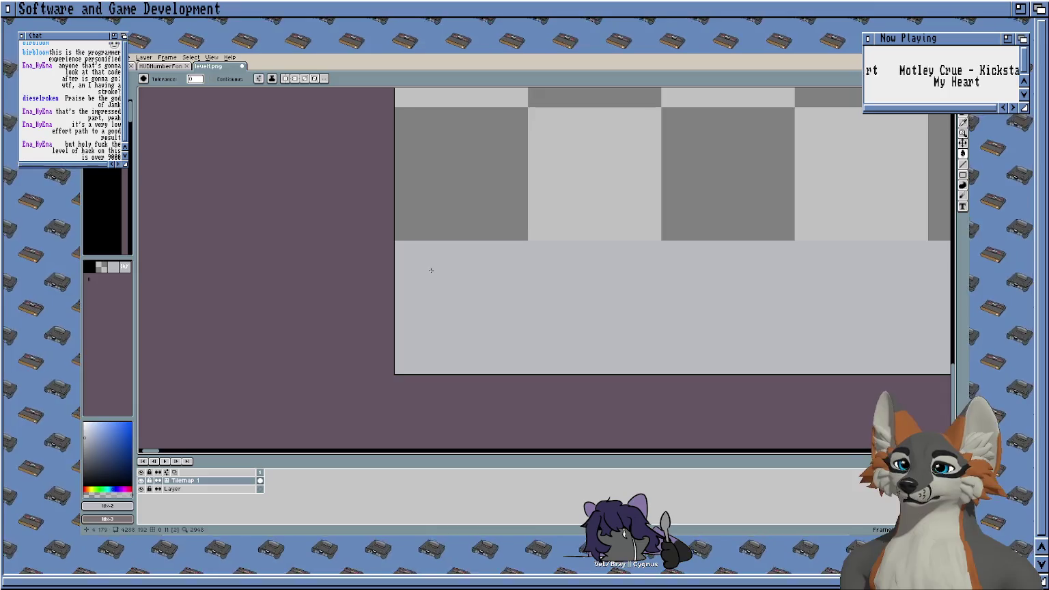
pyautogui.press('0')
pyautogui.press('0')
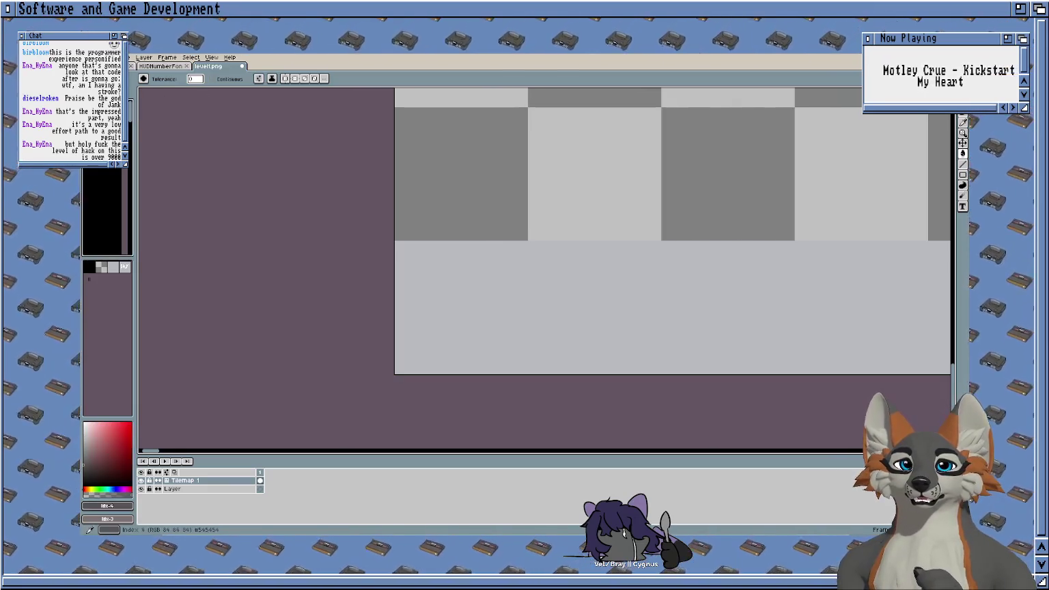
pyautogui.click(672, 307)
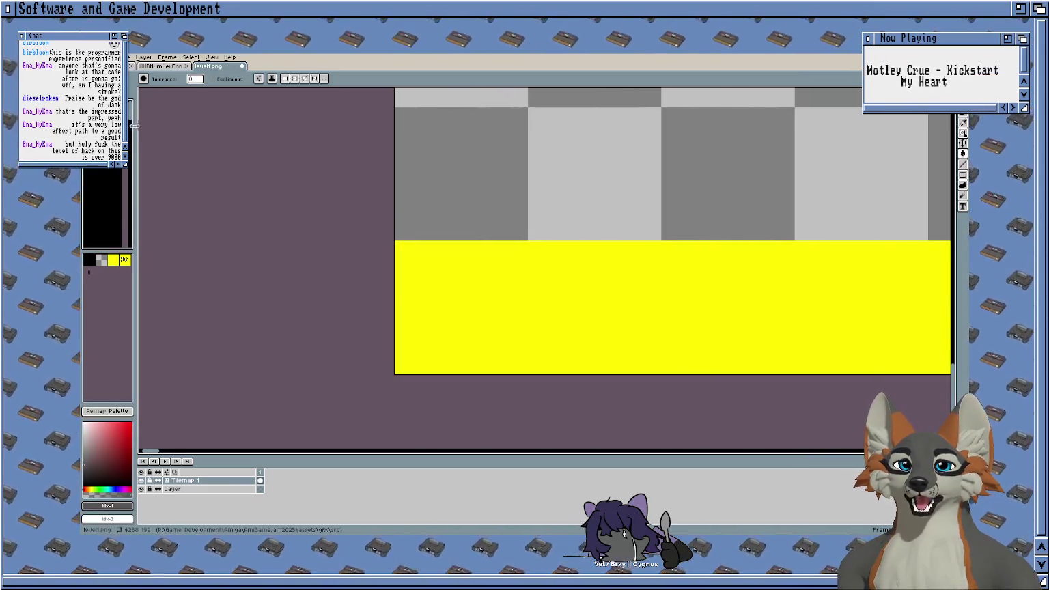
pyautogui.hotkey('ctrl', 'z')
pyautogui.click(672, 307)
pyautogui.hotkey('ctrl', 'z')
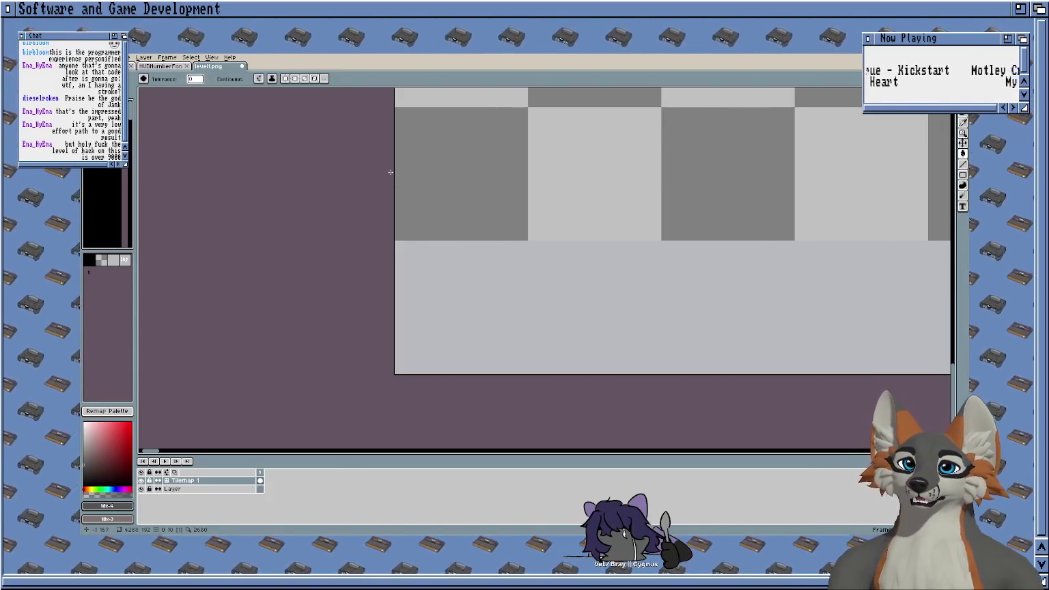
pyautogui.click(212, 57)
pyautogui.moveTo(217, 111)
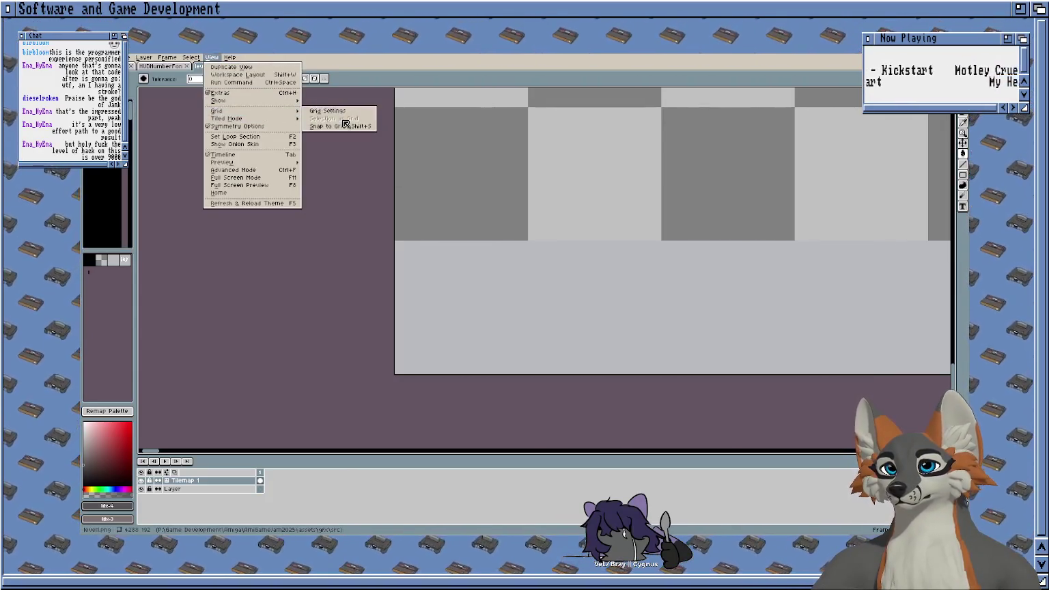
# Step: Show the tile grid through Grid Settings and zoom out over the level
pyautogui.click(338, 121)
pyautogui.click(515, 312)
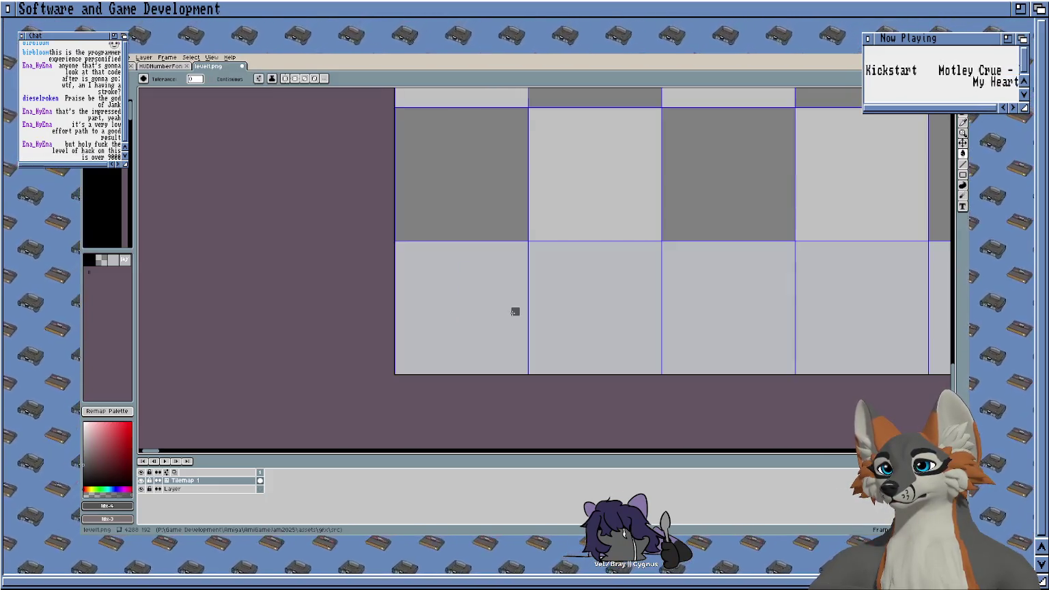
pyautogui.scroll(3, 404, 274)
pyautogui.scroll(-5, 405, 274)
pyautogui.scroll(1, 393, 209)
pyautogui.scroll(2, 393, 208)
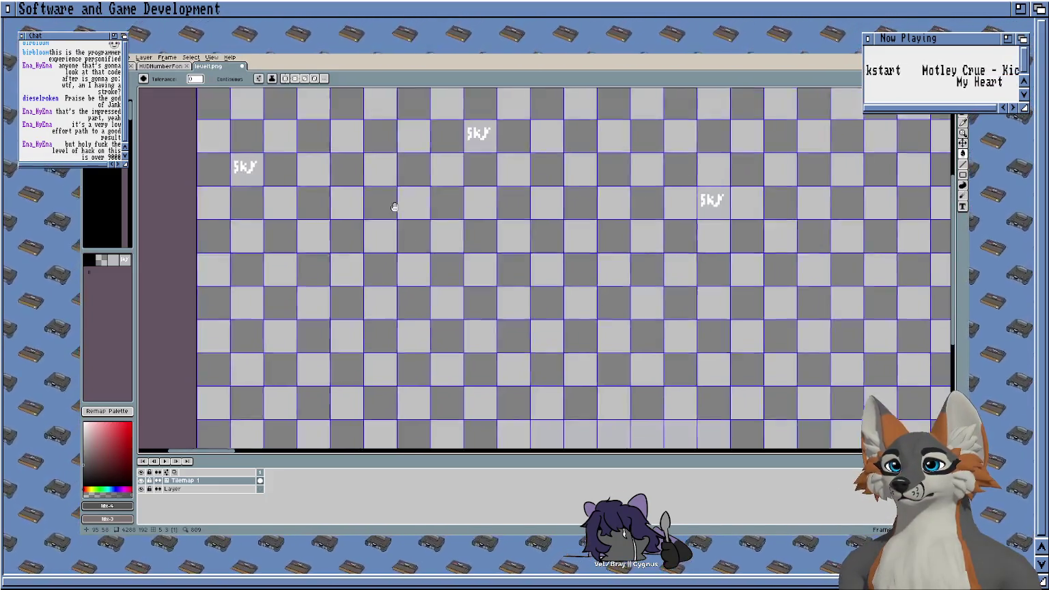
pyautogui.scroll(2, 420, 165)
pyautogui.scroll(-1, 403, 167)
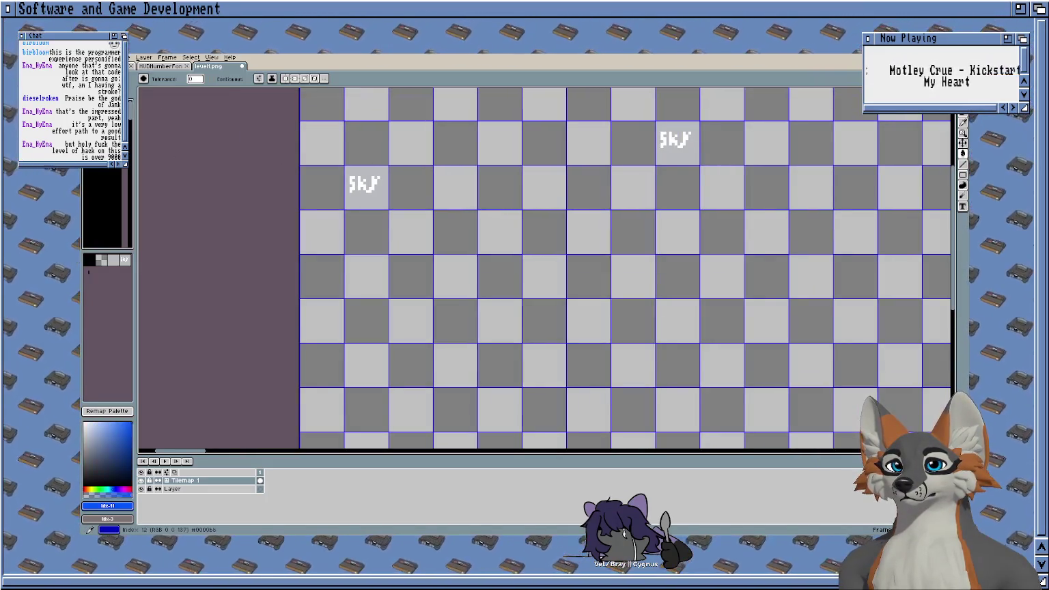
# Step: Bucket-fill the empty background blue, then undo that fill
pyautogui.click(459, 110)
pyautogui.scroll(-2, 497, 162)
pyautogui.scroll(1, 496, 163)
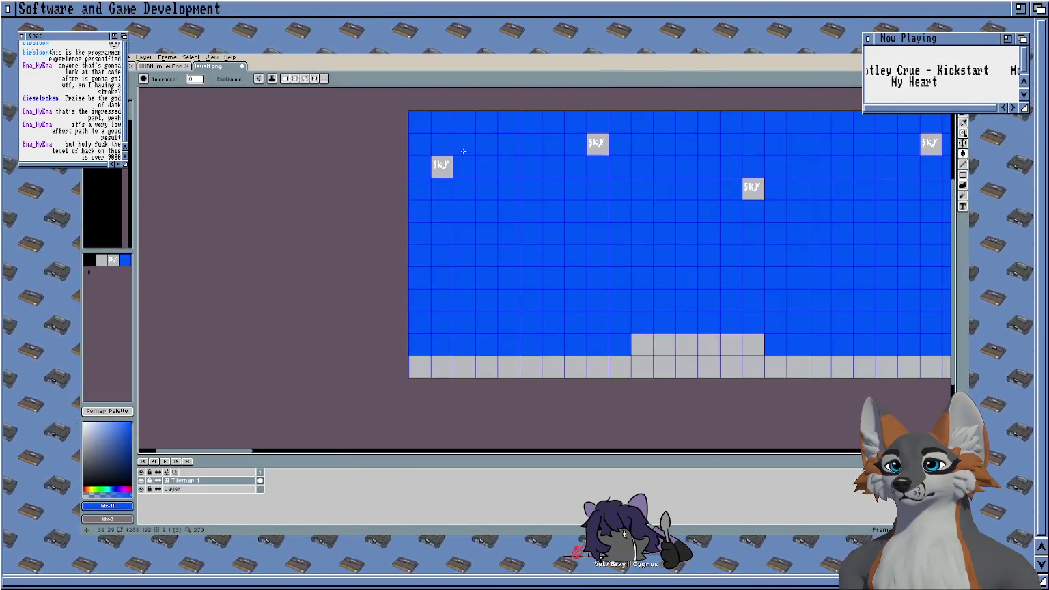
pyautogui.scroll(2, 463, 150)
pyautogui.scroll(-1, 421, 151)
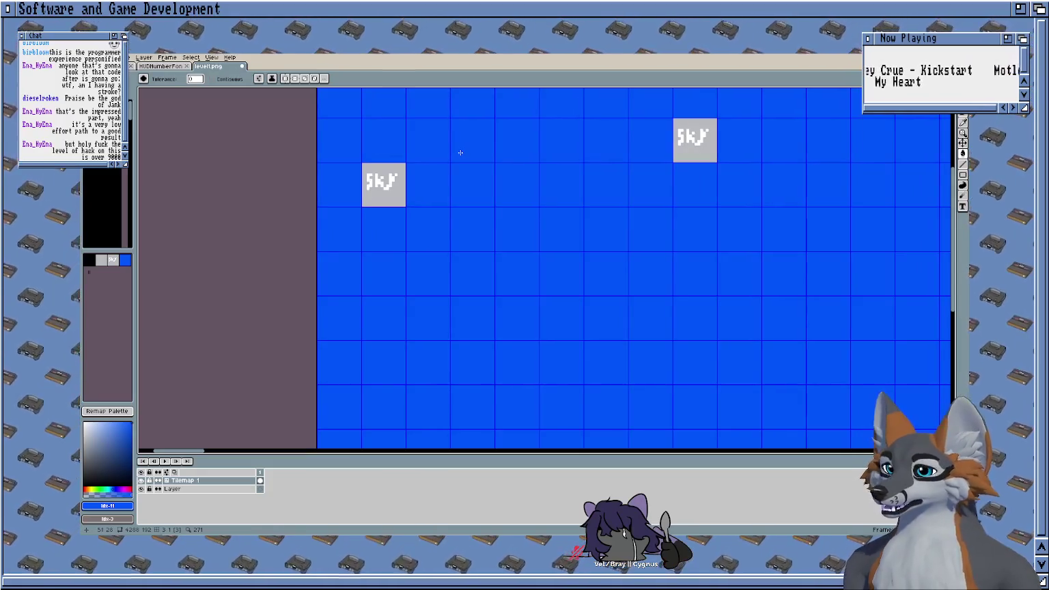
pyautogui.hotkey('ctrl', 'z')
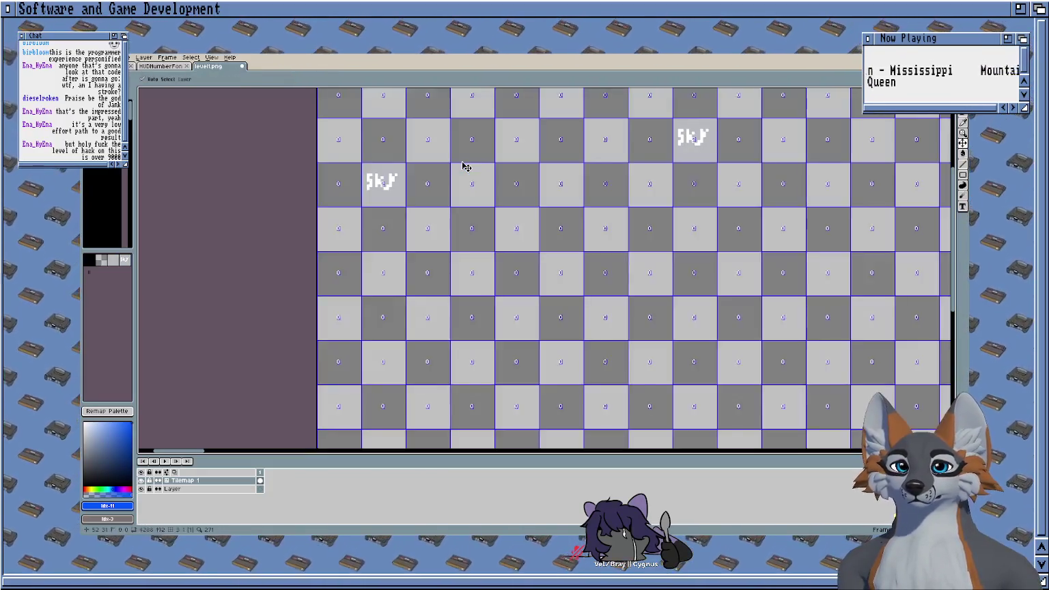
# Step: Redo the blue sky fill with Ctrl+Y and centre the view on a Sky tile
pyautogui.hotkey('ctrl', 'y')
pyautogui.scroll(-1, 396, 276)
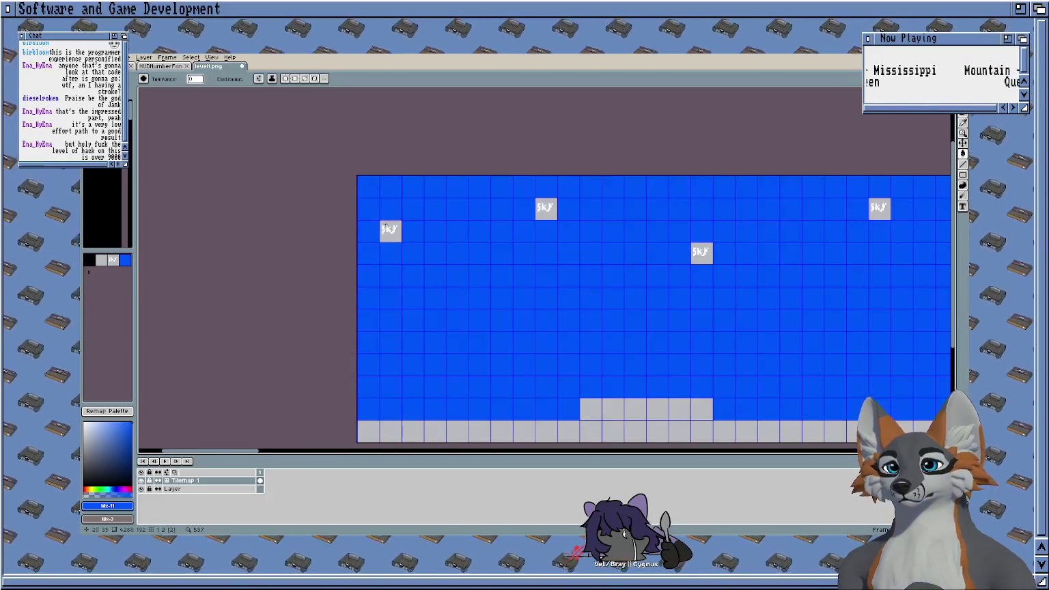
pyautogui.scroll(1, 396, 276)
pyautogui.scroll(1, 410, 273)
pyautogui.scroll(2, 436, 270)
pyautogui.scroll(-4, 435, 270)
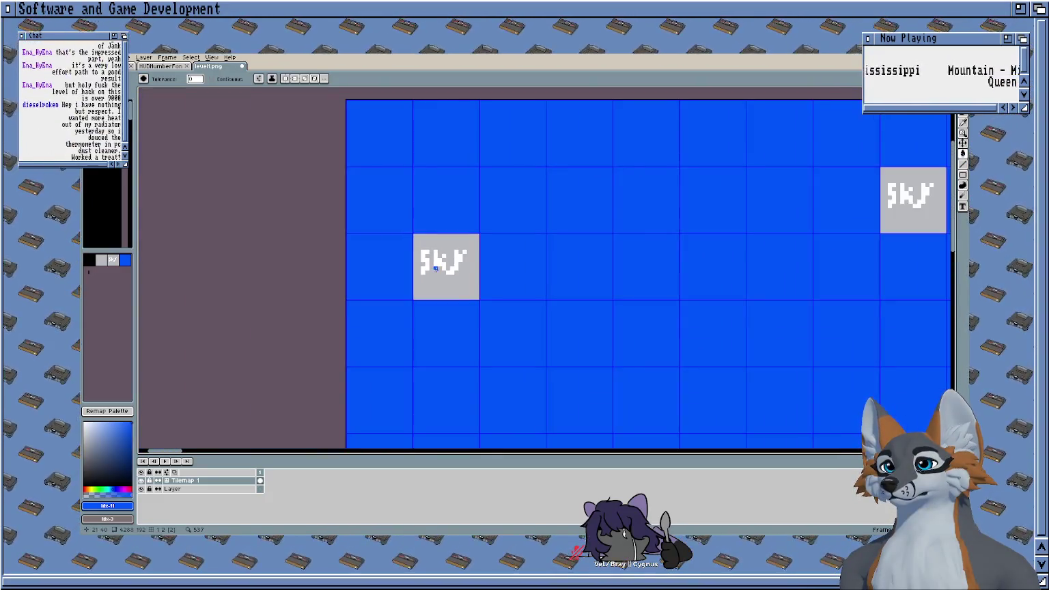
pyautogui.scroll(2, 515, 253)
pyautogui.scroll(1, 358, 231)
pyautogui.scroll(-1, 357, 232)
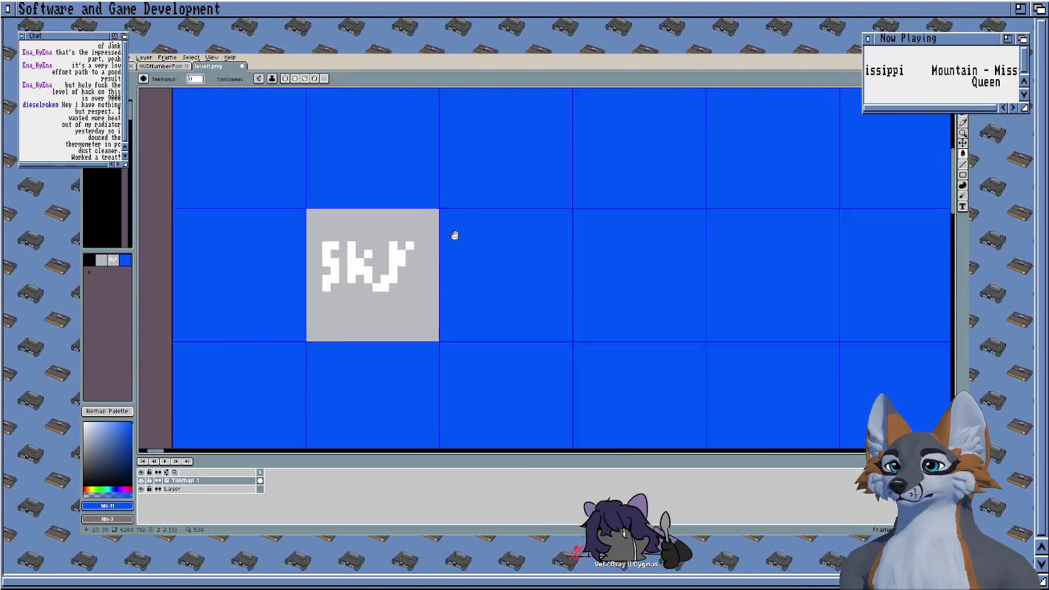
pyautogui.moveTo(454, 234); pyautogui.dragTo(503, 231)
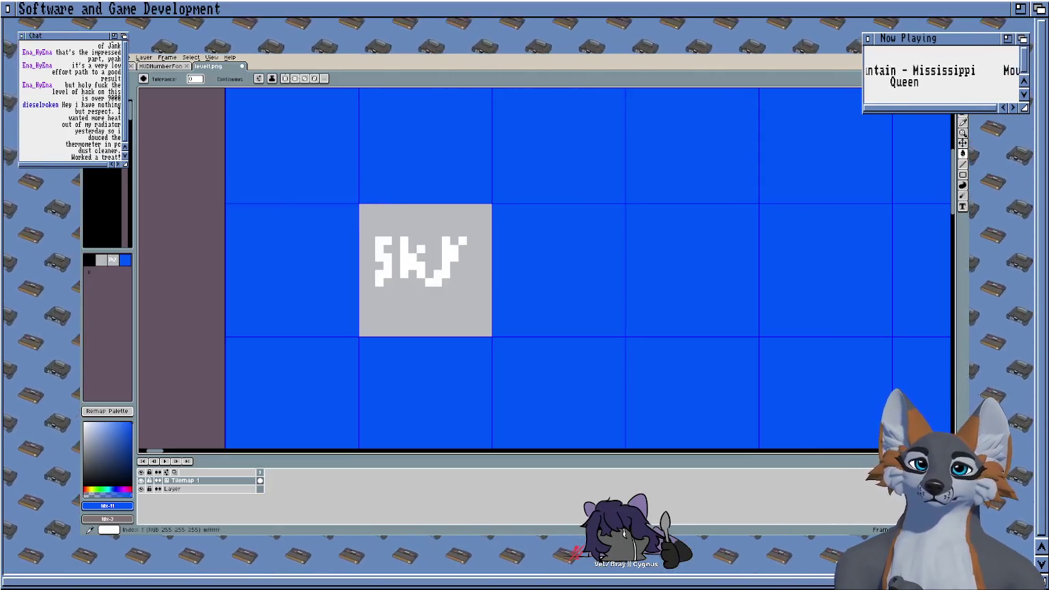
# Step: Fill the grey Sky tile white, undoing the background turning transparent
pyautogui.click(101, 260)
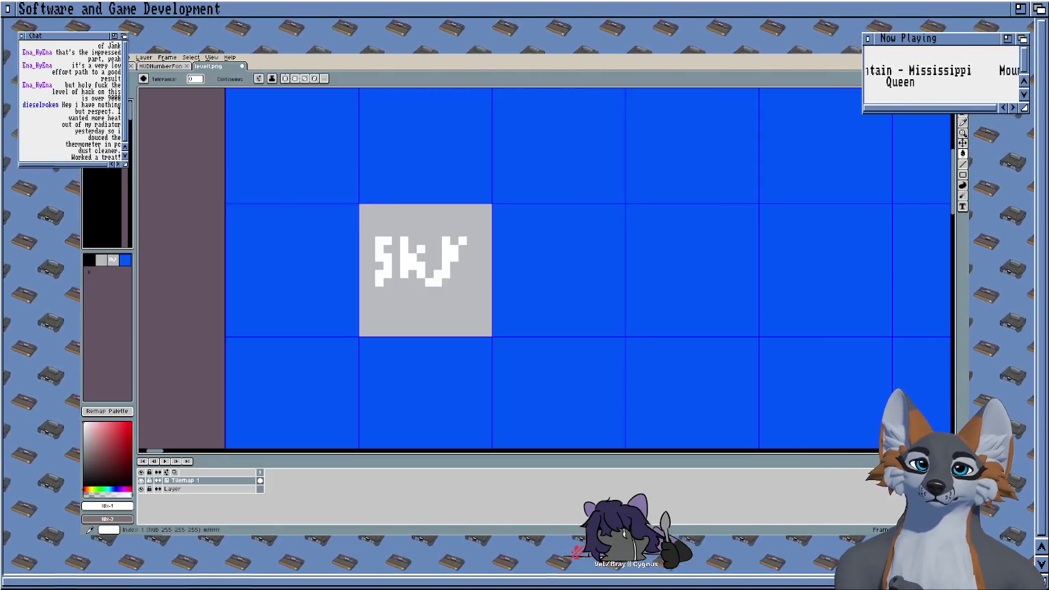
pyautogui.click(402, 295)
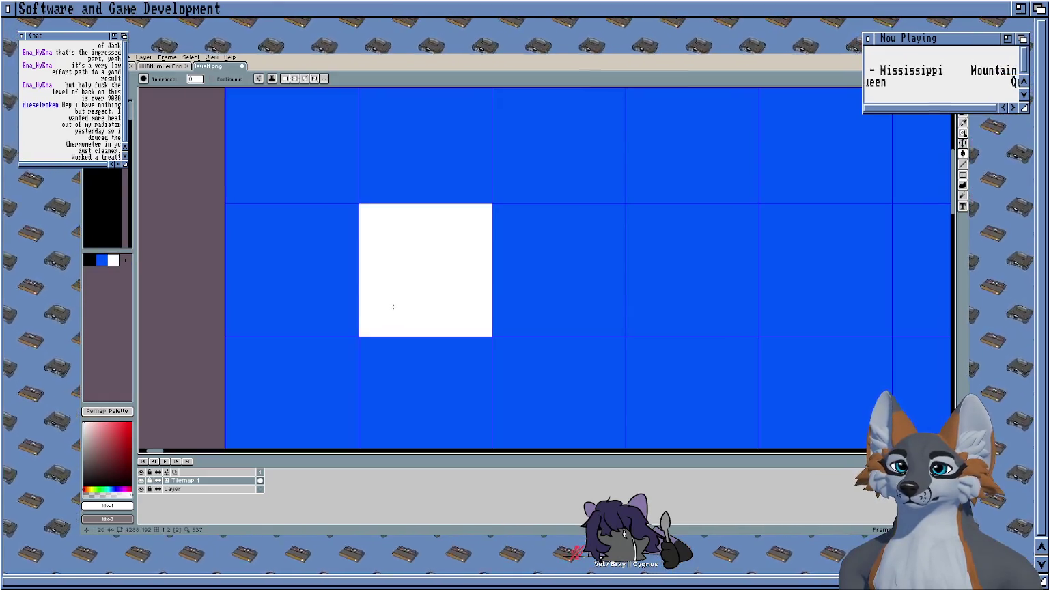
pyautogui.press('b')
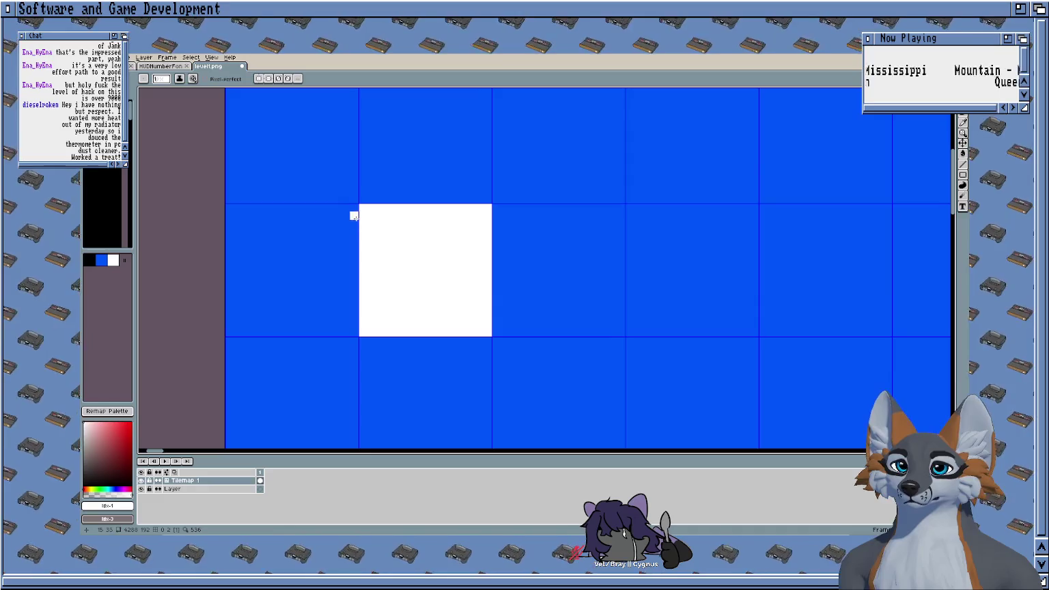
pyautogui.click(102, 259)
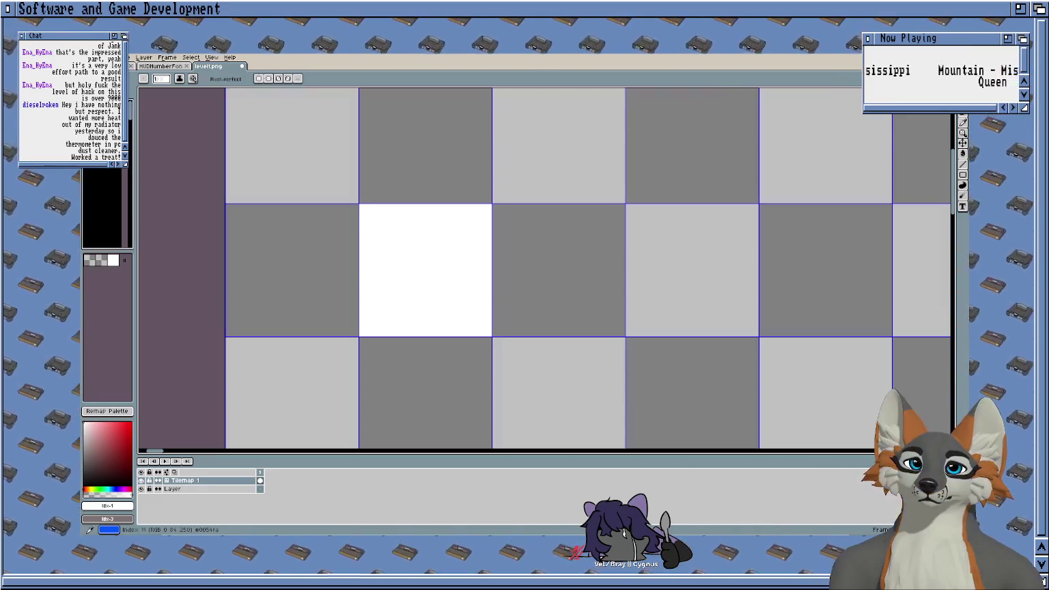
pyautogui.hotkey('ctrl', 'z')
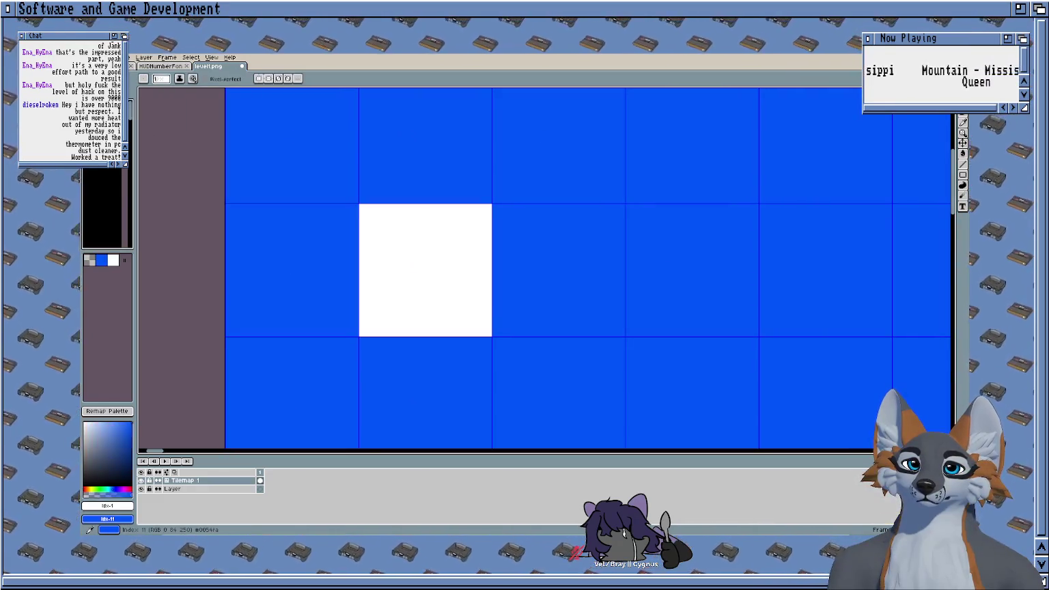
# Step: Try blue and white bucket fills, undoing the fill that turned the canvas white
pyautogui.press('g')
pyautogui.press('x')
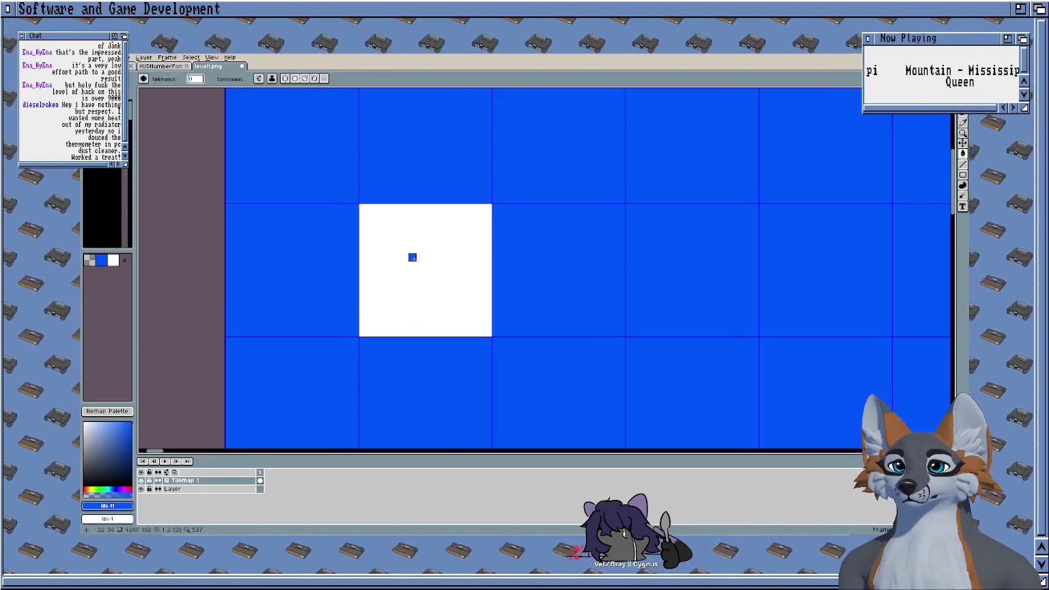
pyautogui.click(417, 271)
pyautogui.press('x')
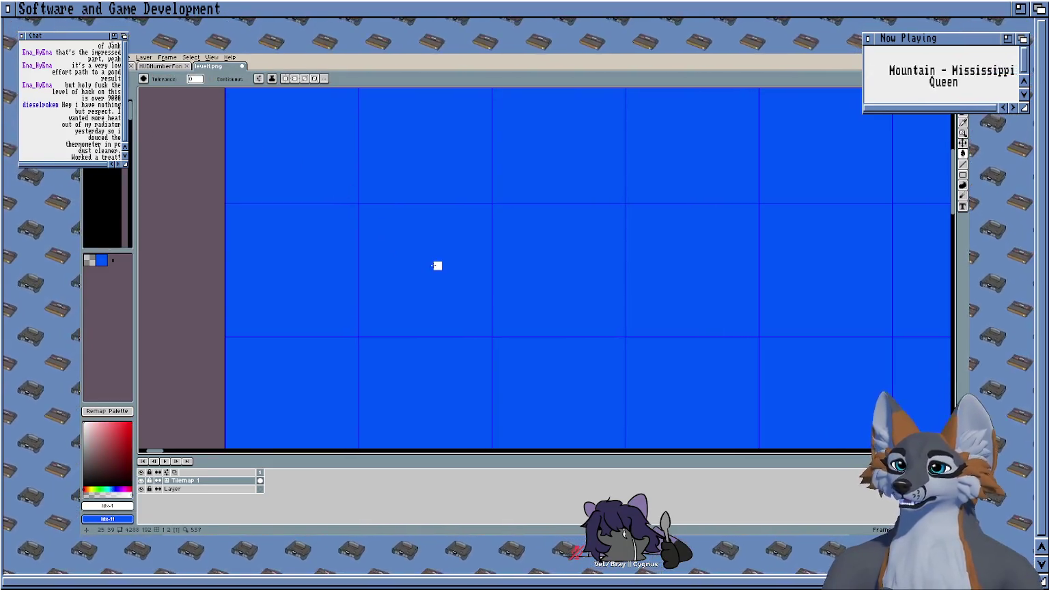
pyautogui.click(370, 298)
pyautogui.hotkey('ctrl', 'z')
# Step: Enable Contiguous and bucket-fill the cloud outline's interior white
pyautogui.press('b')
pyautogui.moveTo(371, 307)
pyautogui.mouseDown()
pyautogui.moveTo(387, 259)
pyautogui.moveTo(481, 238)
pyautogui.moveTo(550, 240)
pyautogui.moveTo(610, 293)
pyautogui.moveTo(561, 321)
pyautogui.moveTo(452, 303)
pyautogui.moveTo(375, 306)
pyautogui.mouseUp()
pyautogui.press('g')
pyautogui.click(411, 296)
pyautogui.hotkey('ctrl', 'z')
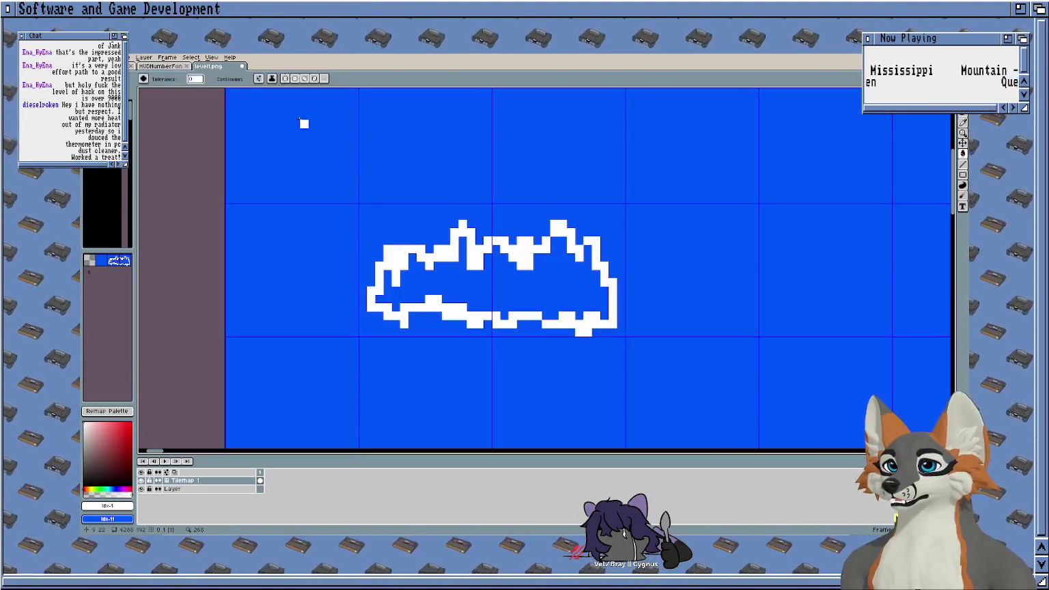
pyautogui.click(212, 78)
pyautogui.click(454, 273)
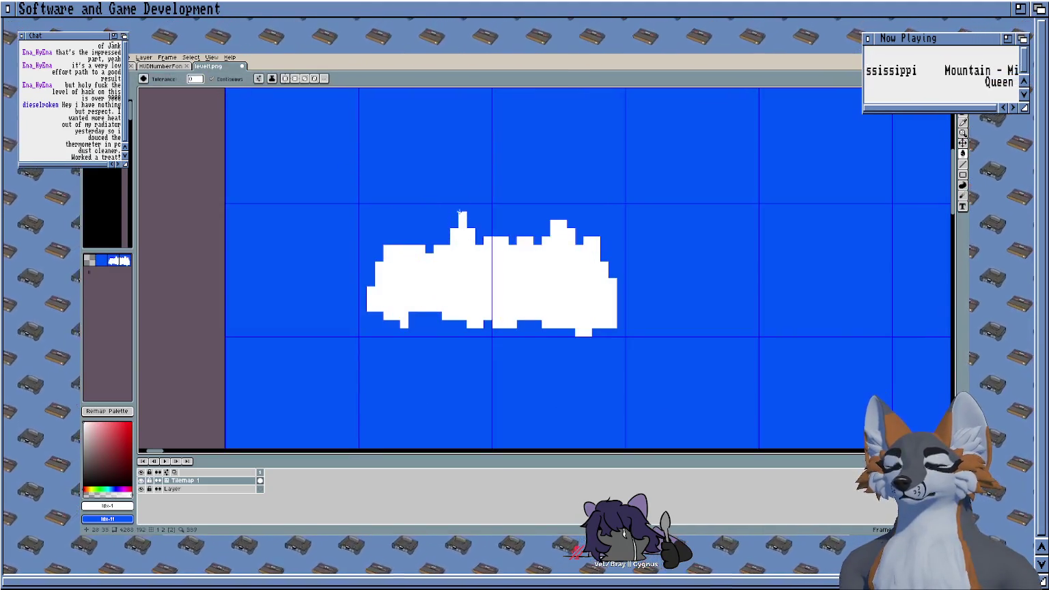
pyautogui.hscroll(2, 367, 159)
# Step: Pencil extra white bumps along the cloud's top edge
pyautogui.press('b')
pyautogui.moveTo(360, 256); pyautogui.dragTo(340, 249)
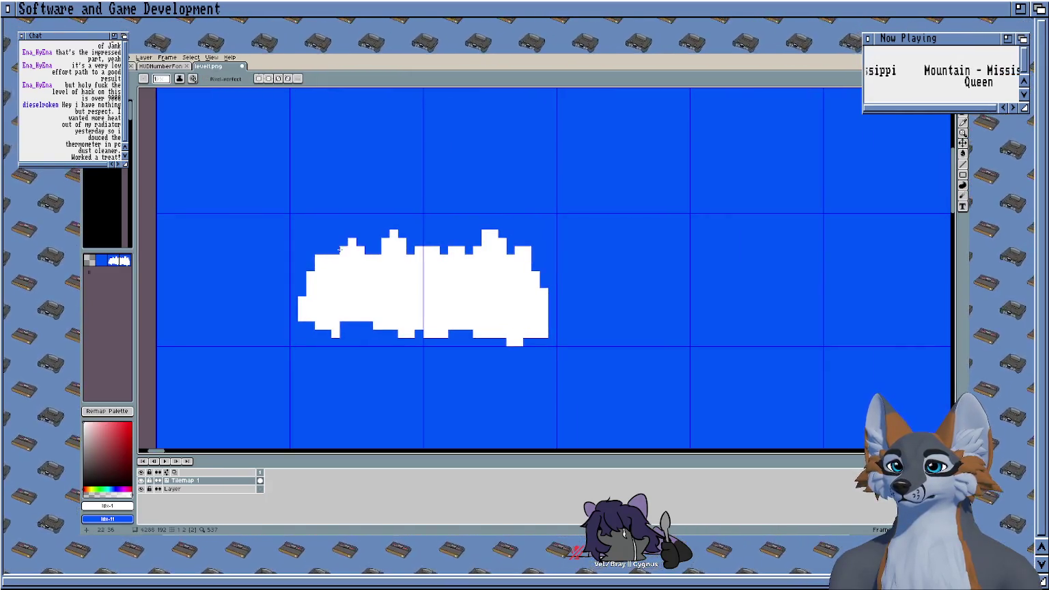
pyautogui.click(369, 226)
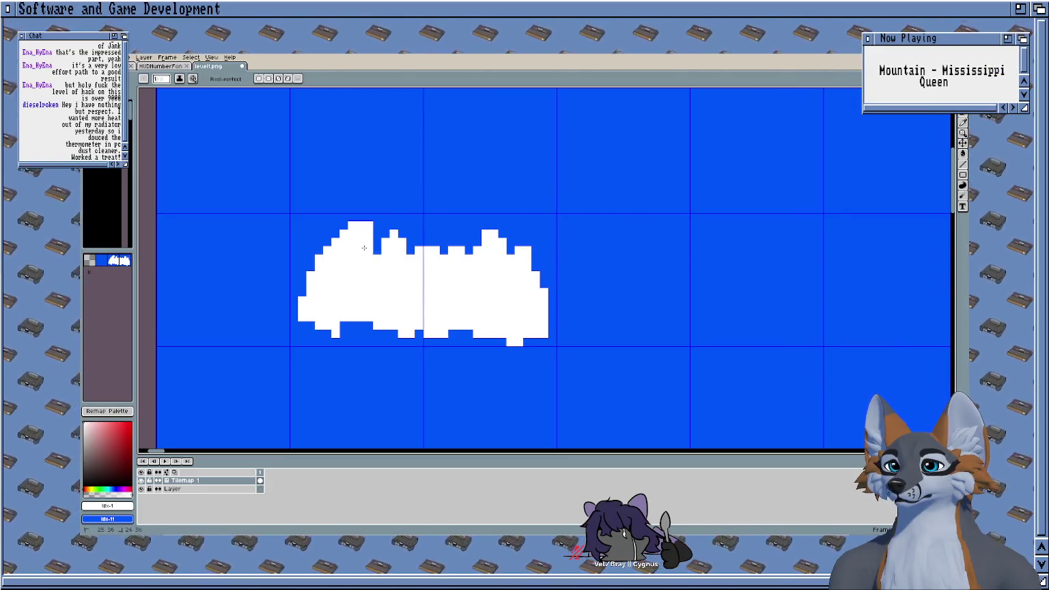
pyautogui.hscroll(2, 372, 259)
pyautogui.scroll(1, 372, 259)
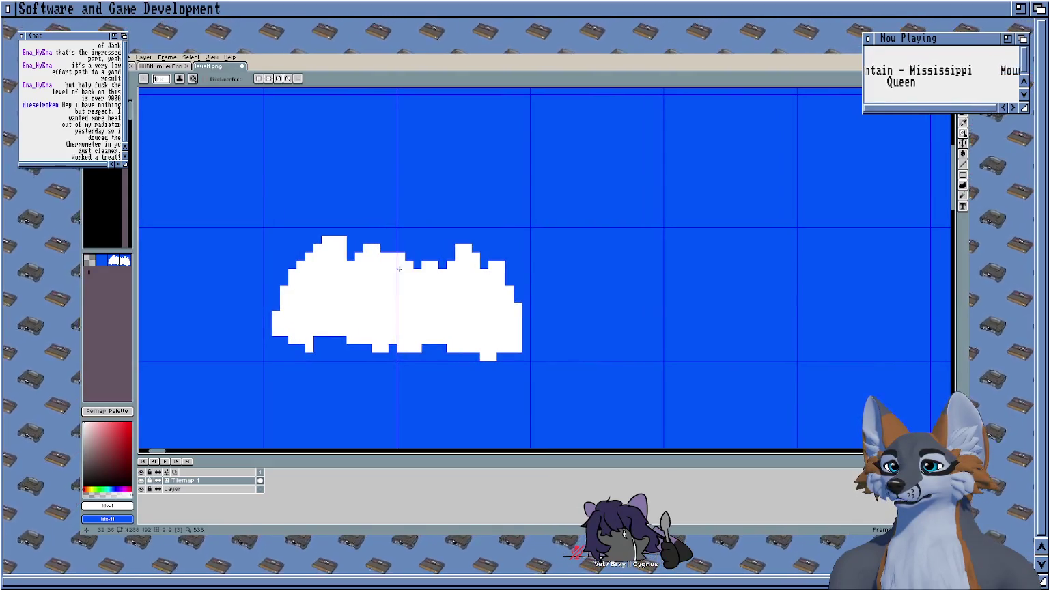
pyautogui.hscroll(4, 400, 270)
pyautogui.scroll(1, 399, 270)
pyautogui.hscroll(3, 417, 292)
pyautogui.scroll(-2, 357, 225)
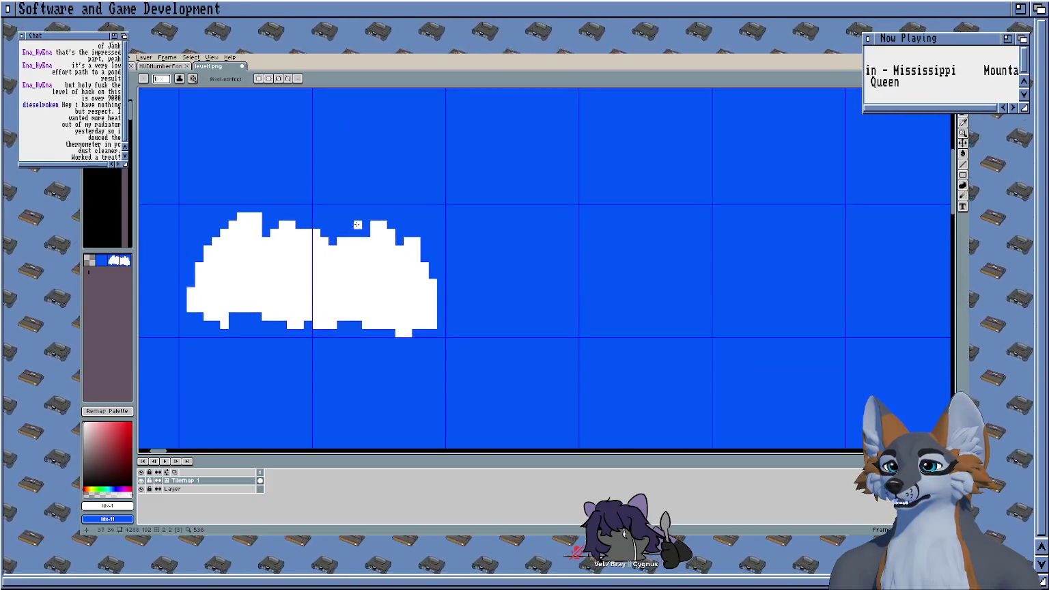
pyautogui.hscroll(-5, 397, 240)
pyautogui.scroll(-2, 401, 279)
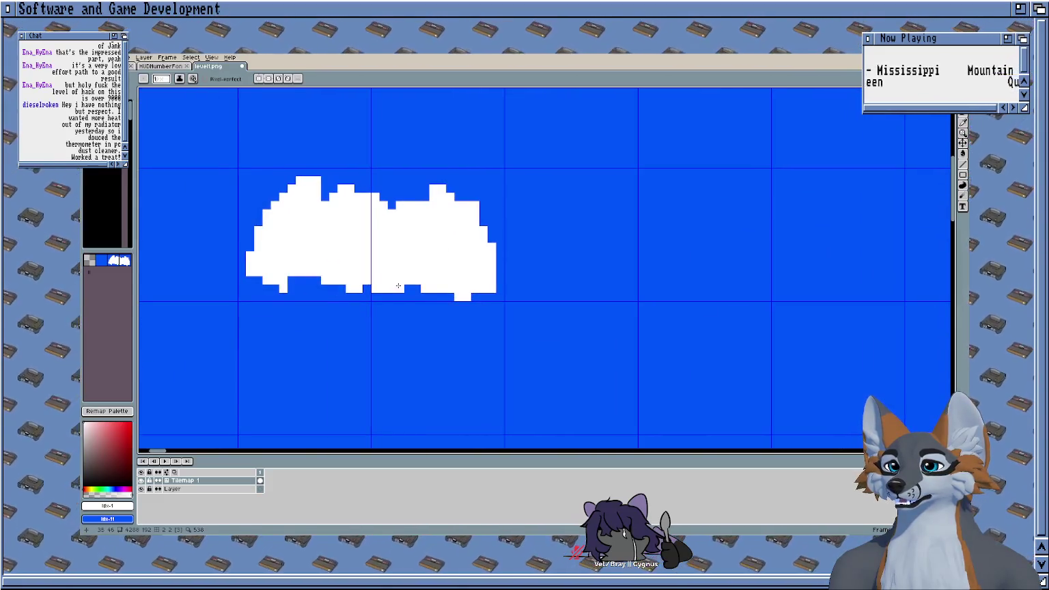
pyautogui.hscroll(-3, 410, 273)
pyautogui.scroll(-1, 437, 253)
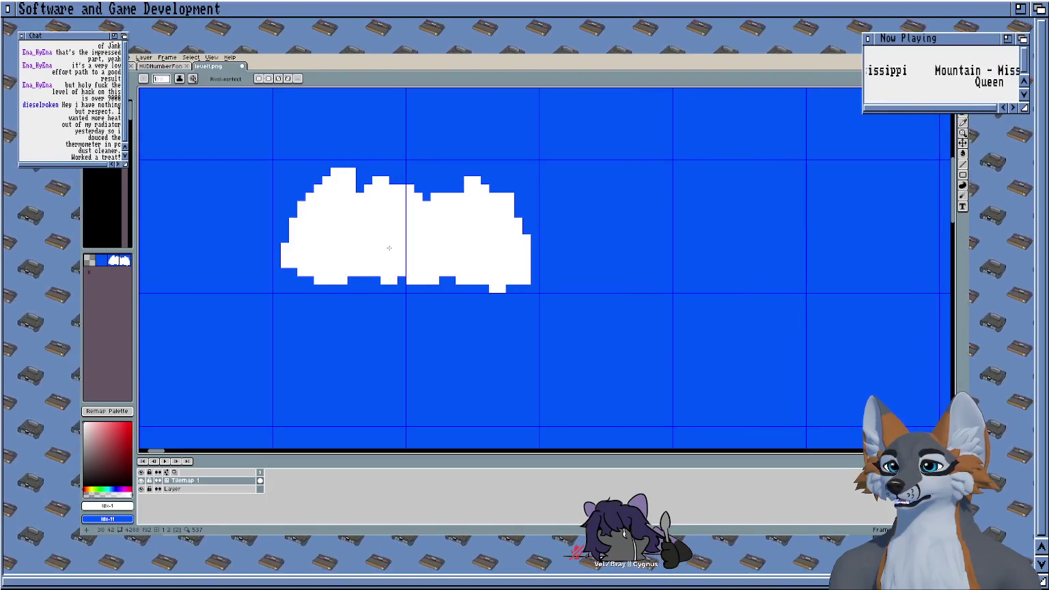
pyautogui.hscroll(-2, 396, 259)
pyautogui.scroll(1, 409, 279)
pyautogui.hscroll(-3, 410, 248)
pyautogui.scroll(1, 410, 249)
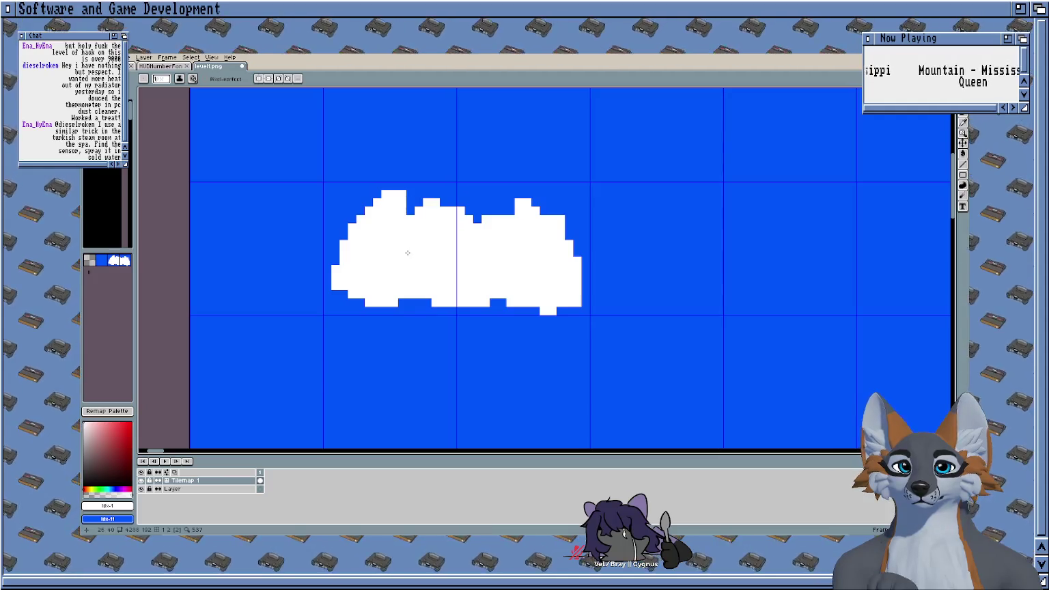
# Step: Shade the cloud's top bump, left half and lower edge with light grey pixels
pyautogui.keyDown('alt'); pyautogui.click(219, 168); pyautogui.keyUp('alt')
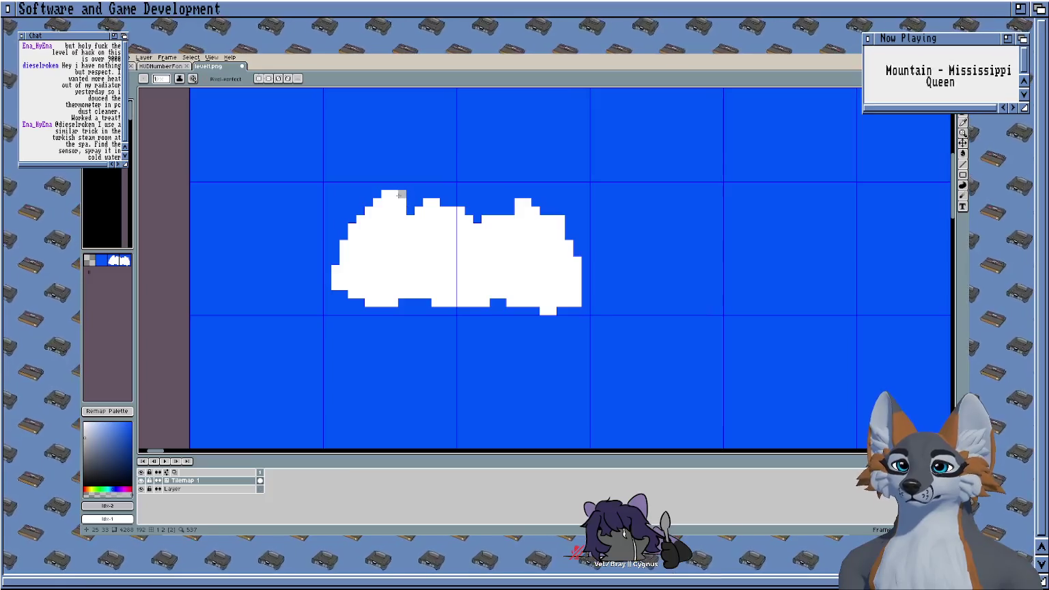
pyautogui.moveTo(400, 196); pyautogui.dragTo(390, 195)
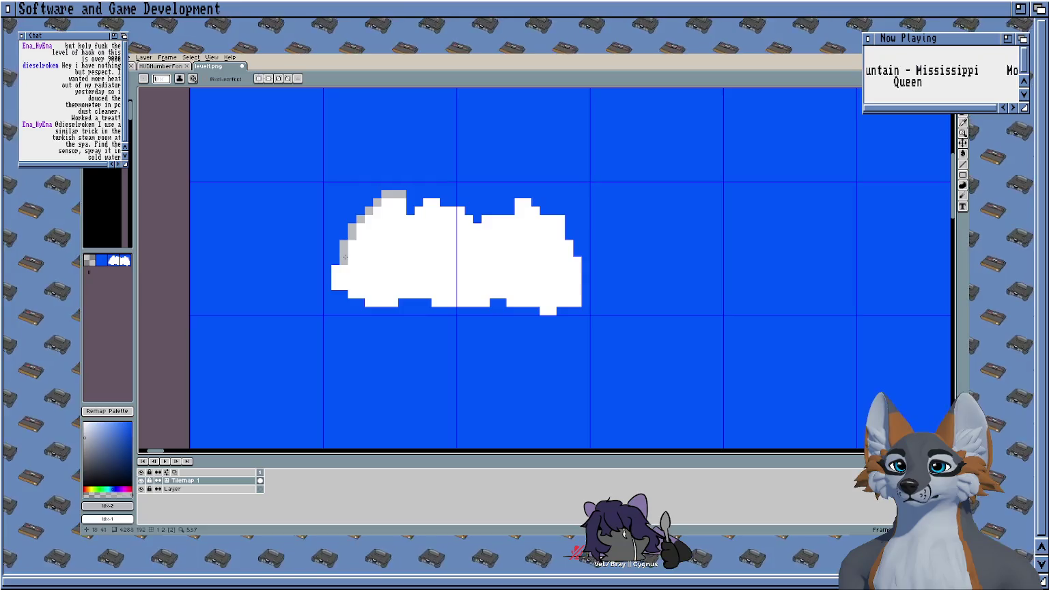
pyautogui.moveTo(394, 268)
pyautogui.mouseDown()
pyautogui.moveTo(349, 257)
pyautogui.moveTo(333, 273)
pyautogui.mouseUp()
pyautogui.click(334, 289)
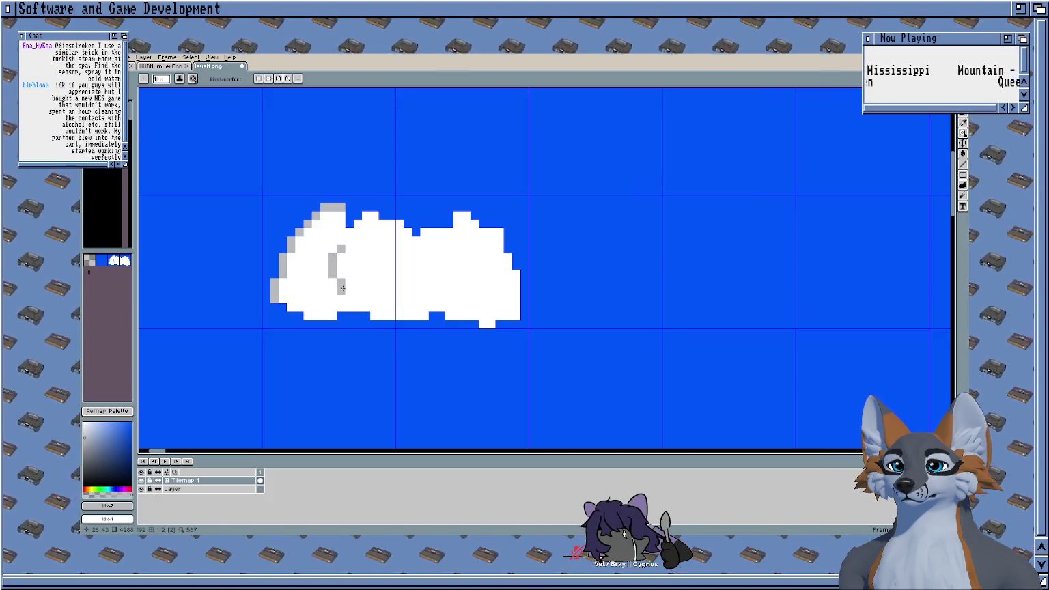
pyautogui.moveTo(407, 207); pyautogui.dragTo(331, 203)
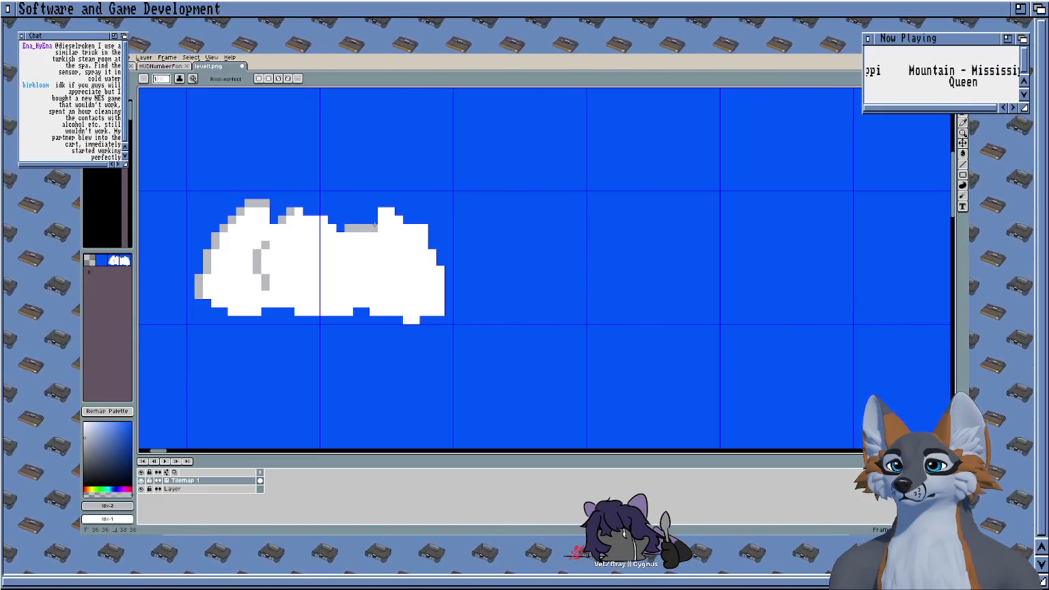
pyautogui.hscroll(2, 393, 237)
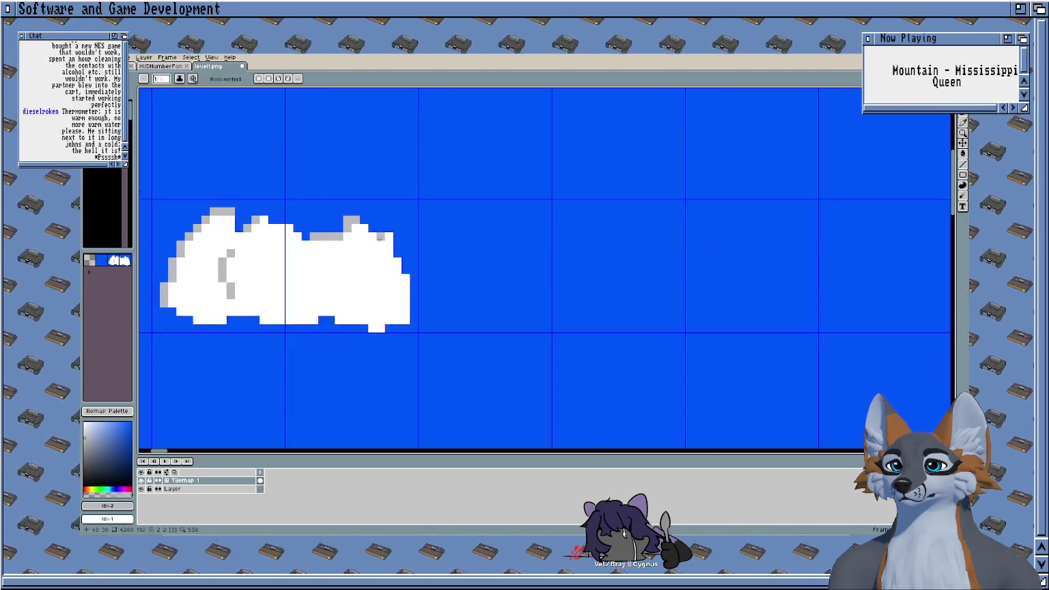
pyautogui.hscroll(-5, 386, 245)
pyautogui.click(359, 307)
pyautogui.click(434, 301)
pyautogui.click(467, 316)
pyautogui.hscroll(1, 384, 209)
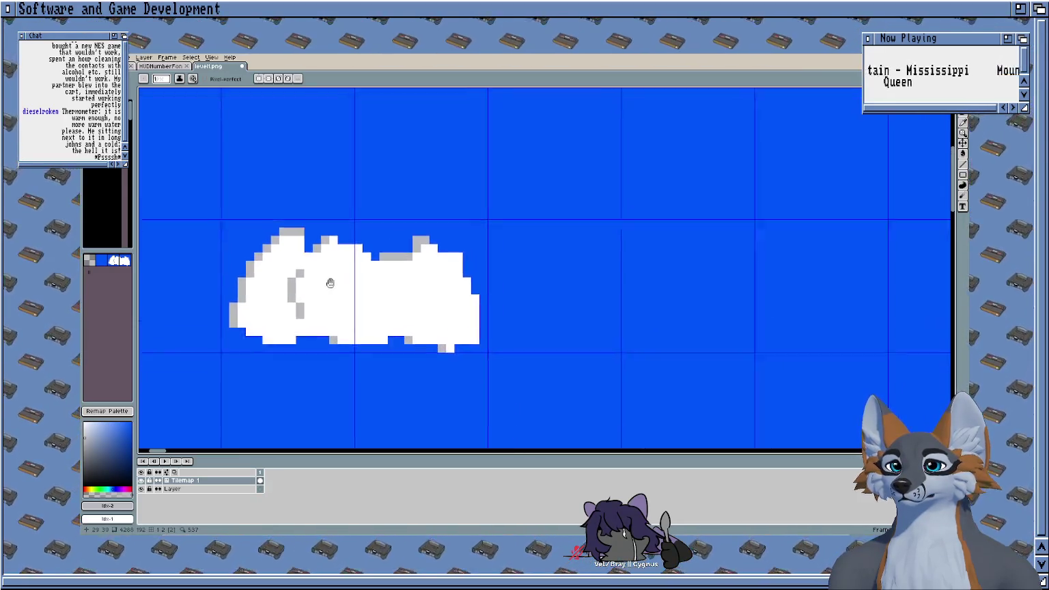
pyautogui.hscroll(-3, 383, 210)
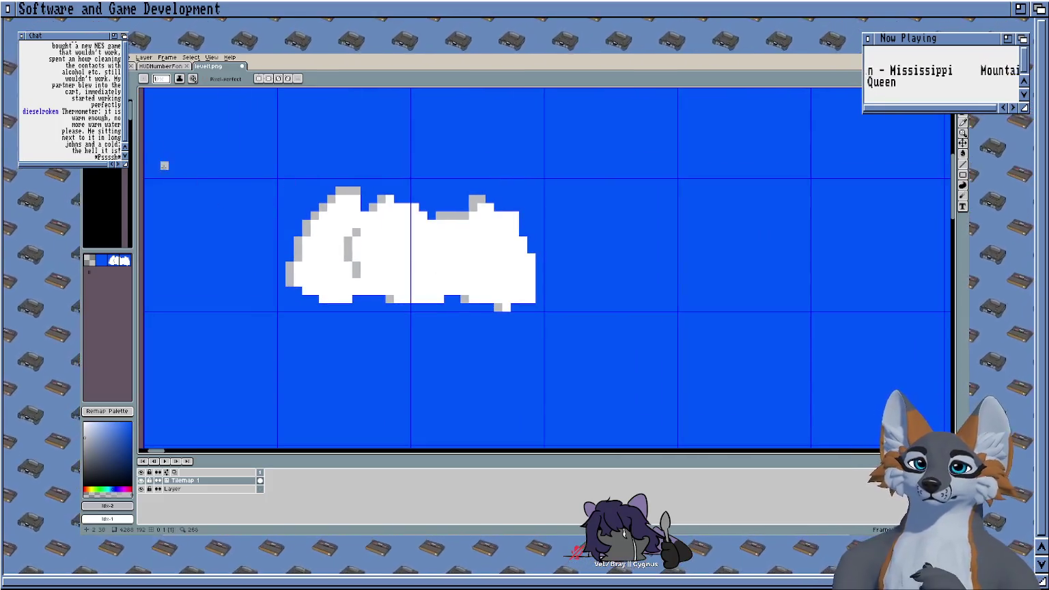
# Step: Darken the strokes inside the cloud's left half with the darker grey
pyautogui.press(']')
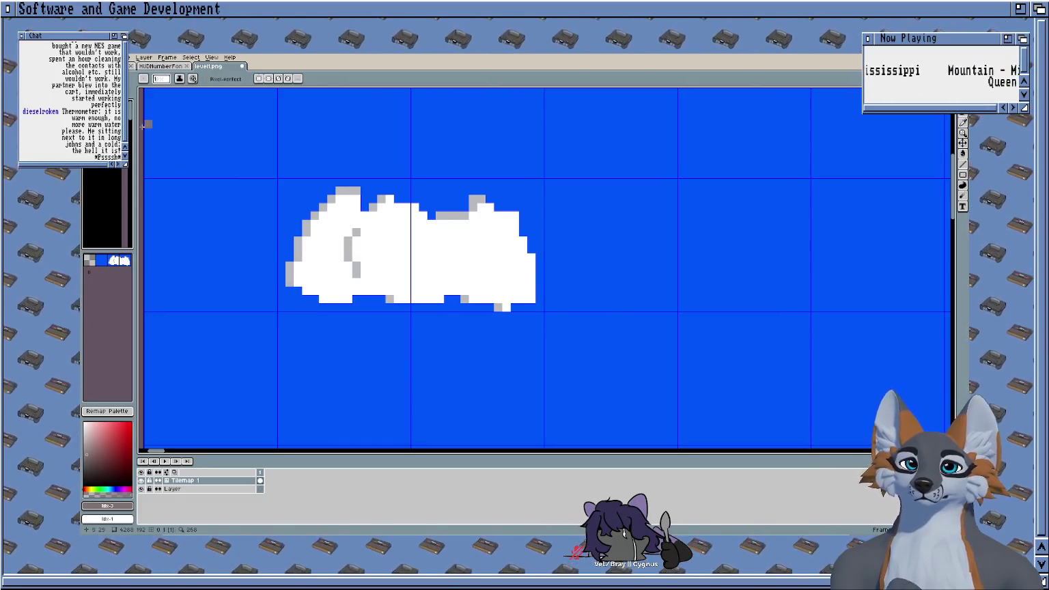
pyautogui.press('[')
pyautogui.press(']')
pyautogui.press(']')
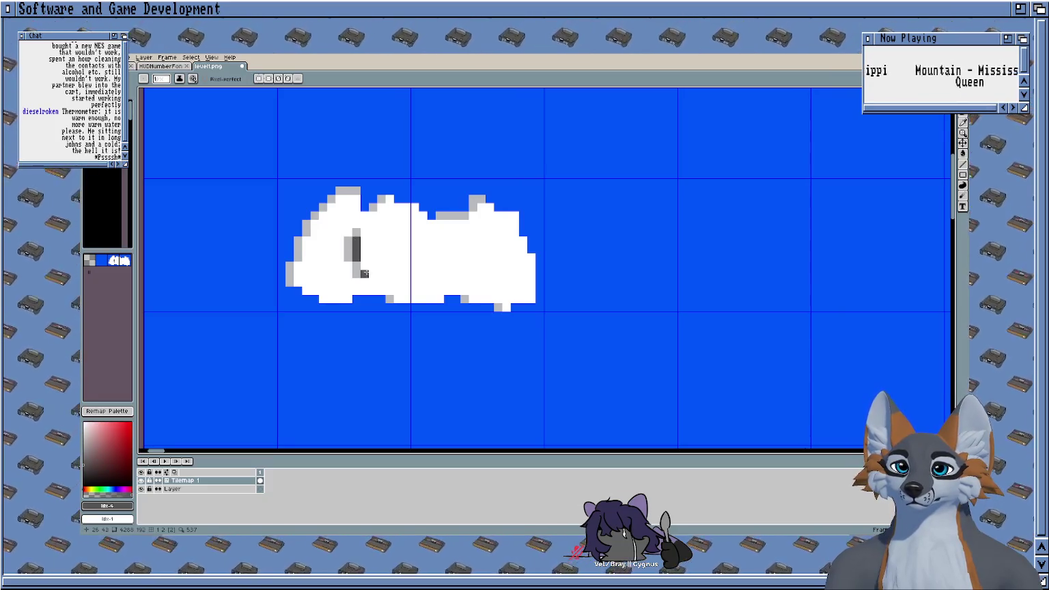
pyautogui.moveTo(356, 254)
pyautogui.mouseDown()
pyautogui.moveTo(357, 237)
pyautogui.moveTo(358, 258)
pyautogui.moveTo(379, 281)
pyautogui.mouseUp()
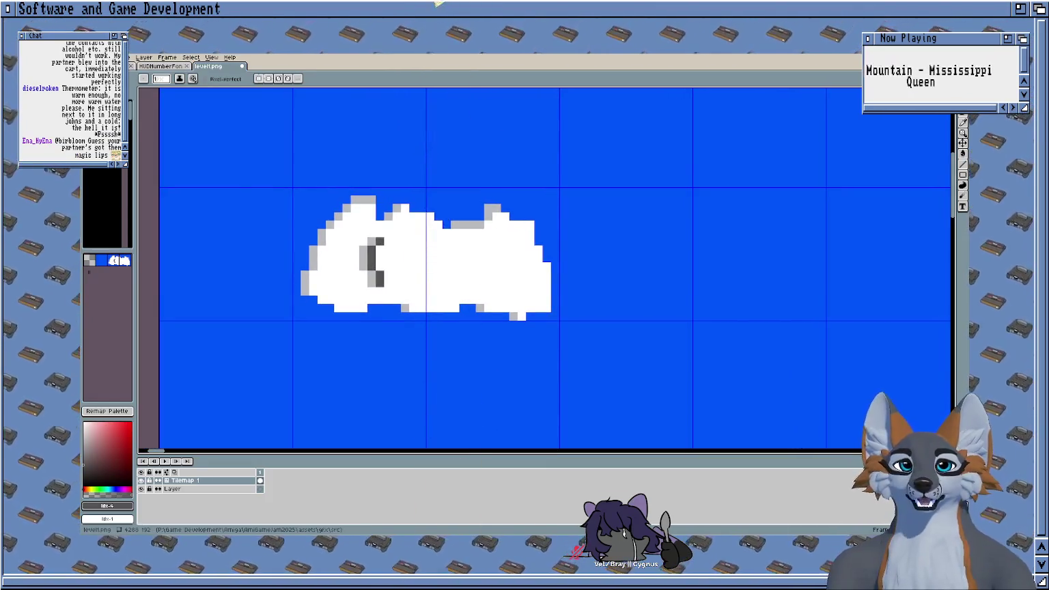
pyautogui.click(95, 56)
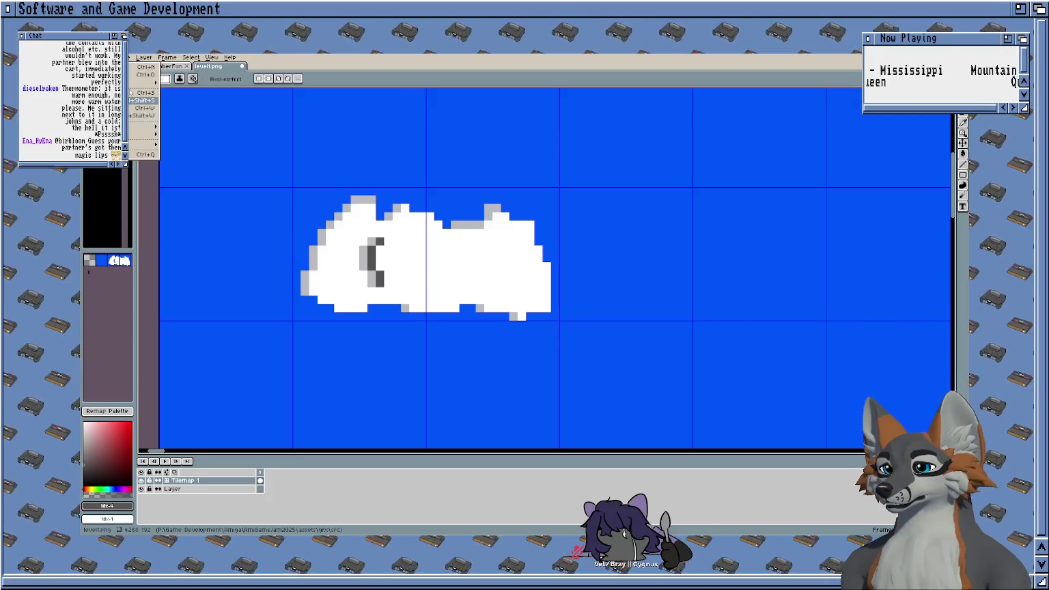
# Step: Save the level sprite in Aseprite format as level1.aseprite
pyautogui.click(144, 100)
pyautogui.scroll(-5, 503, 213)
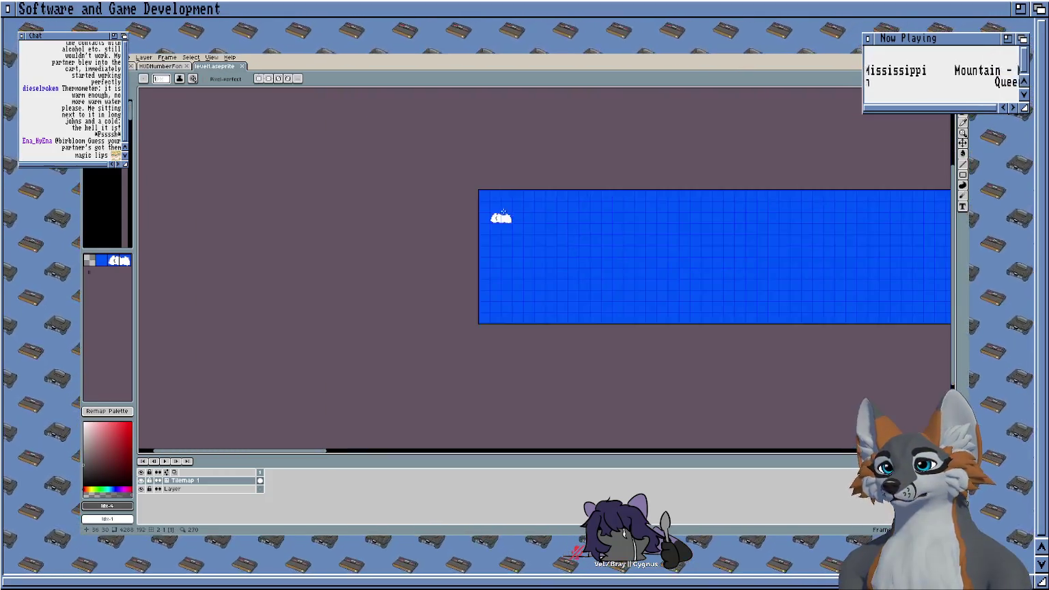
pyautogui.scroll(5, 503, 213)
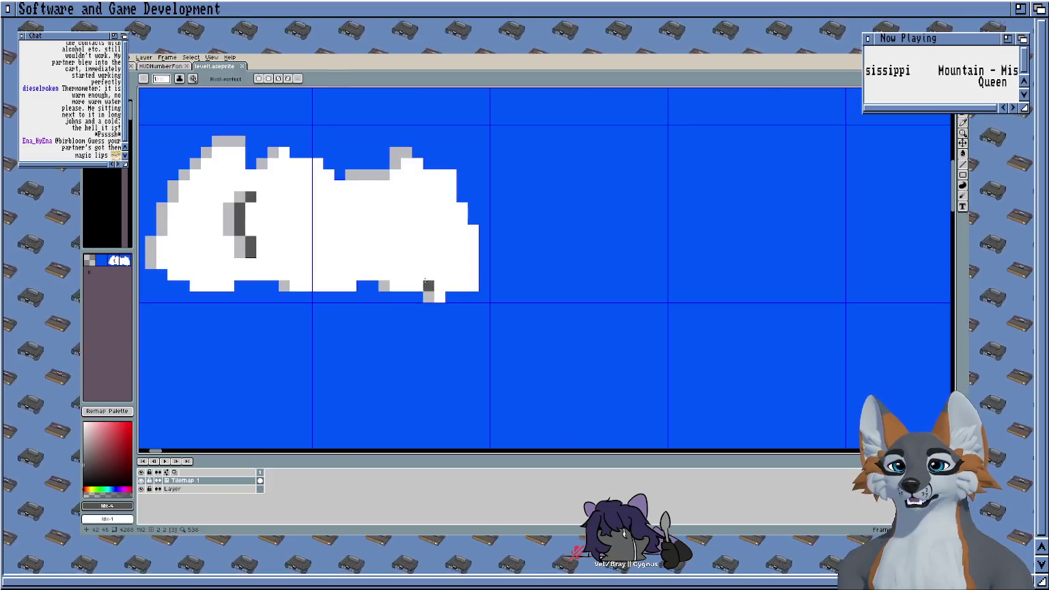
pyautogui.moveTo(351, 252)
pyautogui.mouseDown()
pyautogui.moveTo(444, 269)
pyautogui.moveTo(420, 269)
pyautogui.mouseUp()
# Step: Undo the last pencil strokes and shade the cloud's bottom-right edge dark grey
pyautogui.press('v')
pyautogui.hotkey('ctrl', 'z')
pyautogui.hotkey('ctrl', 'z')
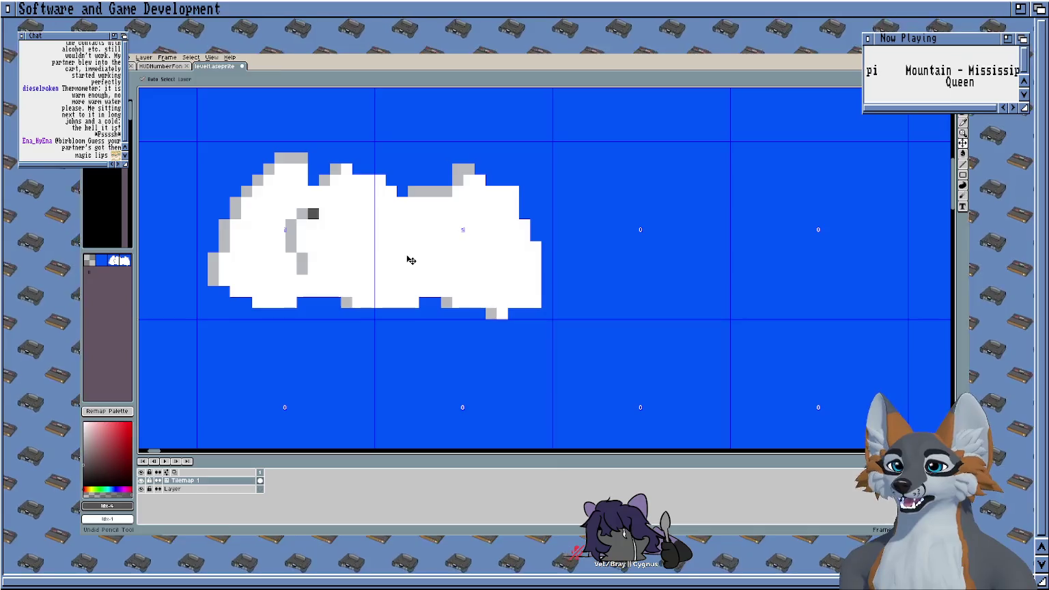
pyautogui.press('b')
pyautogui.hotkey('ctrl', 'z')
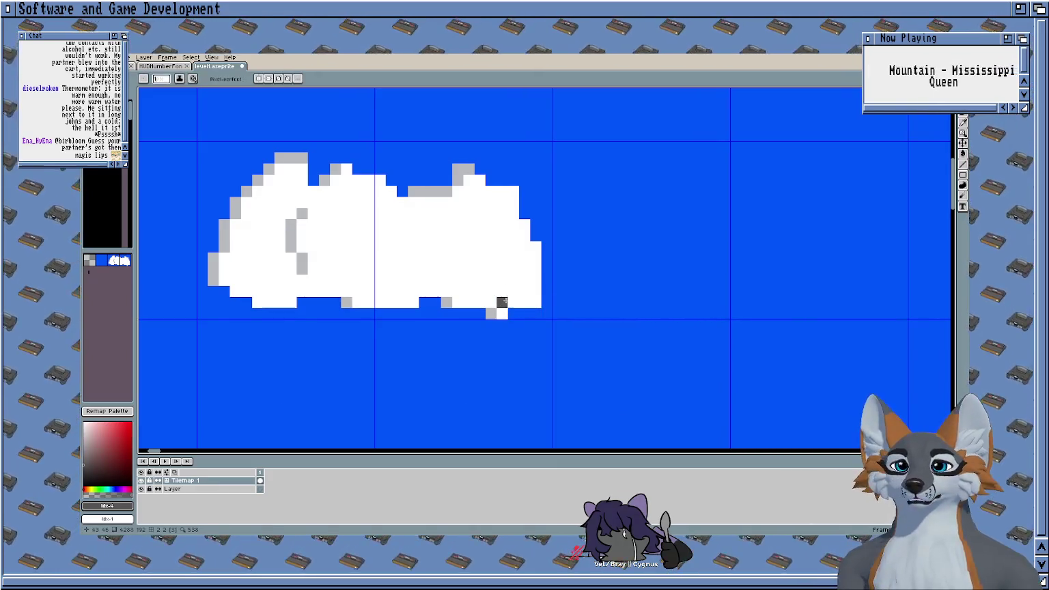
pyautogui.moveTo(536, 302)
pyautogui.mouseDown()
pyautogui.moveTo(434, 291)
pyautogui.moveTo(355, 312)
pyautogui.mouseUp()
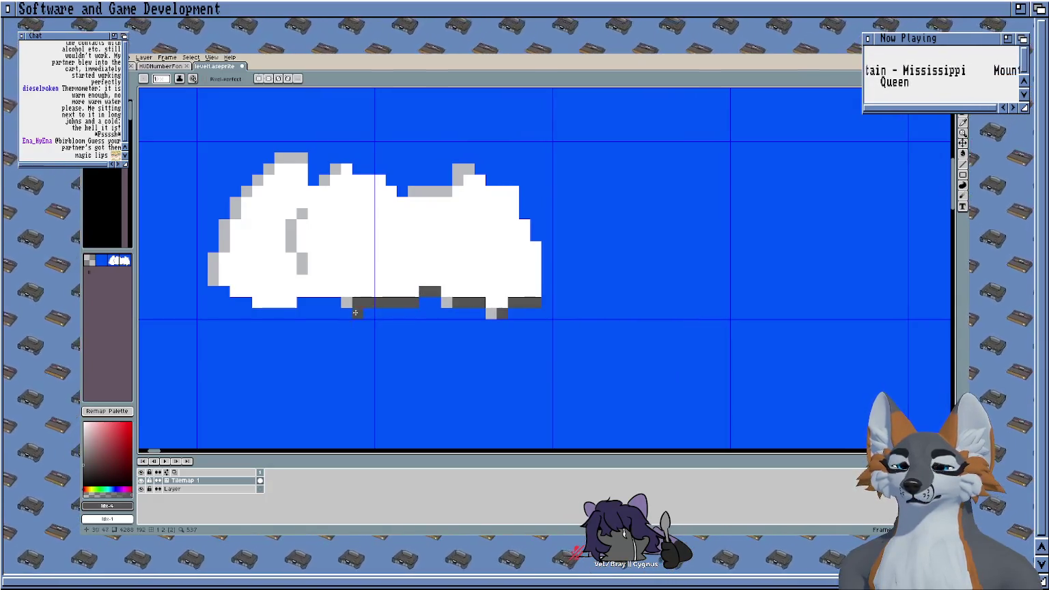
# Step: Add dark grey shading pixels along the cloud's lower-left bottom edge
pyautogui.click(224, 280)
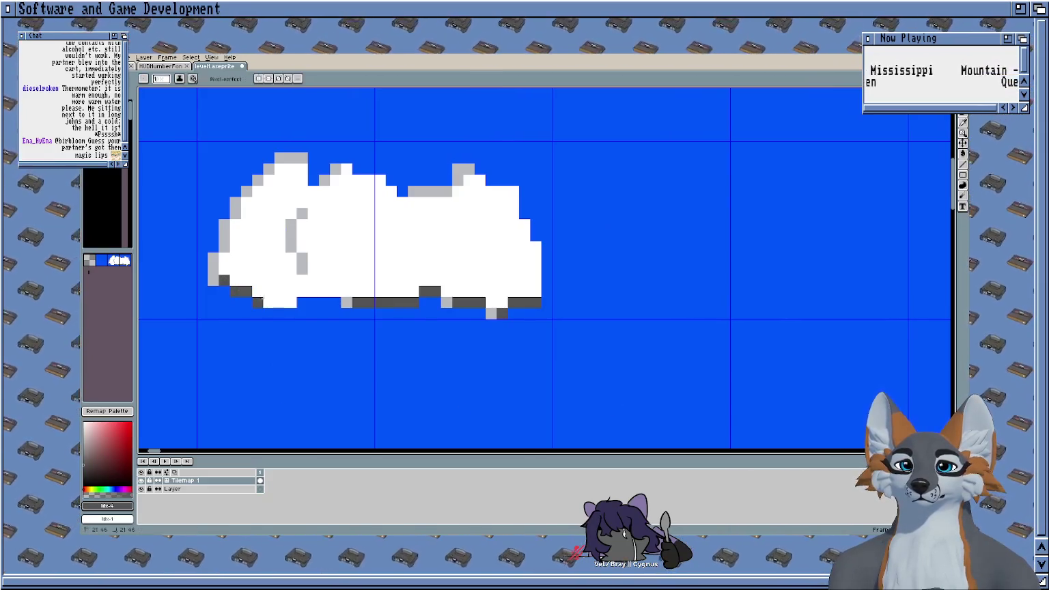
pyautogui.moveTo(257, 302); pyautogui.dragTo(331, 295)
pyautogui.hotkey('ctrl', 'z')
pyautogui.click(302, 292)
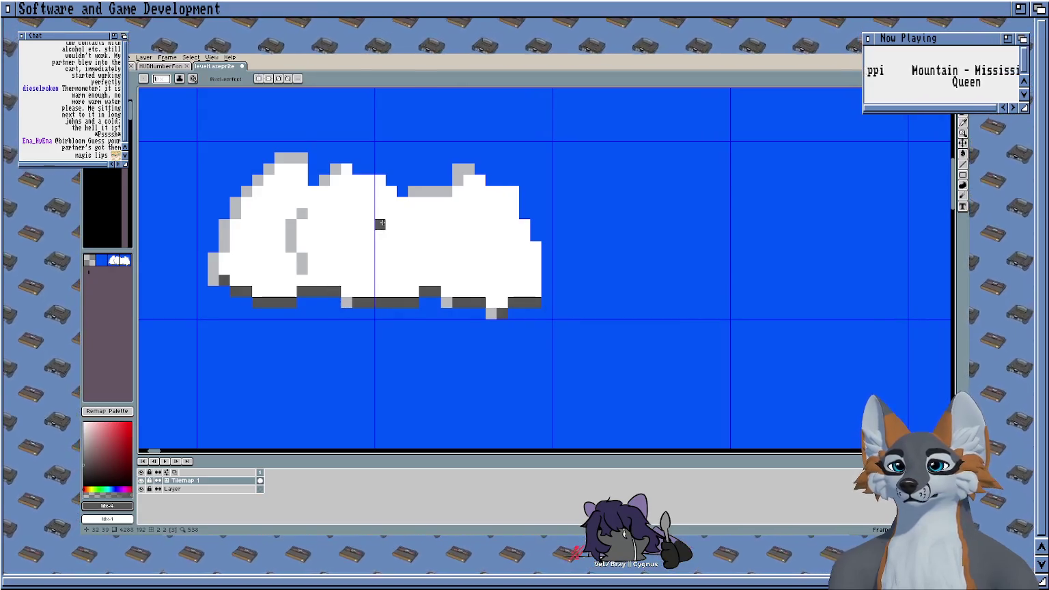
pyautogui.moveTo(398, 306); pyautogui.dragTo(459, 302)
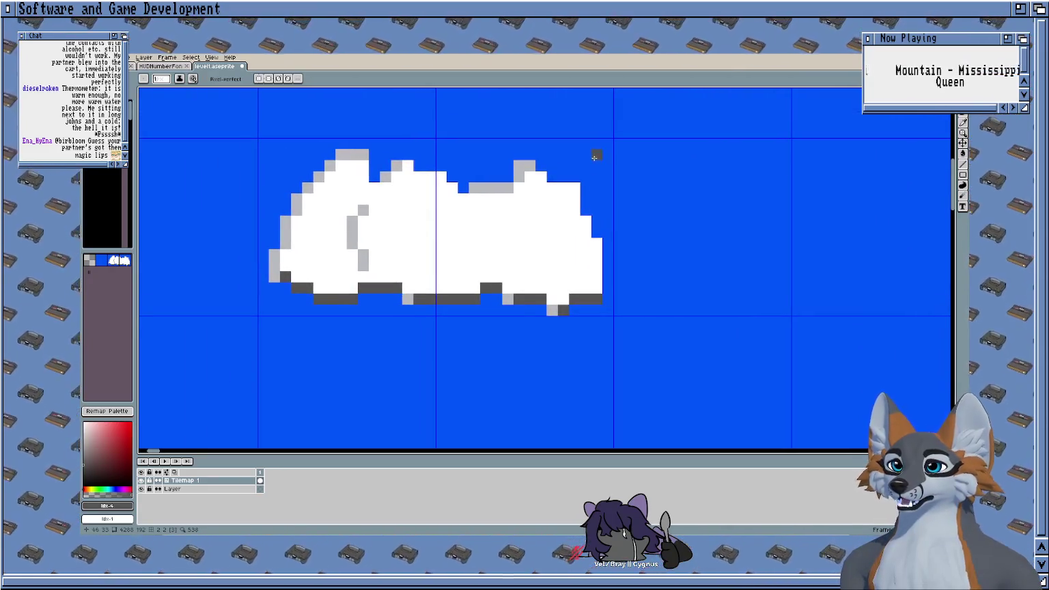
# Step: Draw a dark grey shadow down the cloud's right edge, from the upper-right corner
pyautogui.click(541, 176)
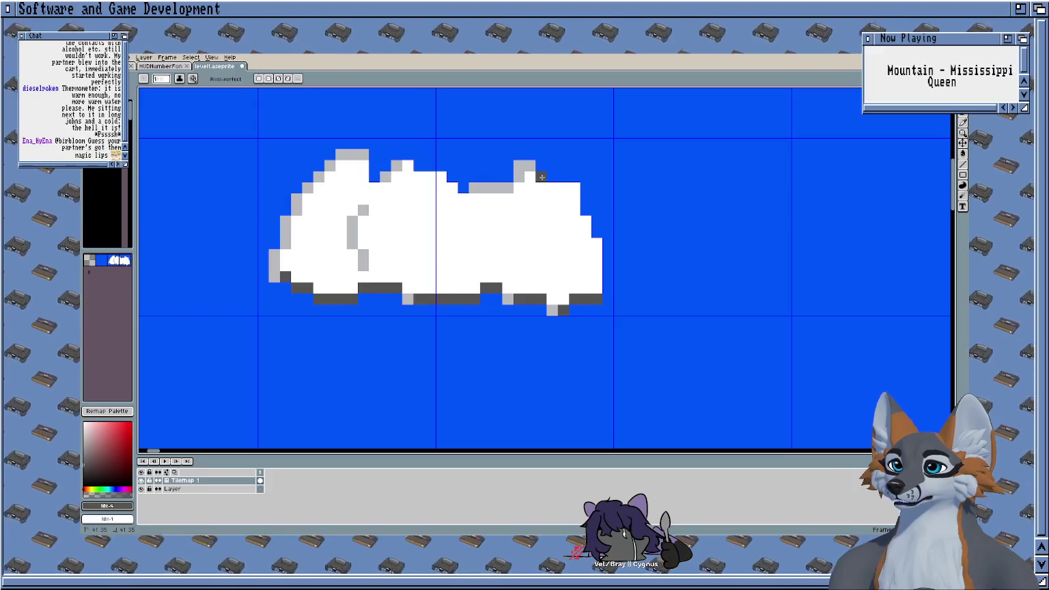
pyautogui.click(577, 198)
pyautogui.moveTo(588, 235); pyautogui.dragTo(601, 276)
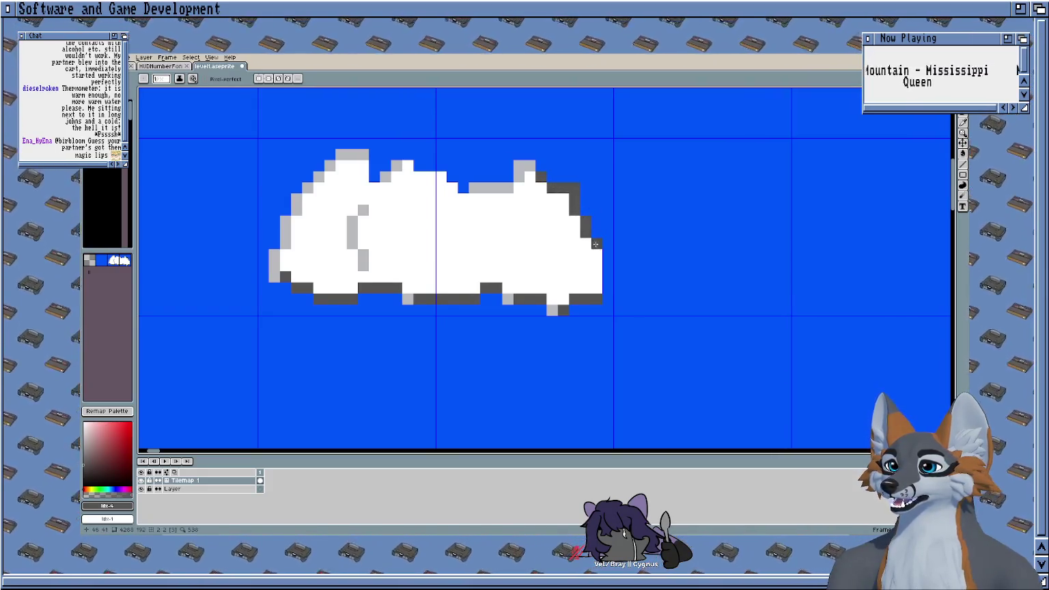
pyautogui.moveTo(627, 198)
pyautogui.mouseDown()
pyautogui.moveTo(568, 183)
pyautogui.moveTo(565, 168)
pyautogui.mouseUp()
# Step: Switch to light grey and add a light grey stroke inside the cloud
pyautogui.press('x')
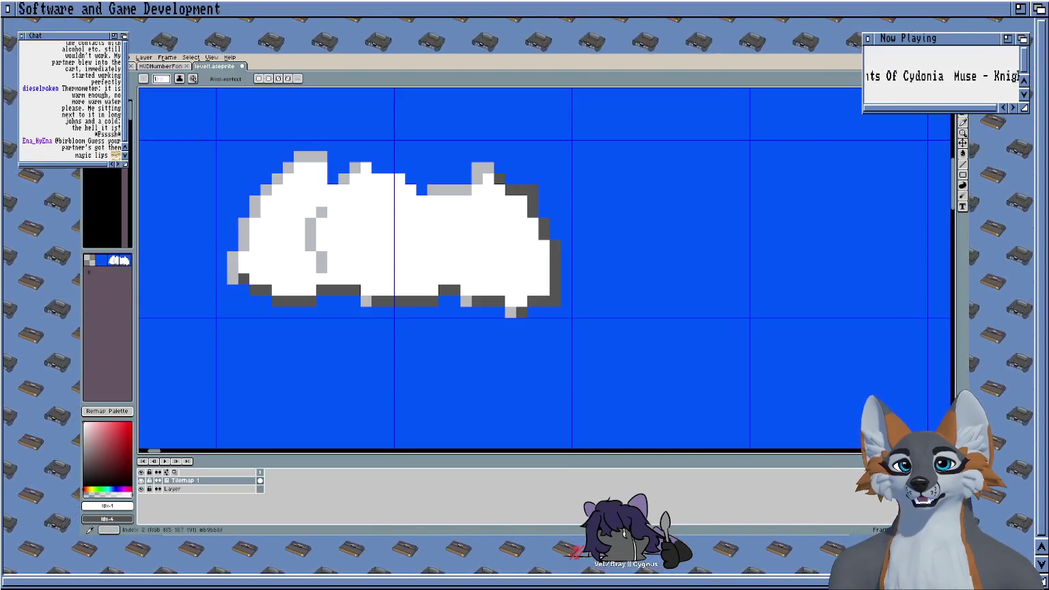
pyautogui.click(94, 261)
pyautogui.moveTo(477, 223); pyautogui.dragTo(508, 224)
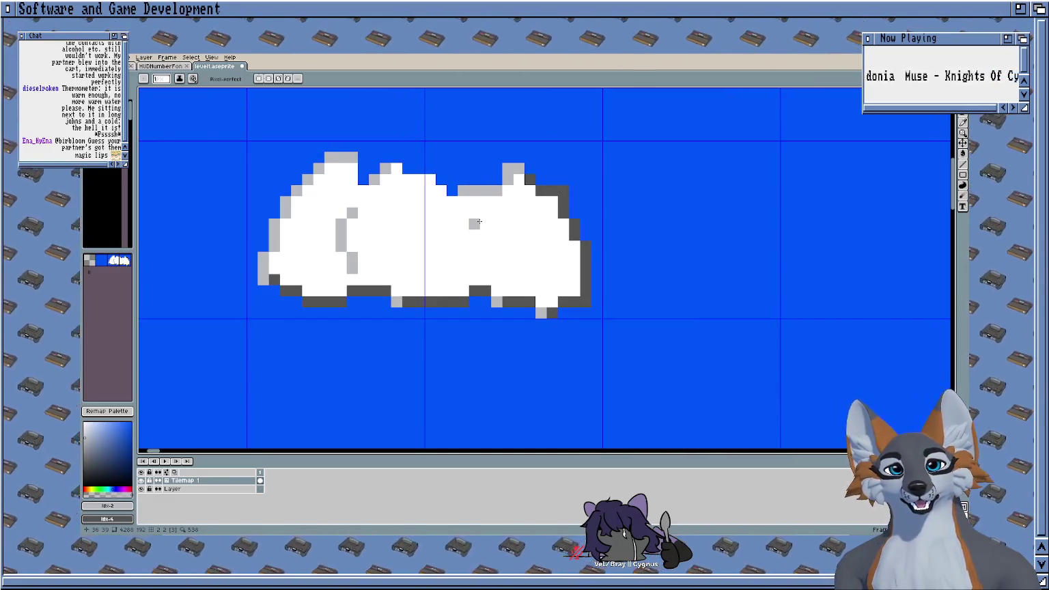
# Step: Touch up the cloud's right half, turning a stray grey pixel back to white
pyautogui.moveTo(520, 176)
pyautogui.mouseDown()
pyautogui.moveTo(477, 211)
pyautogui.moveTo(484, 205)
pyautogui.mouseUp()
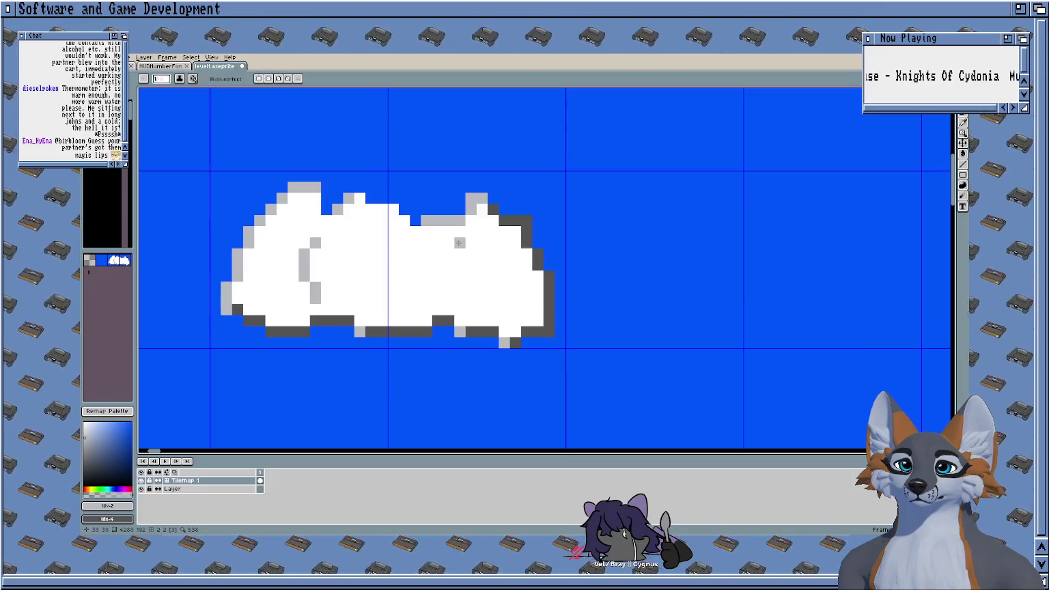
pyautogui.click(437, 254)
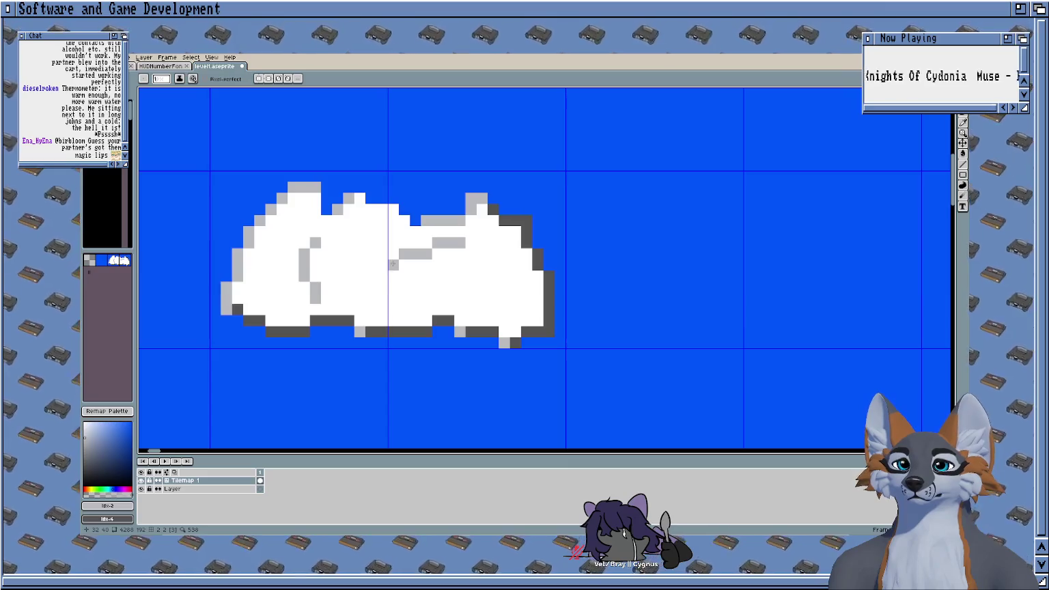
pyautogui.hscroll(2, 428, 331)
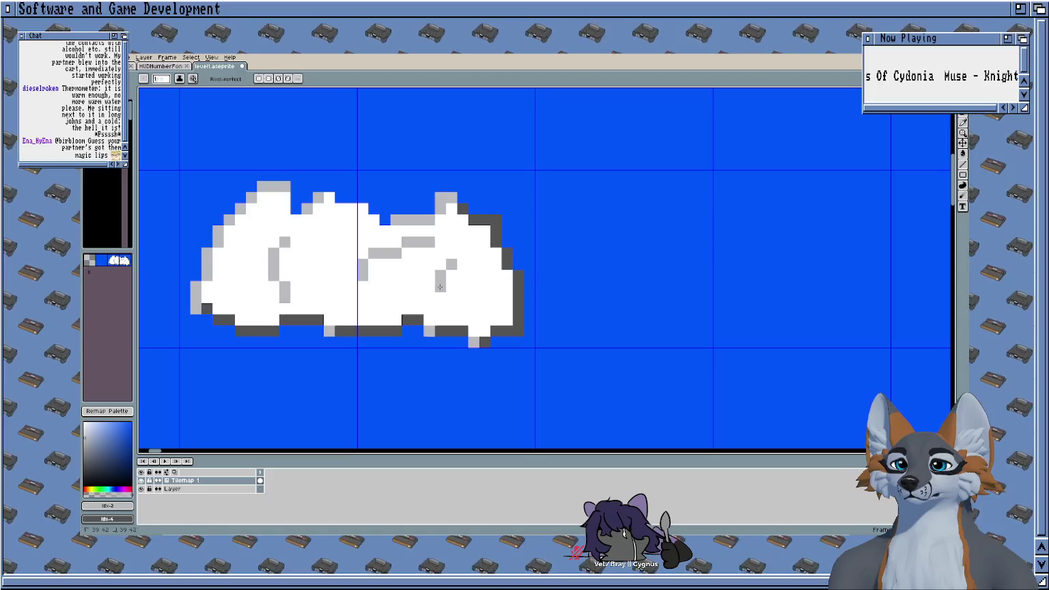
pyautogui.hscroll(-2, 440, 287)
pyautogui.scroll(-1, 555, 262)
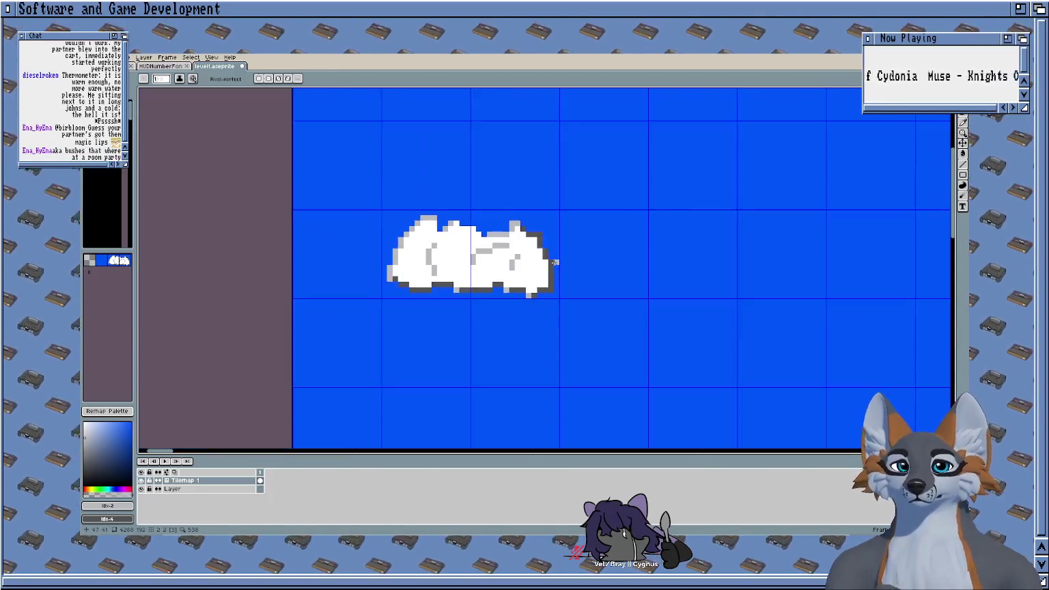
pyautogui.scroll(-1, 541, 192)
pyautogui.scroll(-1, 545, 193)
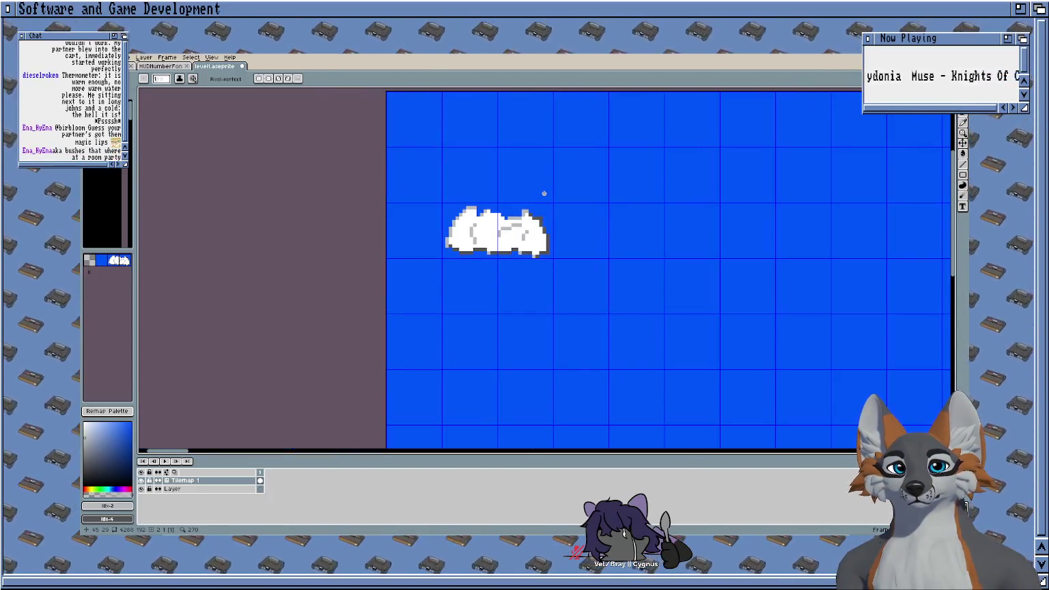
pyautogui.scroll(1, 544, 194)
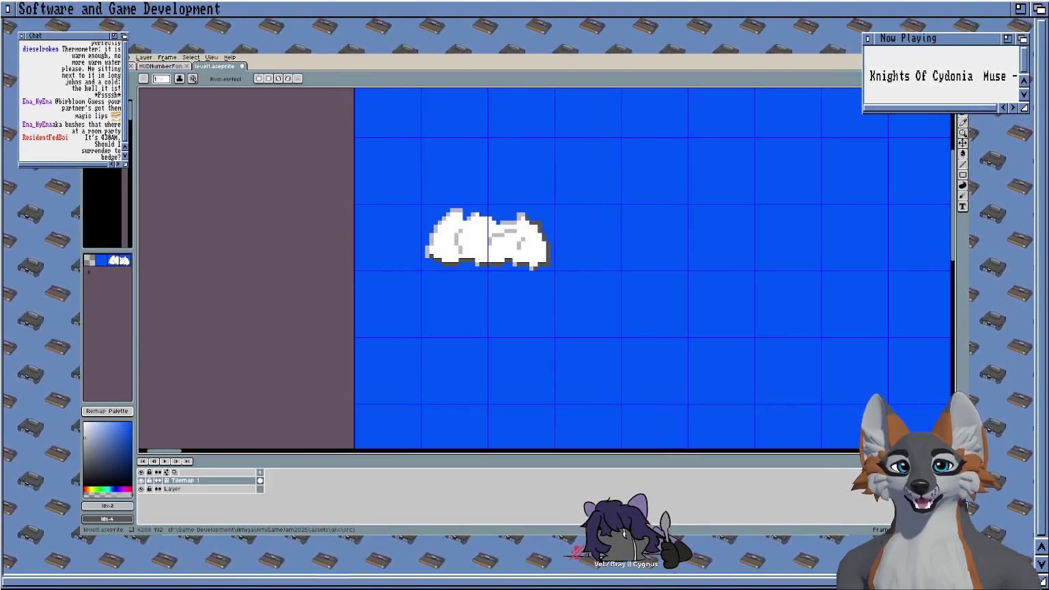
pyautogui.moveTo(548, 242)
pyautogui.mouseDown()
pyautogui.moveTo(648, 206)
pyautogui.moveTo(549, 196)
pyautogui.moveTo(487, 174)
pyautogui.moveTo(488, 183)
pyautogui.moveTo(540, 174)
pyautogui.mouseUp()
pyautogui.scroll(-2, 604, 195)
pyautogui.scroll(-1, 481, 194)
pyautogui.scroll(2, 473, 182)
pyautogui.scroll(1, 474, 173)
pyautogui.scroll(2, 422, 262)
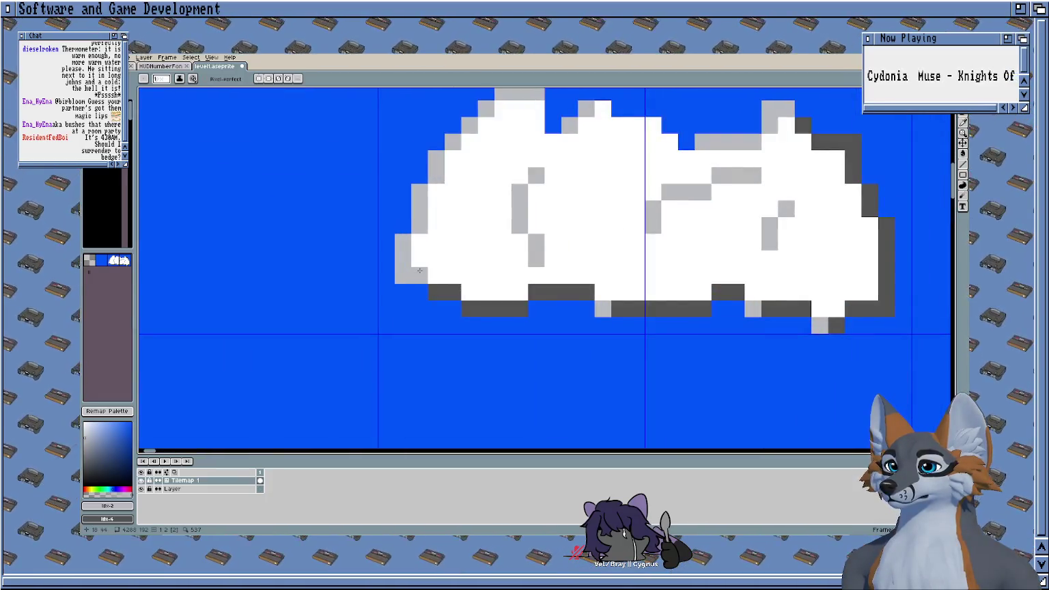
pyautogui.scroll(-2, 421, 272)
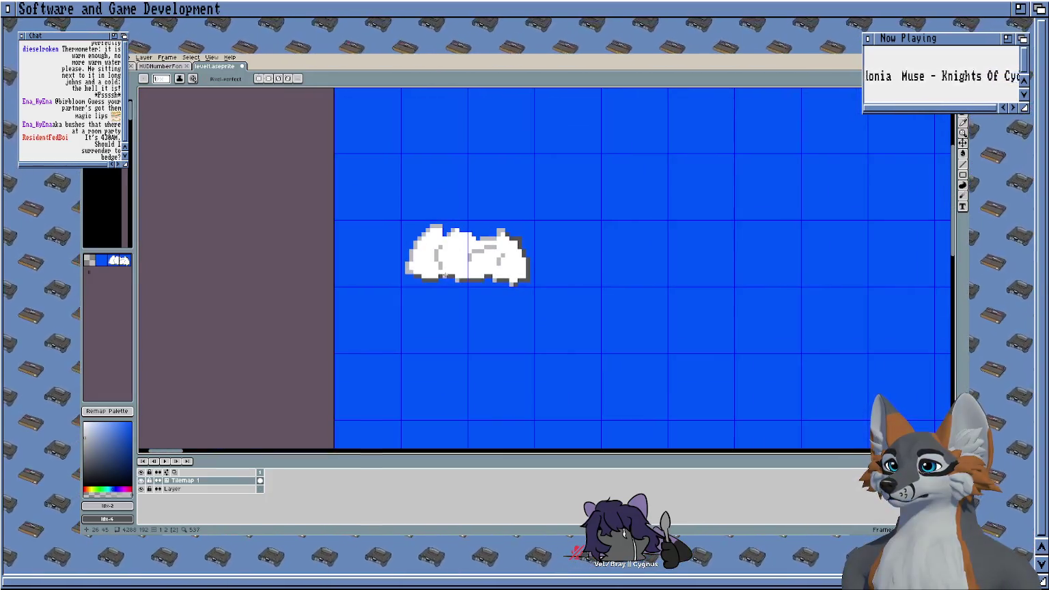
pyautogui.scroll(-2, 511, 265)
pyautogui.moveTo(575, 288)
pyautogui.mouseDown()
pyautogui.moveTo(433, 173)
pyautogui.moveTo(236, 175)
pyautogui.mouseUp()
pyautogui.scroll(-1, 501, 192)
pyautogui.scroll(-2, 418, 196)
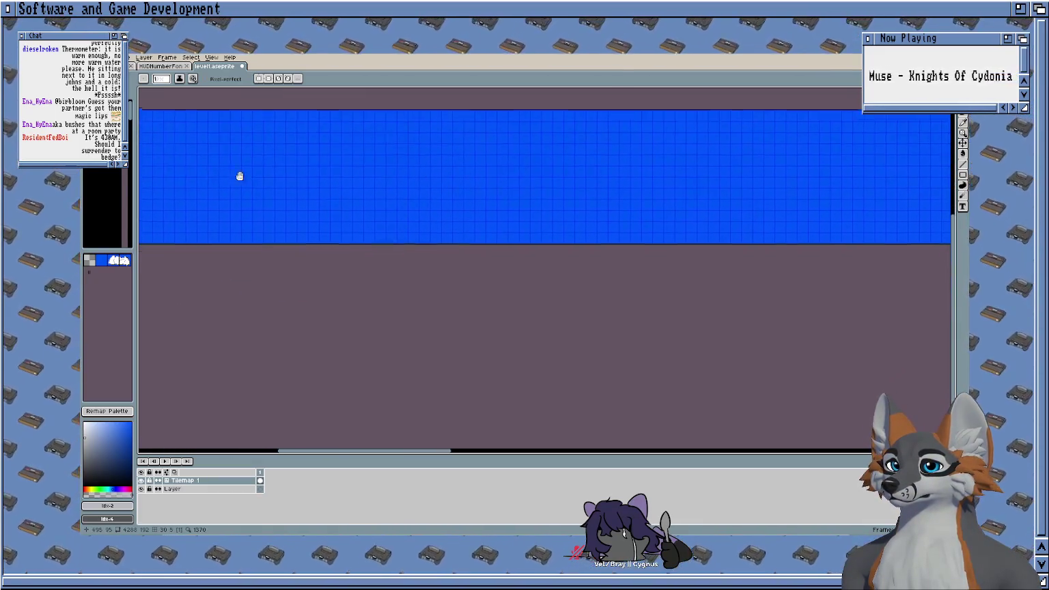
pyautogui.scroll(-3, 356, 177)
pyautogui.scroll(3, 269, 180)
pyautogui.scroll(2, 374, 280)
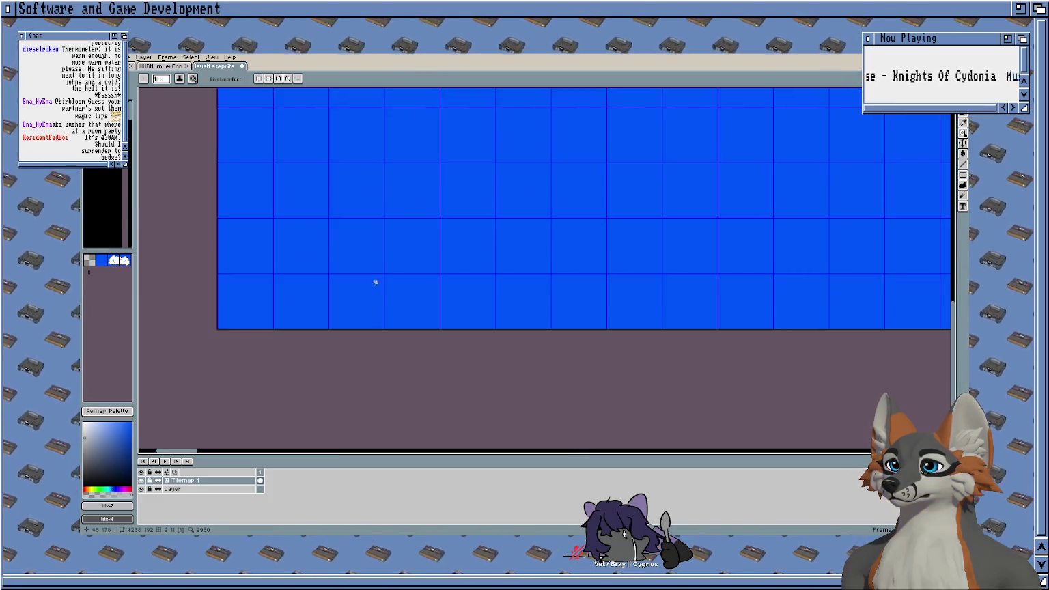
pyautogui.moveTo(374, 281); pyautogui.dragTo(609, 317)
pyautogui.scroll(1, 610, 317)
pyautogui.moveTo(513, 274)
pyautogui.mouseDown()
pyautogui.moveTo(401, 251)
pyautogui.moveTo(381, 198)
pyautogui.mouseUp()
pyautogui.scroll(1, 401, 251)
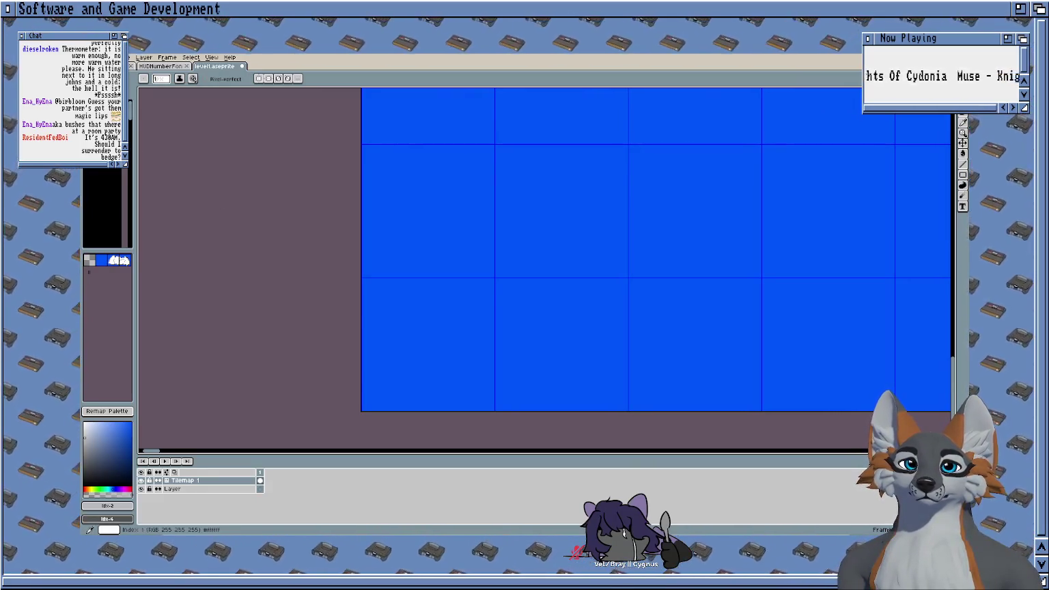
pyautogui.click(129, 134)
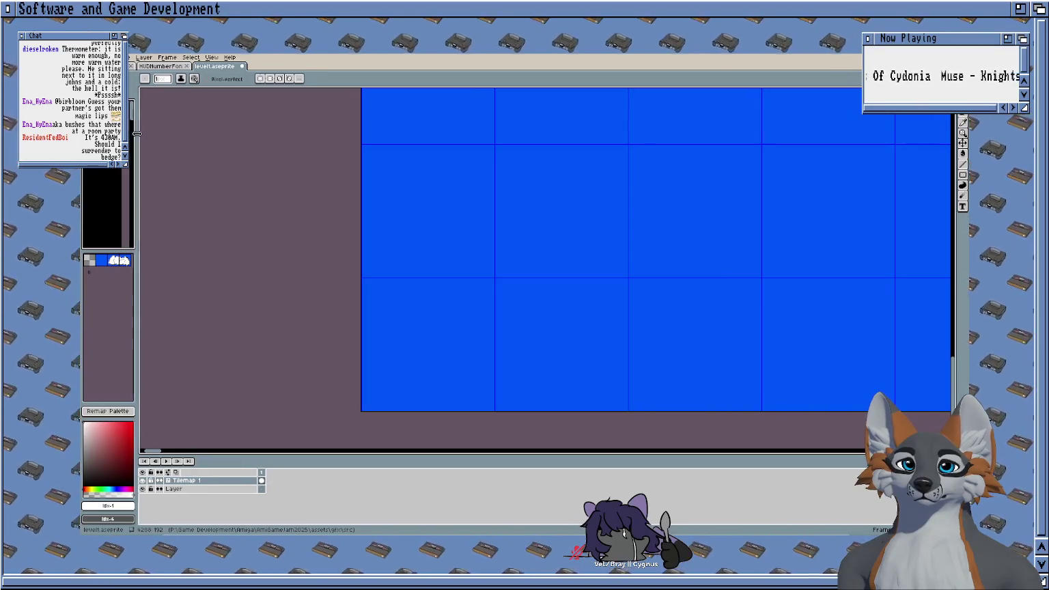
# Step: Widen the palette panel and preview the orange, pink, grey, green and yellow entries
pyautogui.moveTo(136, 136); pyautogui.dragTo(144, 134)
pyautogui.click(132, 120)
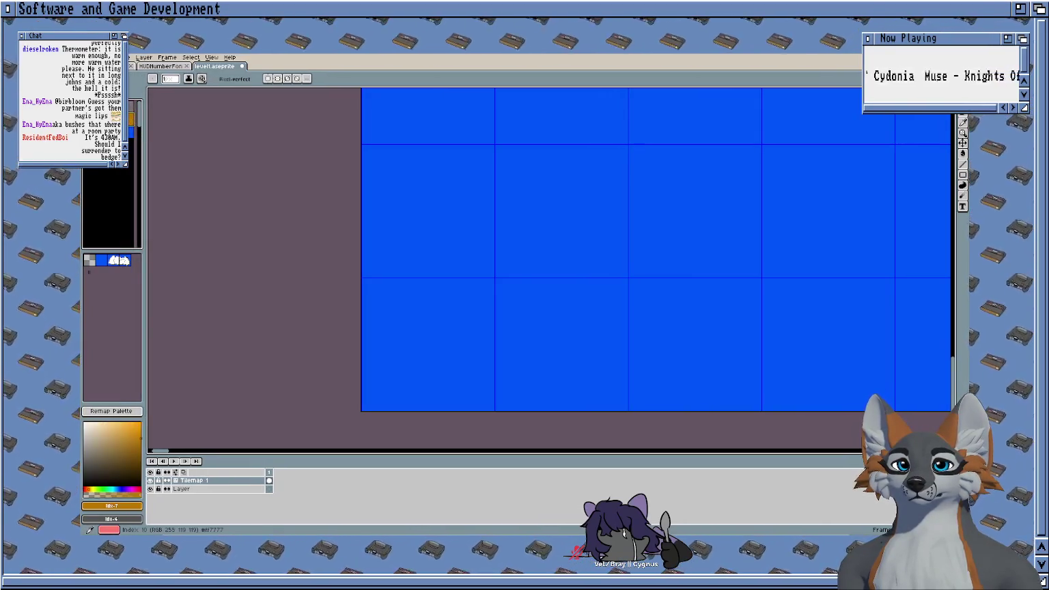
pyautogui.click(131, 136)
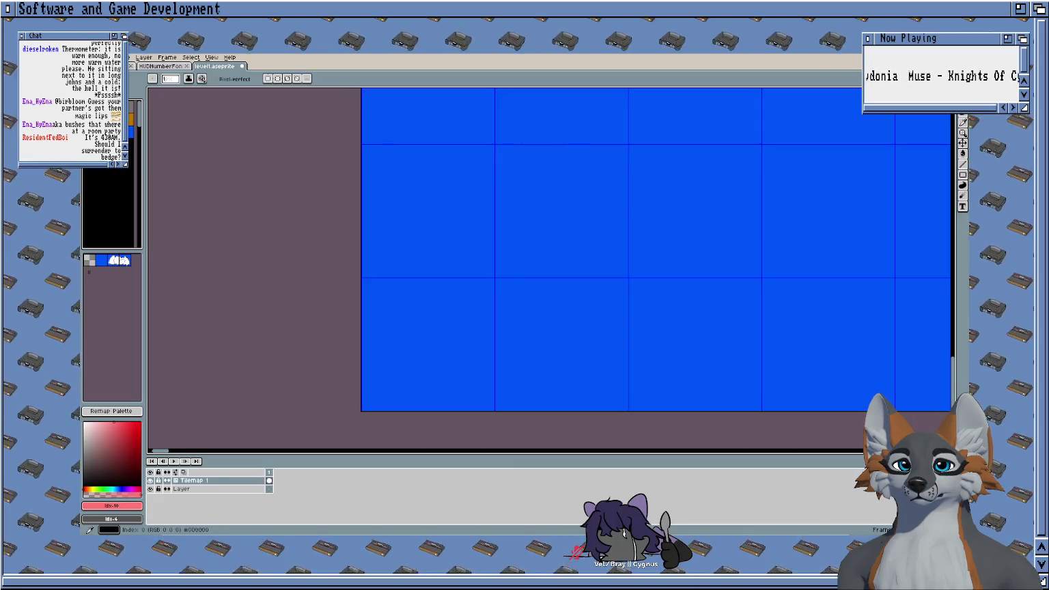
pyautogui.click(134, 109)
pyautogui.click(131, 113)
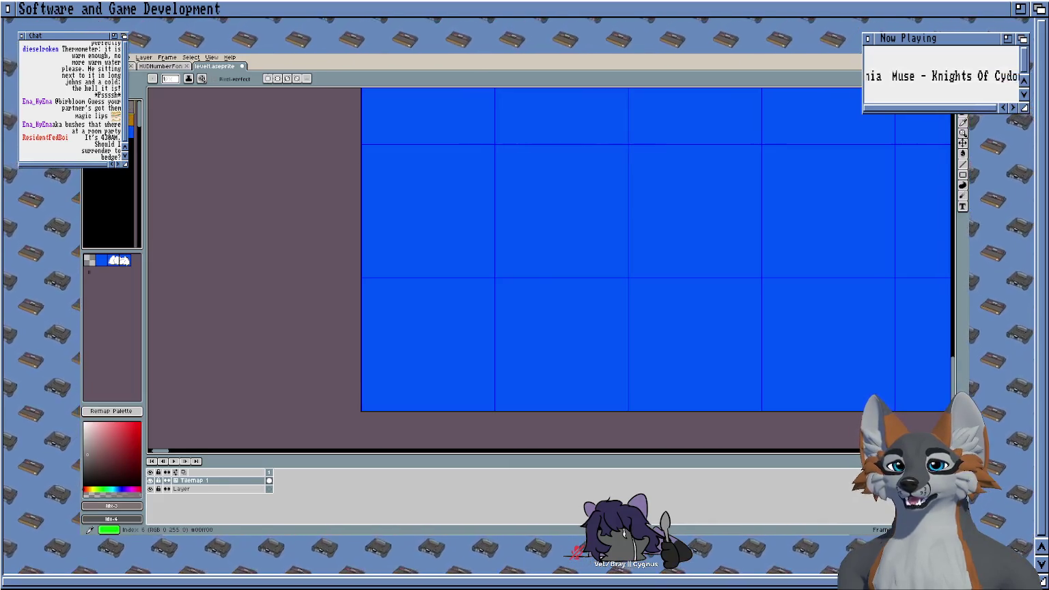
pyautogui.click(131, 135)
pyautogui.click(130, 155)
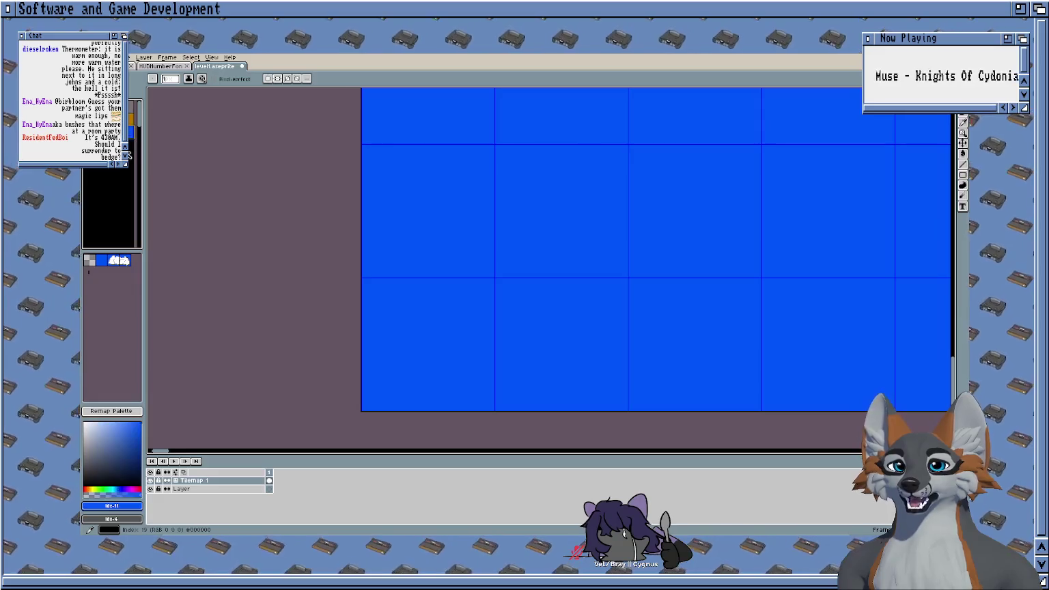
pyautogui.click(130, 147)
pyautogui.click(129, 123)
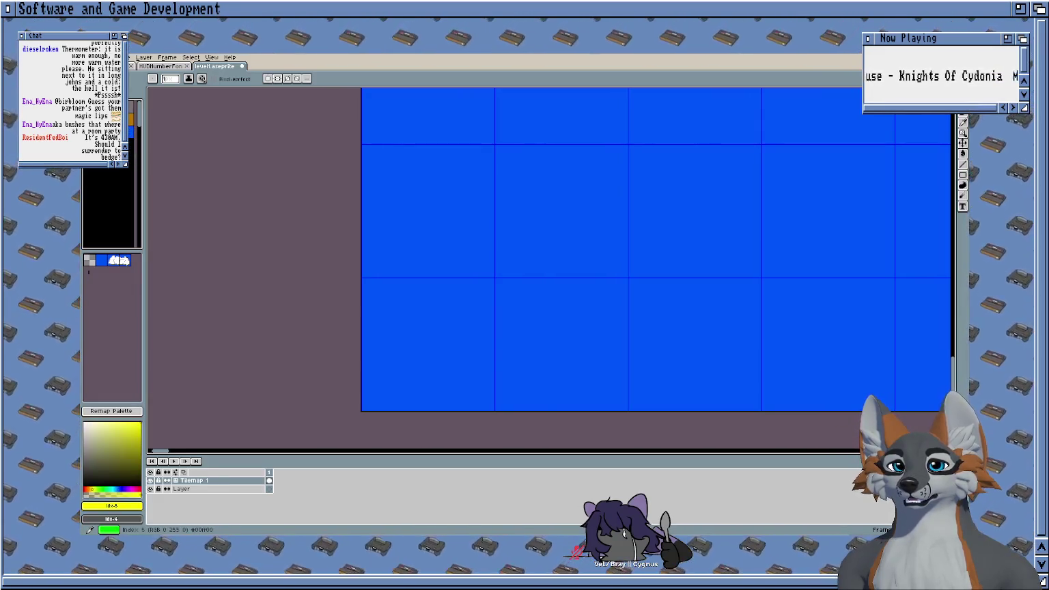
pyautogui.click(130, 124)
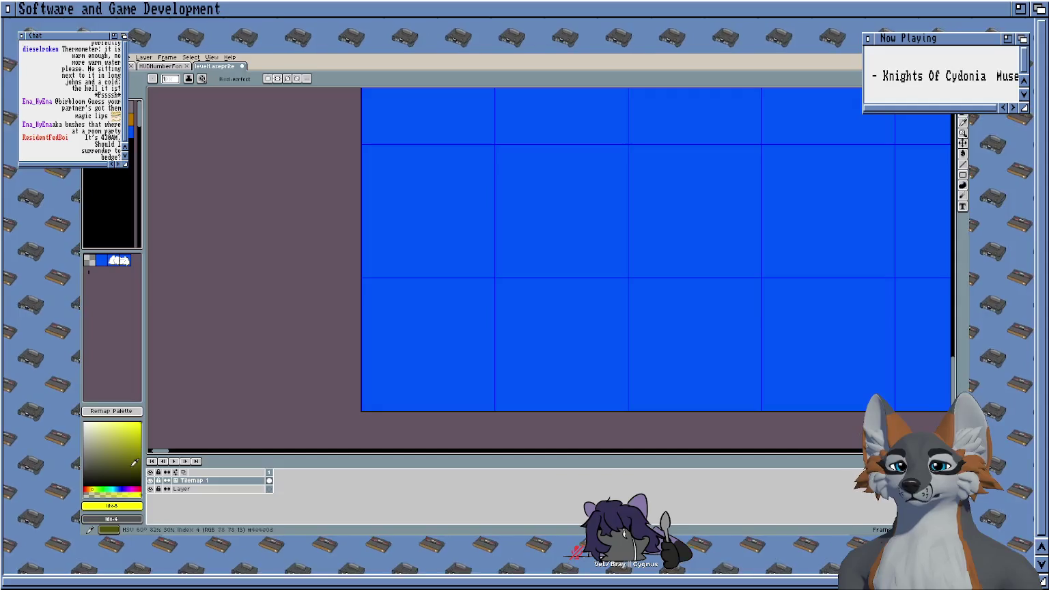
# Step: Try sky blue and grey from the colour gradient, then reselect orange and palette colour 5
pyautogui.click(130, 507)
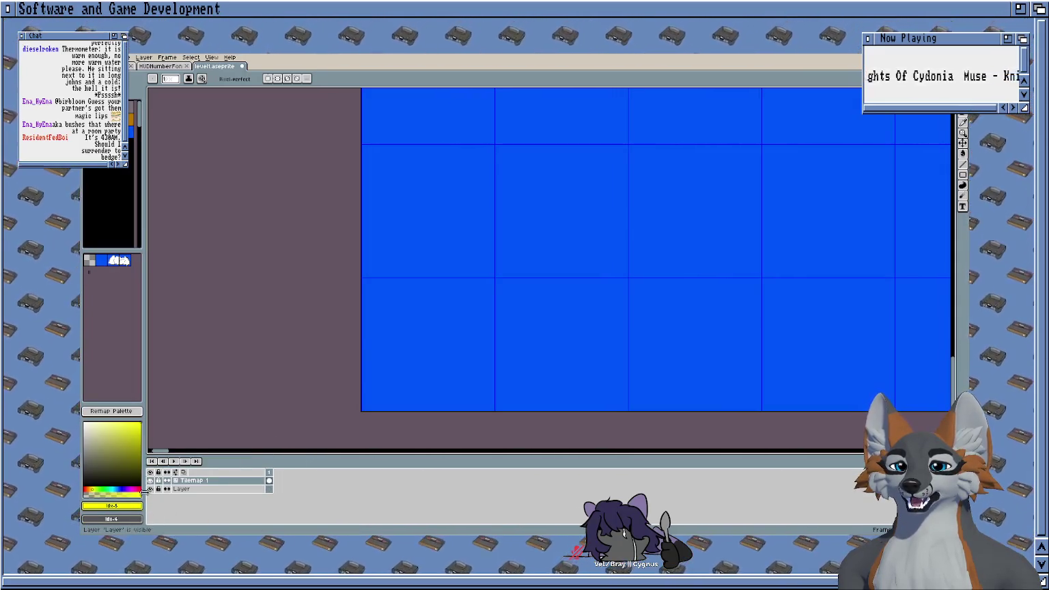
pyautogui.click(118, 486)
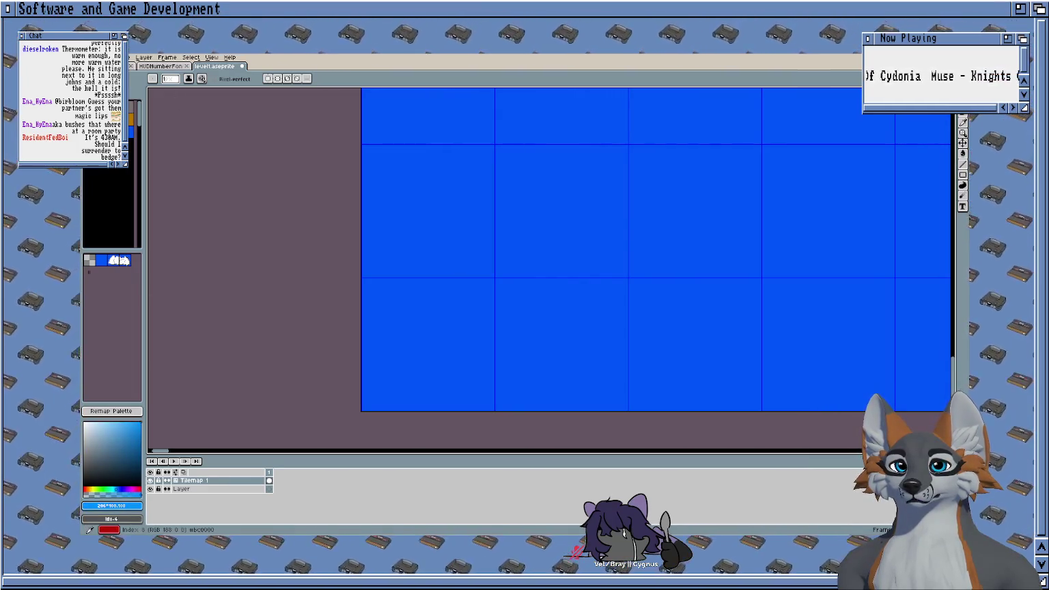
pyautogui.press('[')
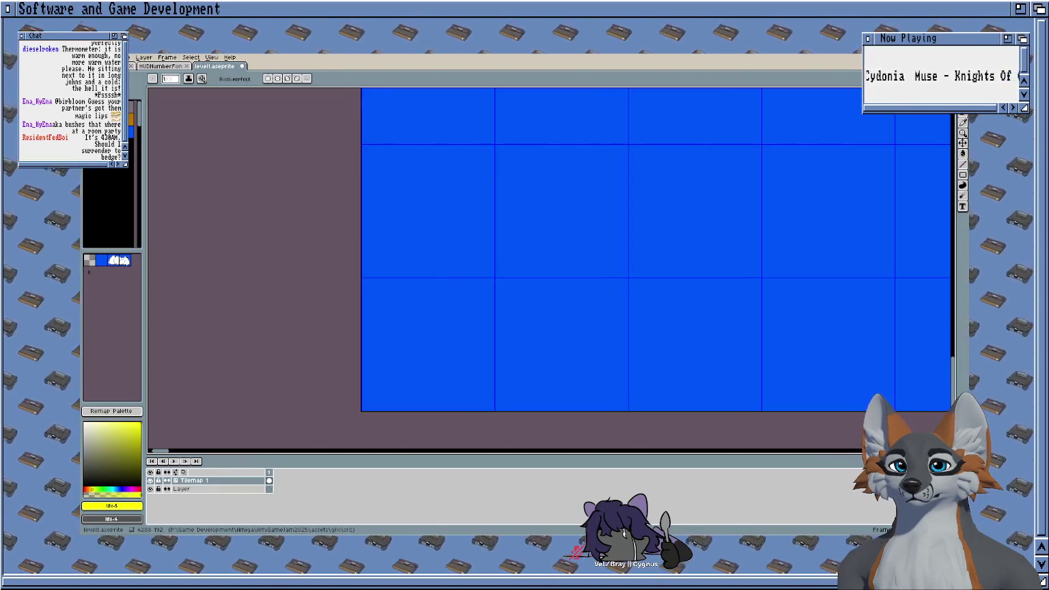
pyautogui.moveTo(107, 485)
pyautogui.mouseDown()
pyautogui.moveTo(86, 427)
pyautogui.moveTo(90, 456)
pyautogui.mouseUp()
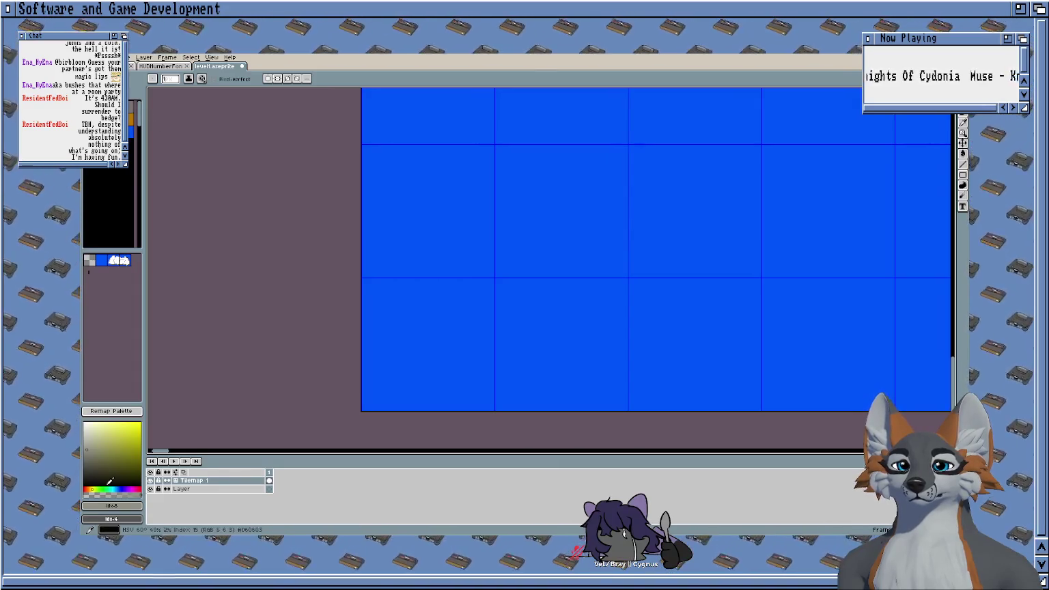
pyautogui.click(132, 120)
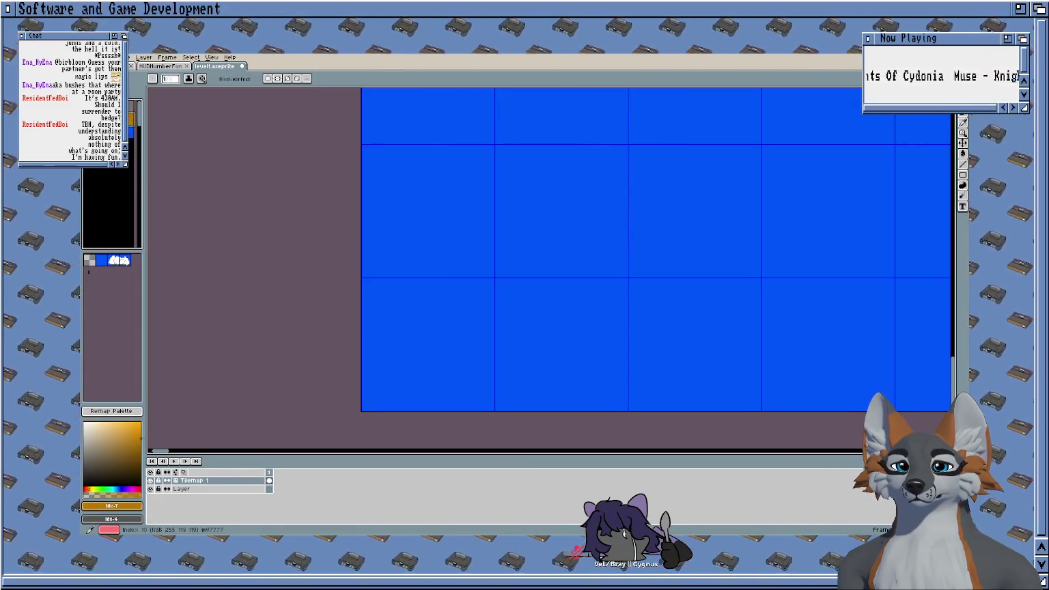
pyautogui.click(132, 112)
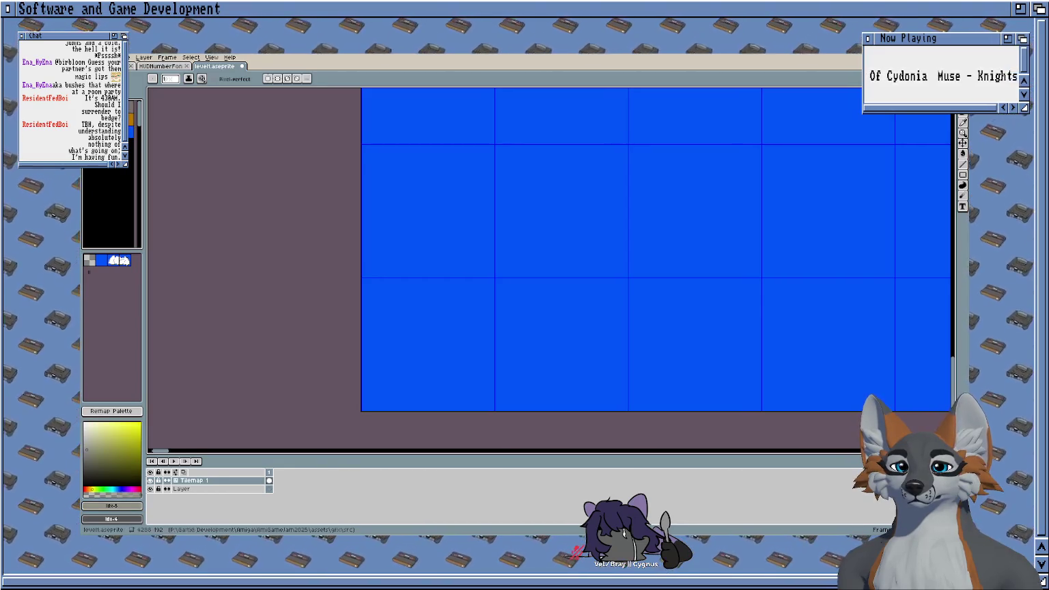
# Step: Shift the colour to brown, outline the bottom-left tile and bucket-fill it solid brown
pyautogui.moveTo(95, 486); pyautogui.dragTo(92, 487)
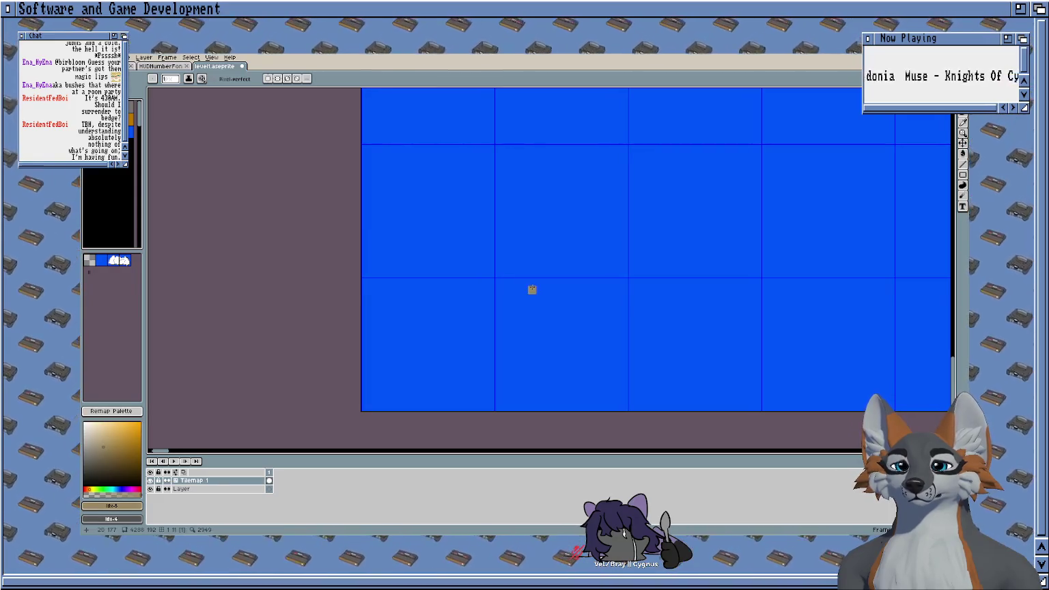
pyautogui.scroll(-2, 304, 276)
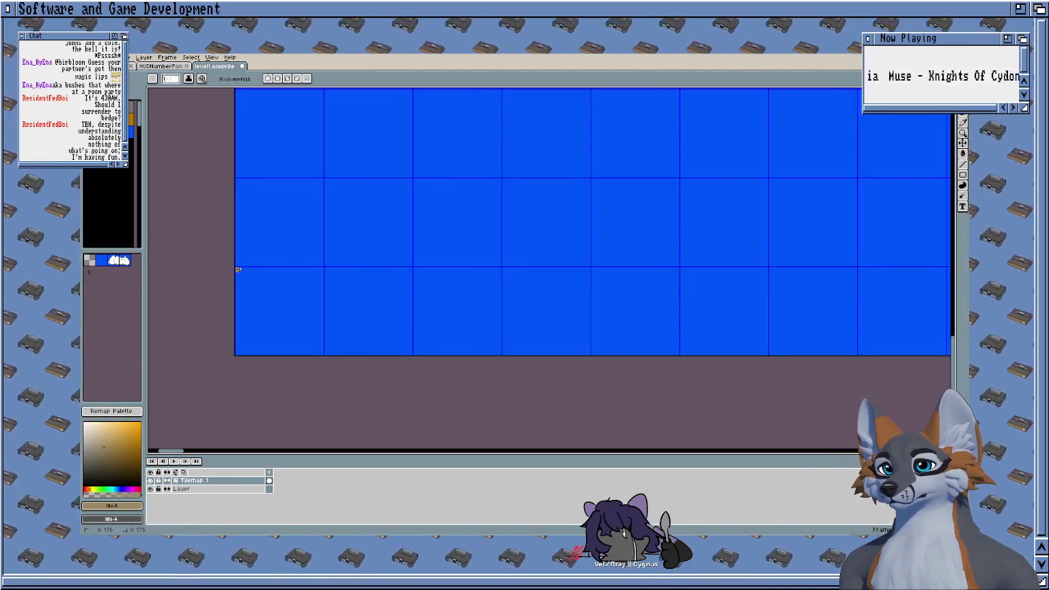
pyautogui.scroll(-3, 619, 276)
pyautogui.scroll(4, 484, 282)
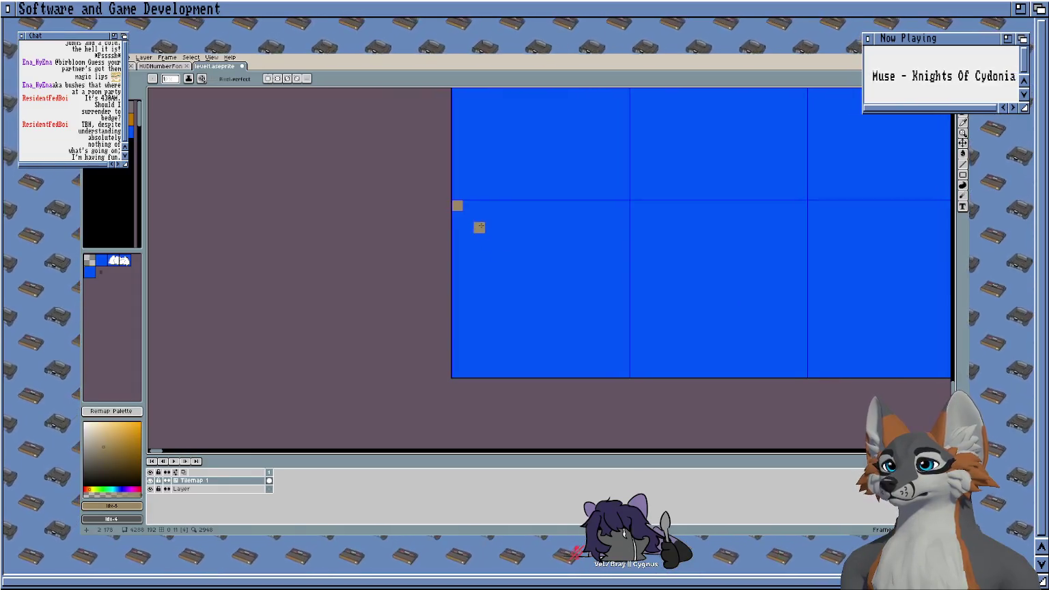
pyautogui.moveTo(471, 210)
pyautogui.mouseDown()
pyautogui.moveTo(600, 210)
pyautogui.moveTo(622, 372)
pyautogui.moveTo(464, 365)
pyautogui.moveTo(456, 205)
pyautogui.mouseUp()
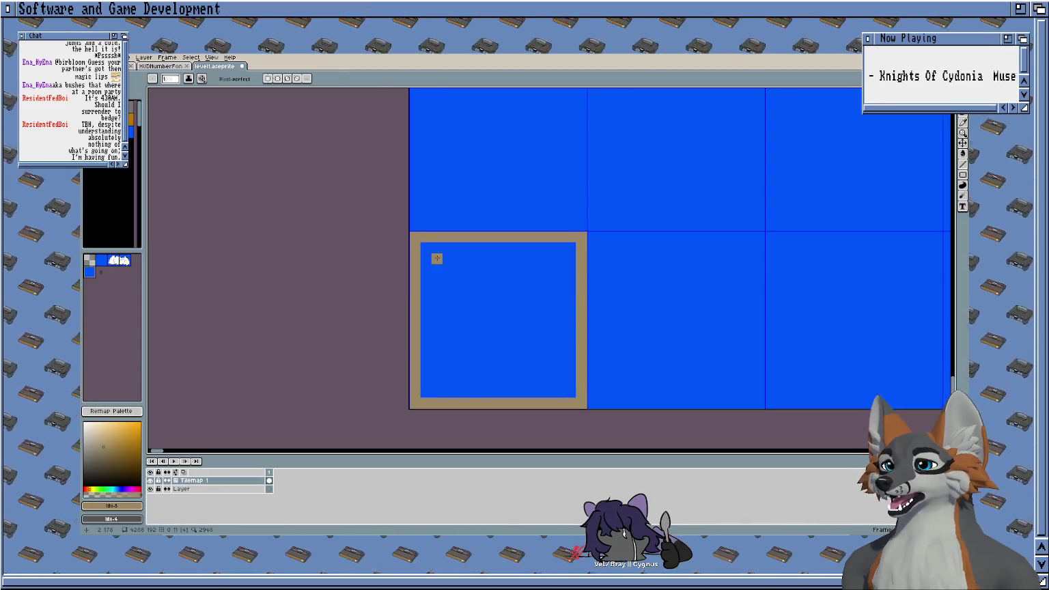
pyautogui.press('g')
pyautogui.click(446, 262)
pyautogui.press('b')
pyautogui.scroll(-1, 476, 273)
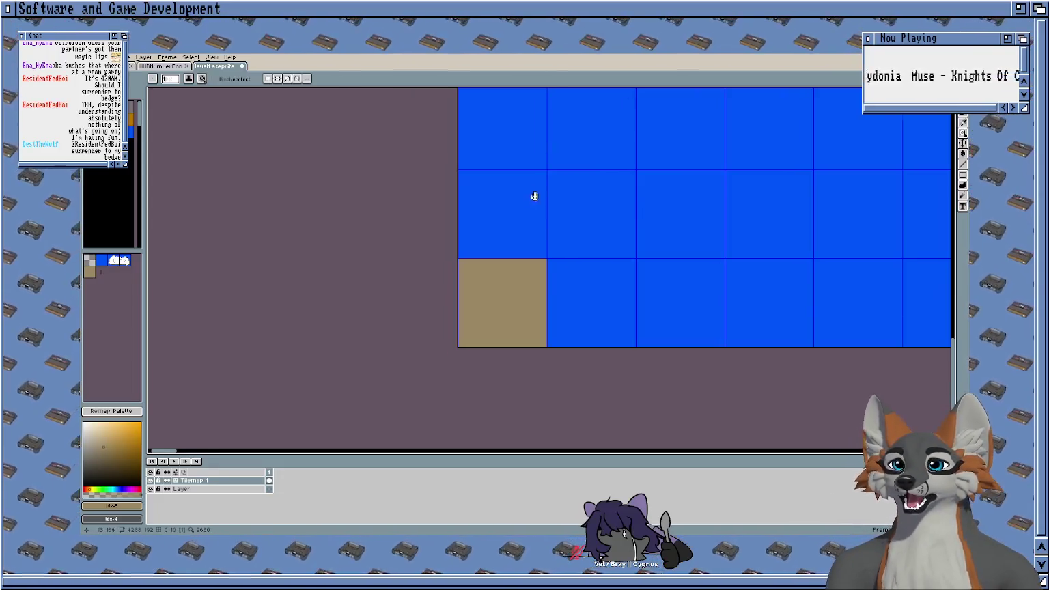
# Step: Pick the white cloud tile from the tileset and test-stamp it on the sky, then undo
pyautogui.scroll(-1, 437, 227)
pyautogui.scroll(-3, 379, 213)
pyautogui.scroll(1, 383, 175)
pyautogui.scroll(1, 239, 299)
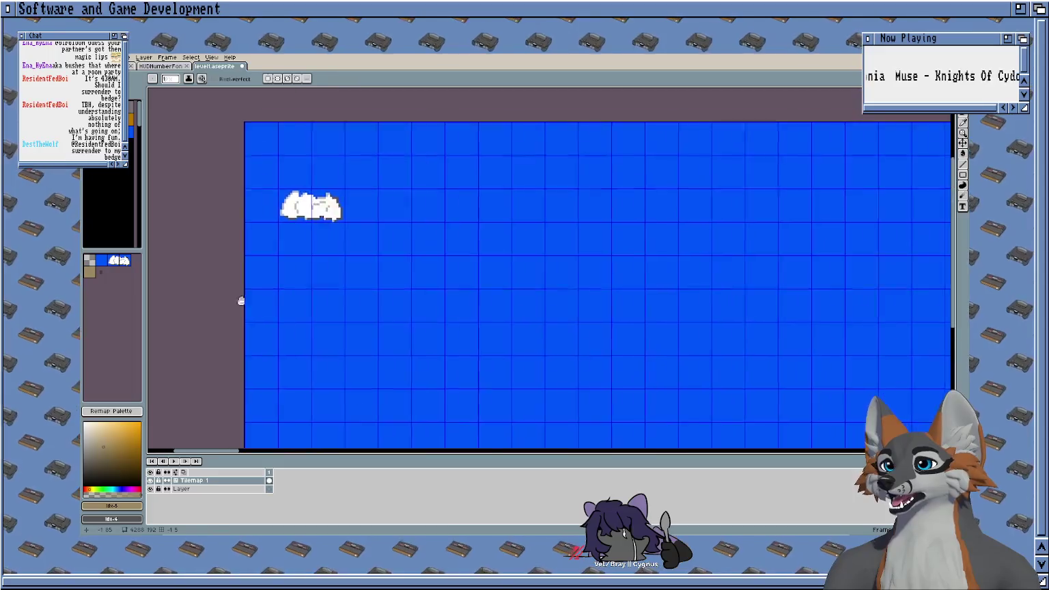
pyautogui.scroll(-1, 239, 299)
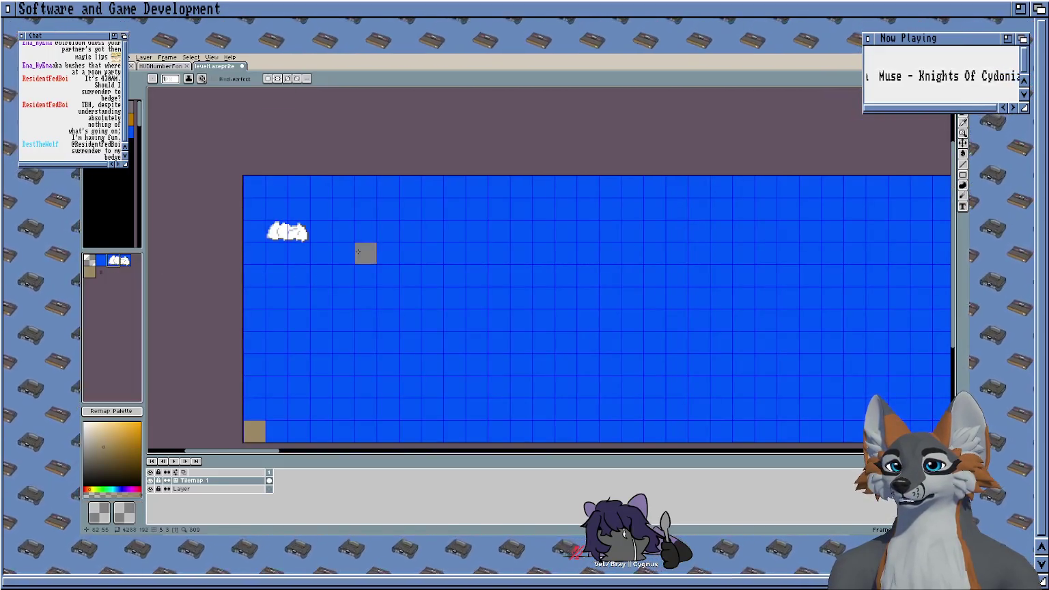
pyautogui.hscroll(1, 338, 246)
pyautogui.click(126, 262)
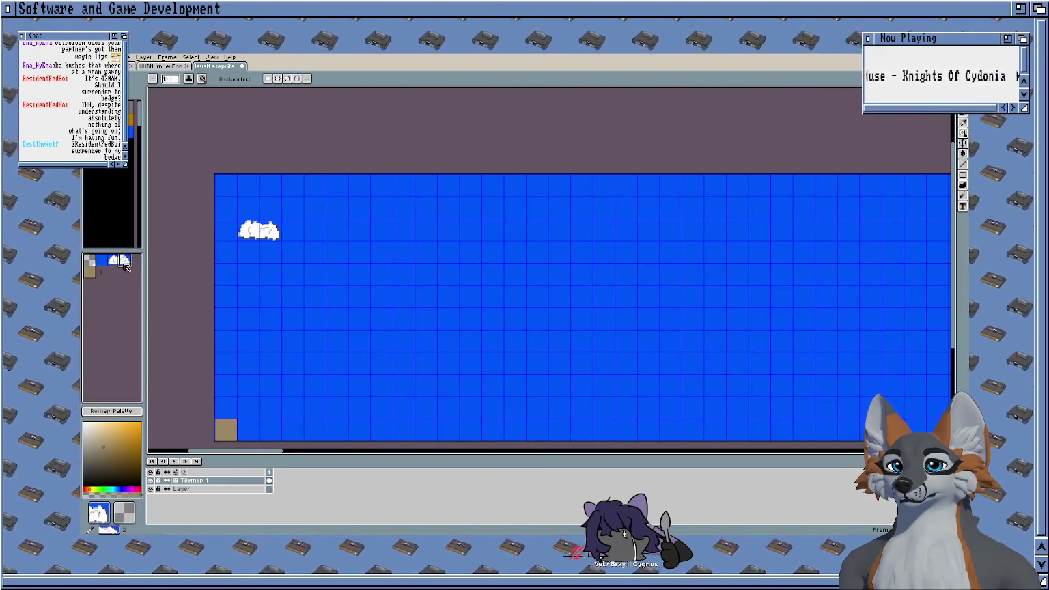
pyautogui.click(361, 253)
pyautogui.hotkey('ctrl', 'z')
# Step: Magic Wand-select the cloud on the canvas and try one copy, undoing it
pyautogui.scroll(-2, 380, 269)
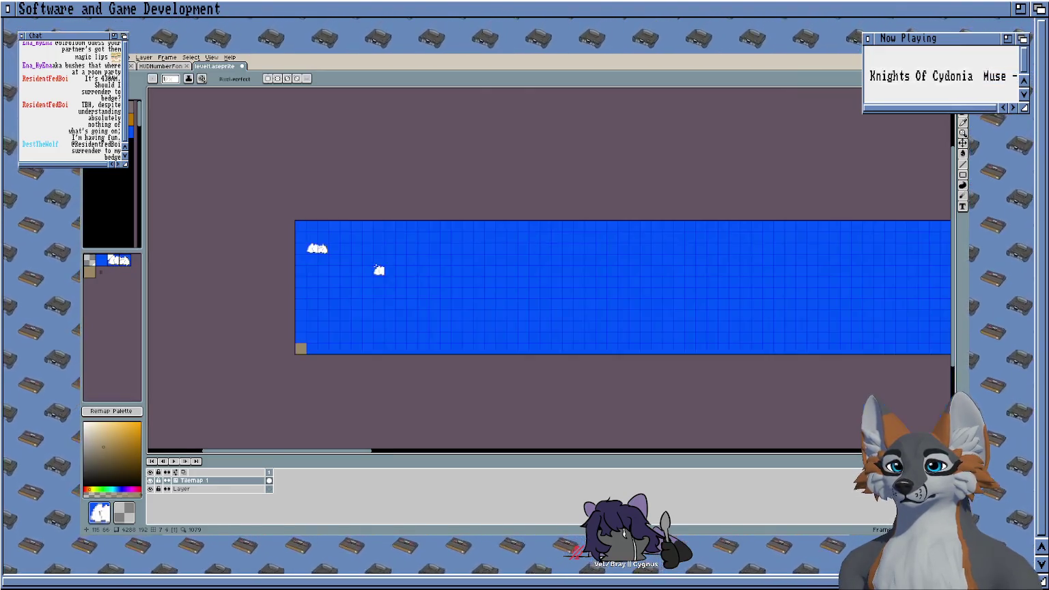
pyautogui.scroll(2, 368, 259)
pyautogui.press('w')
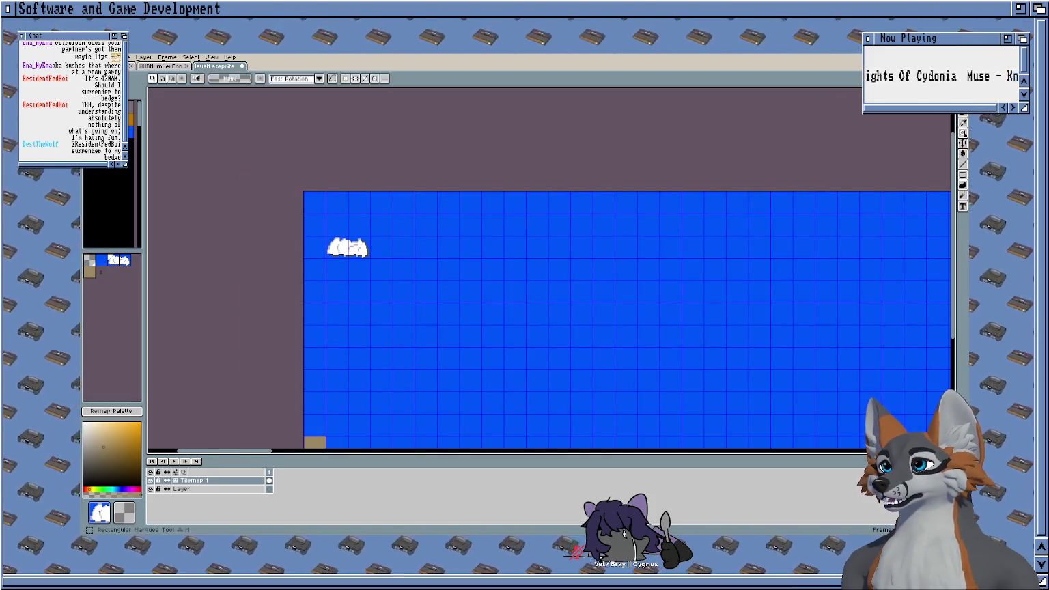
pyautogui.click(353, 253)
pyautogui.scroll(-1, 393, 217)
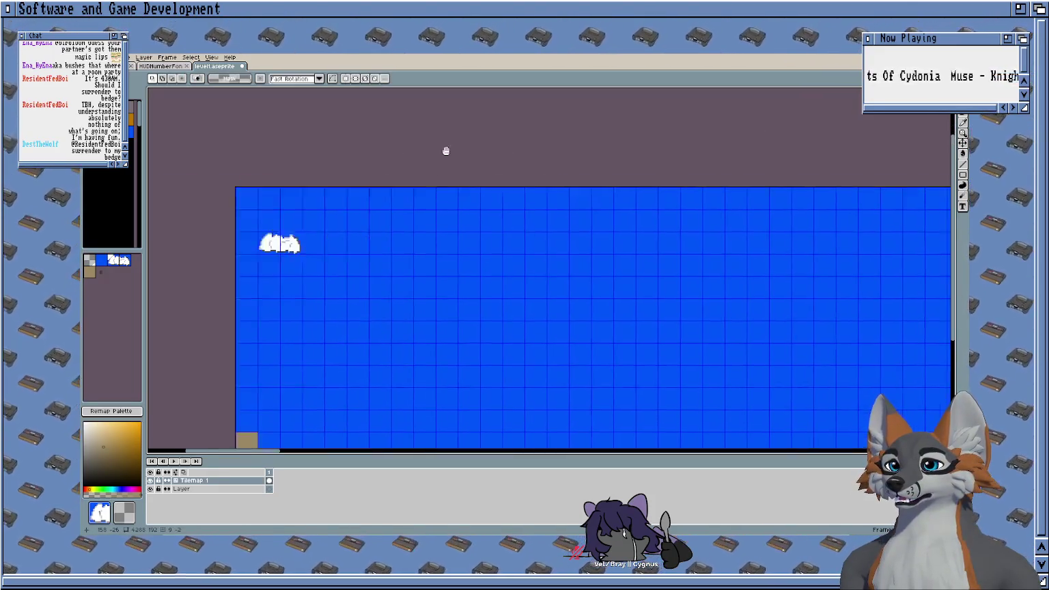
pyautogui.scroll(-3, 444, 150)
pyautogui.scroll(2, 434, 199)
pyautogui.moveTo(242, 178); pyautogui.dragTo(342, 202)
pyautogui.hotkey('ctrl', 'z')
# Step: Ctrl-drag two cloud copies to the right and move one cloud up and left
pyautogui.moveTo(247, 179); pyautogui.dragTo(425, 180)
pyautogui.moveTo(246, 183); pyautogui.dragTo(592, 191)
pyautogui.hotkey('ctrl', 'd')
pyautogui.moveTo(295, 136); pyautogui.dragTo(488, 155)
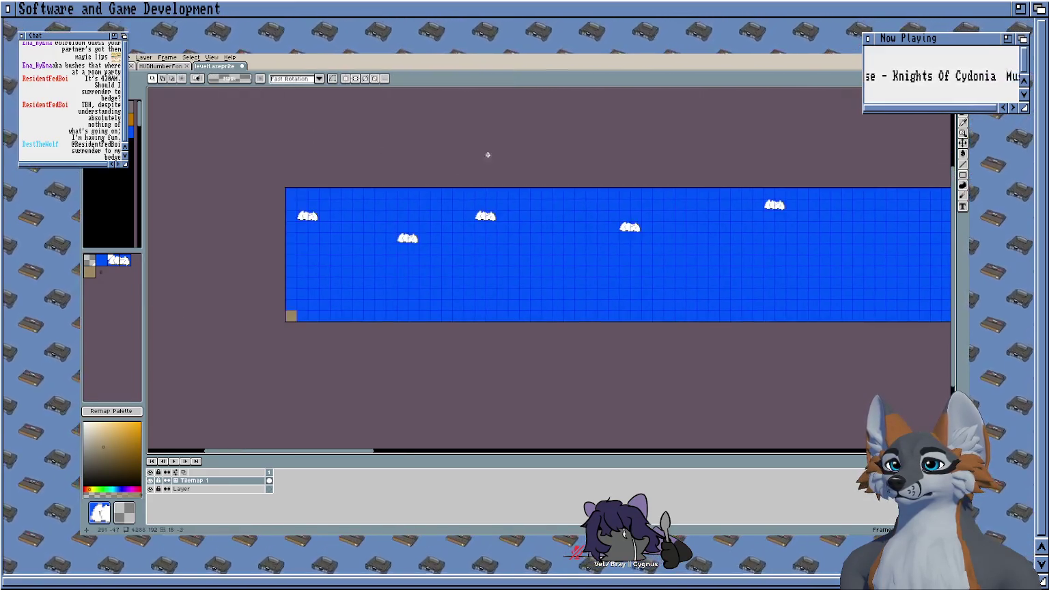
pyautogui.moveTo(400, 239); pyautogui.dragTo(363, 204)
pyautogui.press('Return')
pyautogui.scroll(3, 412, 217)
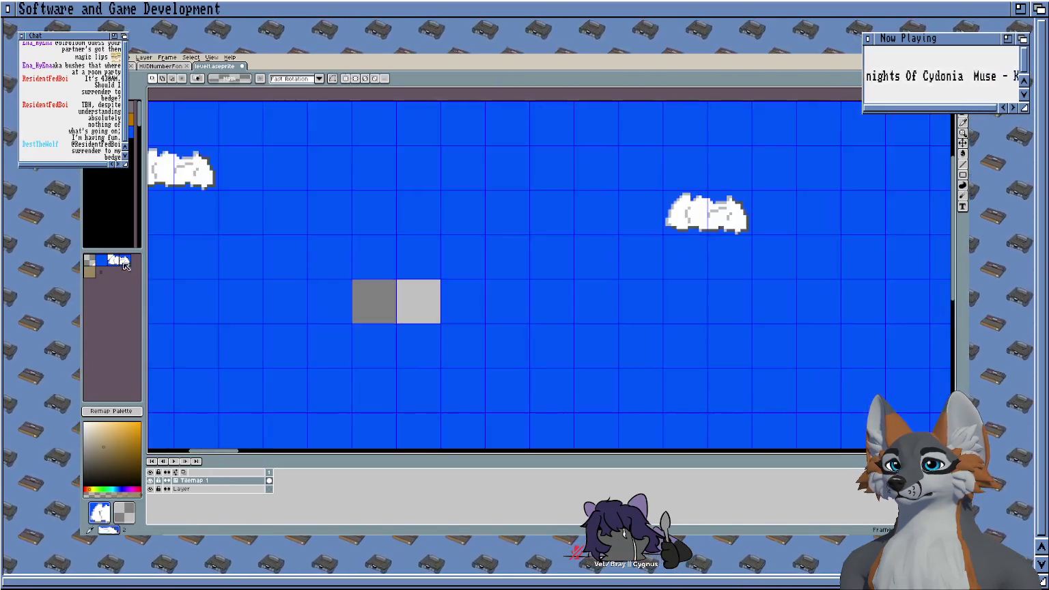
pyautogui.click(100, 261)
# Step: Bucket-fill the two empty grey tiles with blue sky
pyautogui.press('g')
pyautogui.click(372, 292)
pyautogui.click(403, 296)
pyautogui.scroll(-2, 433, 227)
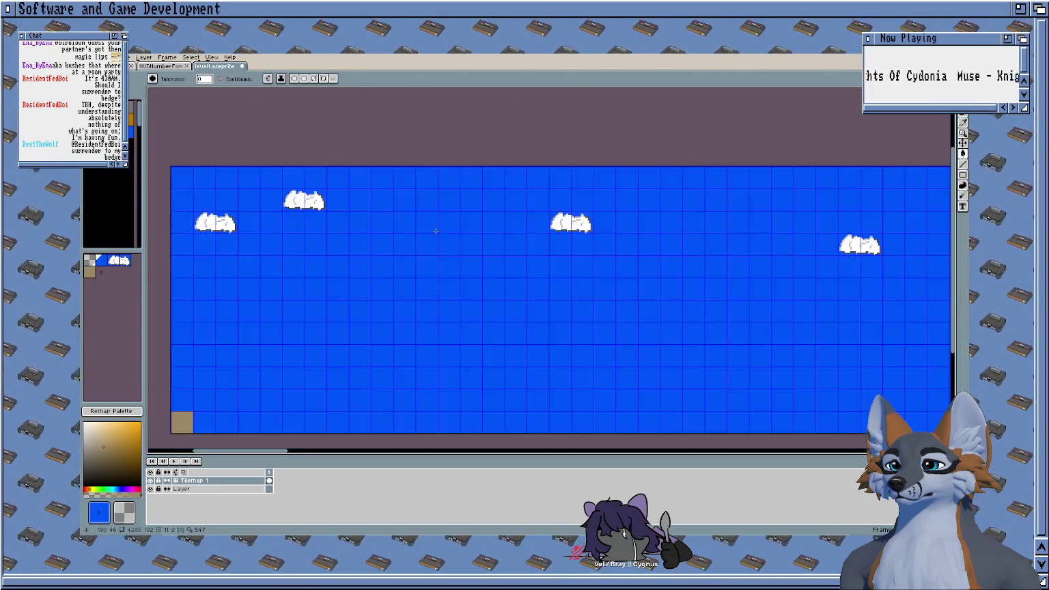
pyautogui.scroll(-1, 570, 226)
# Step: Drag cloud tiles leftward to reposition them along the sky strip
pyautogui.moveTo(571, 227); pyautogui.dragTo(275, 206)
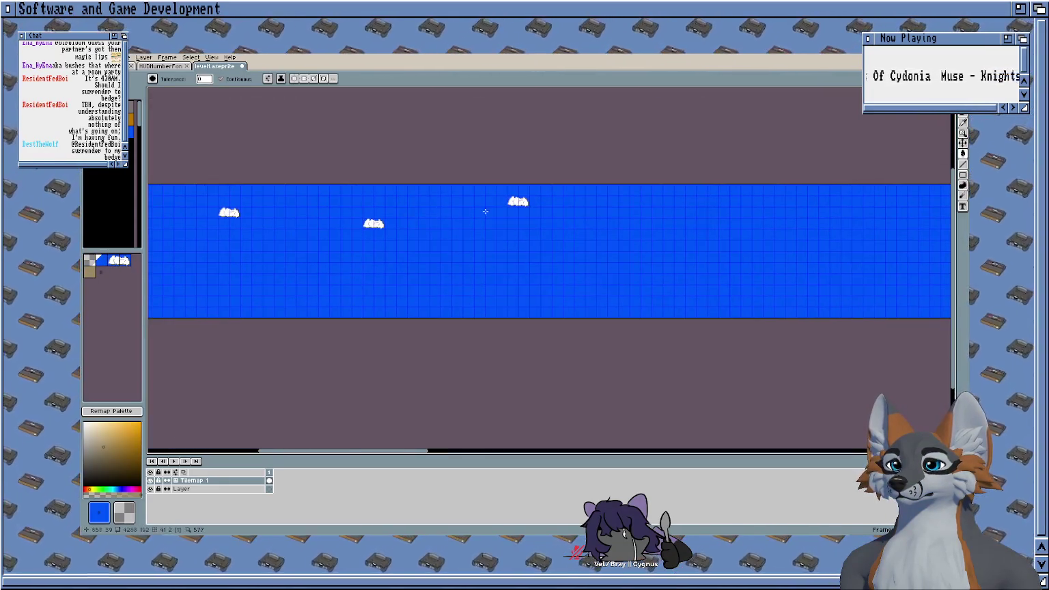
pyautogui.moveTo(553, 202)
pyautogui.mouseDown()
pyautogui.moveTo(575, 216)
pyautogui.moveTo(489, 207)
pyautogui.mouseUp()
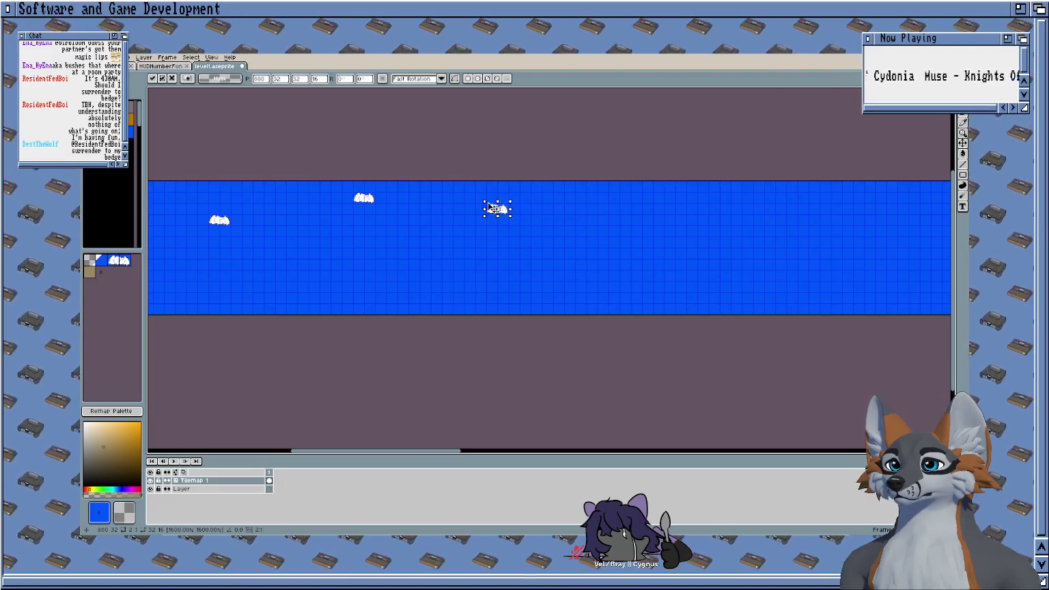
pyautogui.moveTo(550, 147); pyautogui.dragTo(409, 231)
pyautogui.moveTo(562, 237); pyautogui.dragTo(474, 236)
pyautogui.scroll(-3, 405, 225)
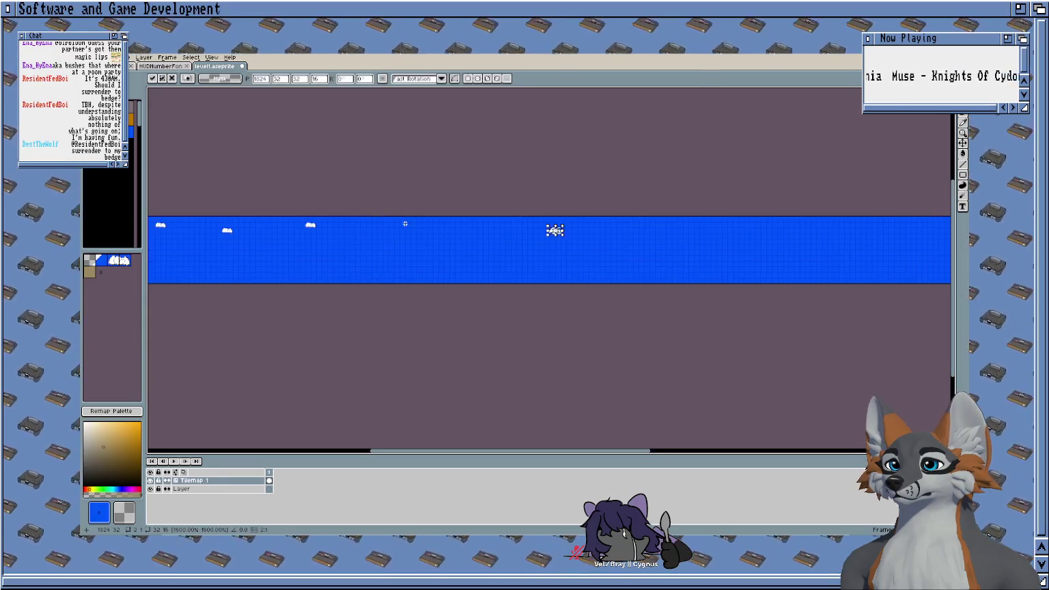
pyautogui.scroll(3, 405, 224)
pyautogui.moveTo(690, 238); pyautogui.dragTo(369, 247)
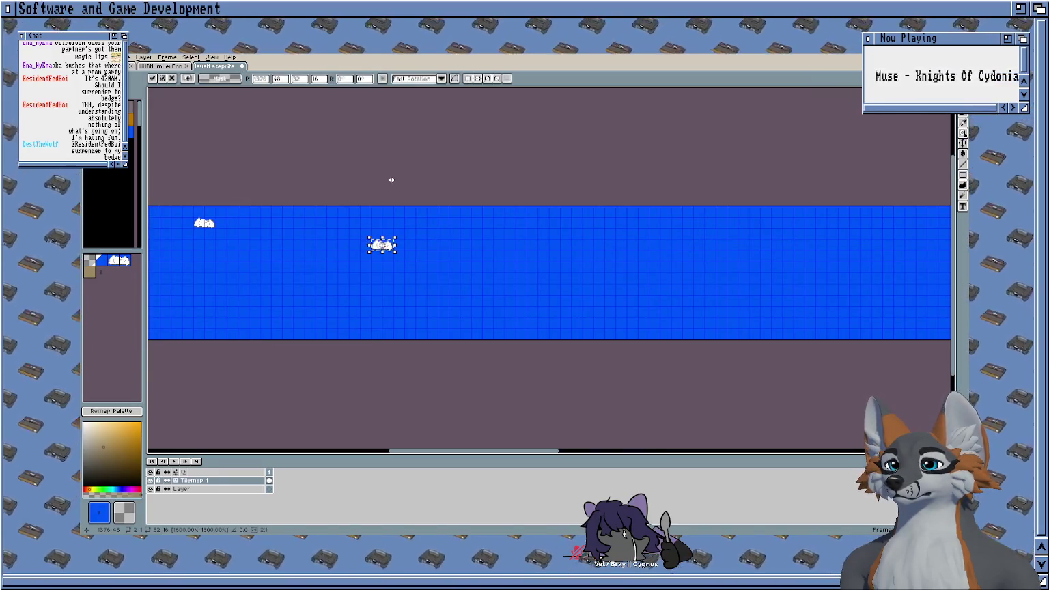
# Step: Paste three cloud copies with Ctrl+V and position them across the visible sky
pyautogui.hotkey('ctrl', 'v')
pyautogui.moveTo(553, 235); pyautogui.dragTo(501, 222)
pyautogui.hscroll(3, 501, 223)
pyautogui.hotkey('ctrl', 'v')
pyautogui.moveTo(573, 246); pyautogui.dragTo(415, 220)
pyautogui.click(540, 208)
pyautogui.hotkey('ctrl', 'v')
pyautogui.moveTo(562, 239); pyautogui.dragTo(604, 253)
pyautogui.moveTo(608, 178); pyautogui.dragTo(549, 190)
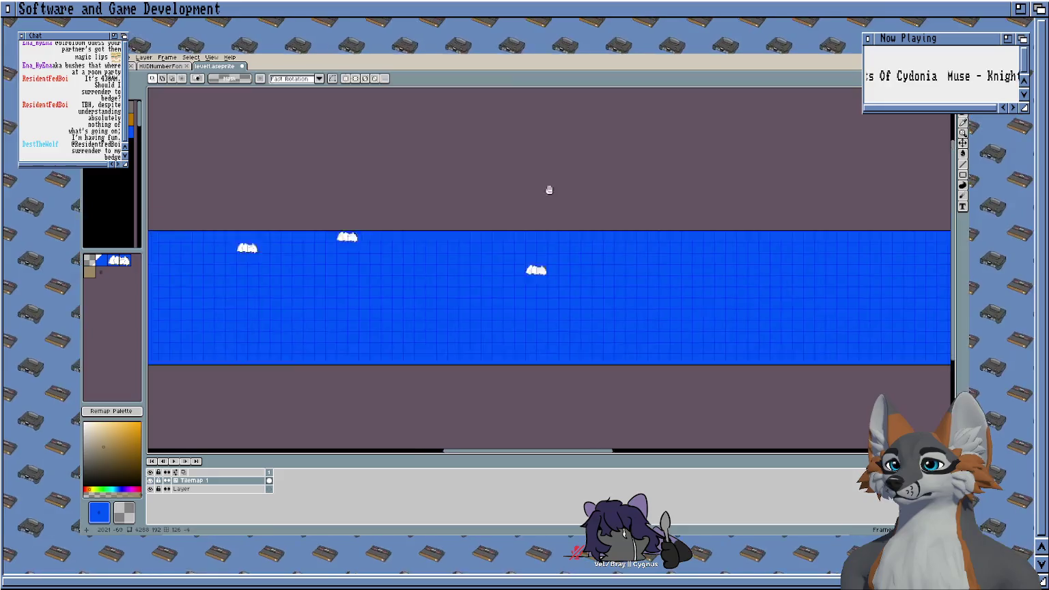
pyautogui.scroll(-3, 512, 195)
# Step: Paste more cloud copies up-left and lower in the sky, undoing misplaced ones
pyautogui.hotkey('ctrl', 'v')
pyautogui.scroll(3, 435, 198)
pyautogui.moveTo(688, 235); pyautogui.dragTo(322, 223)
pyautogui.click(501, 202)
pyautogui.hotkey('ctrl', 'v')
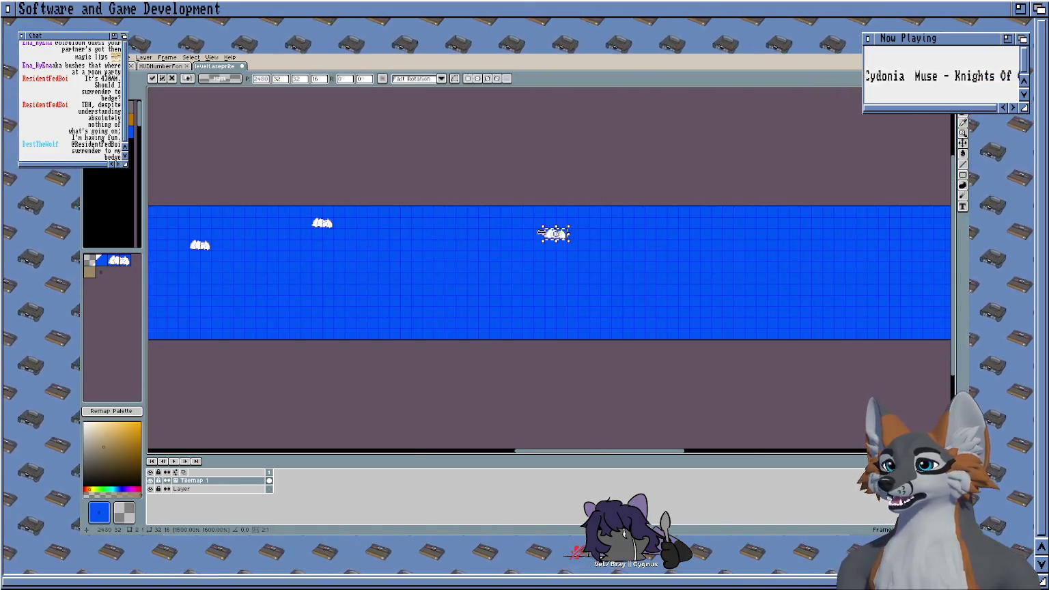
pyautogui.moveTo(544, 232); pyautogui.dragTo(485, 240)
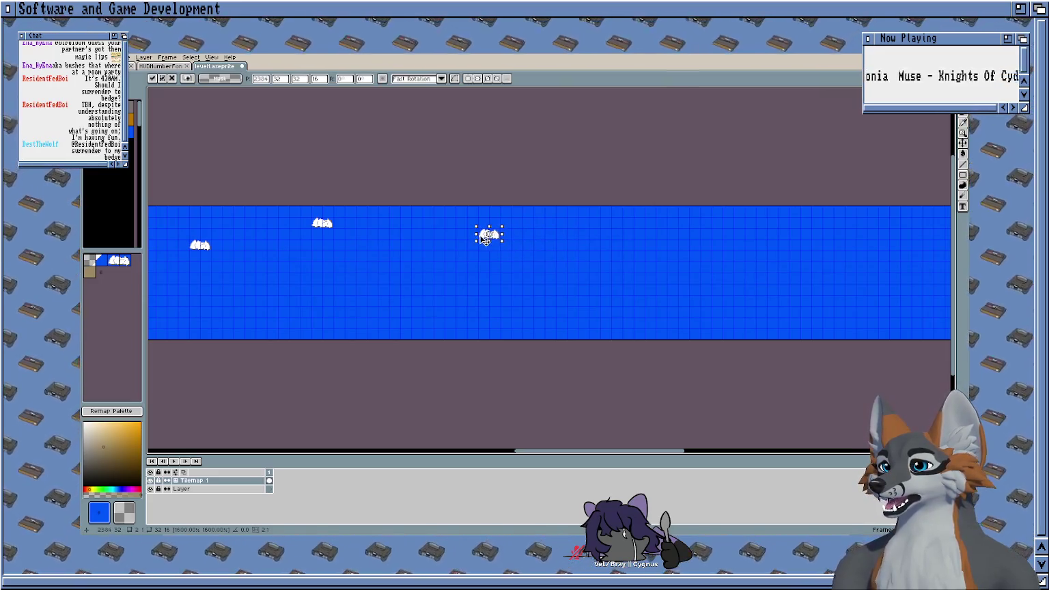
pyautogui.hotkey('ctrl', 'z')
pyautogui.hotkey('ctrl', 'z')
pyautogui.hotkey('ctrl', 'v')
pyautogui.moveTo(554, 250); pyautogui.dragTo(413, 225)
pyautogui.hotkey('ctrl', 'v')
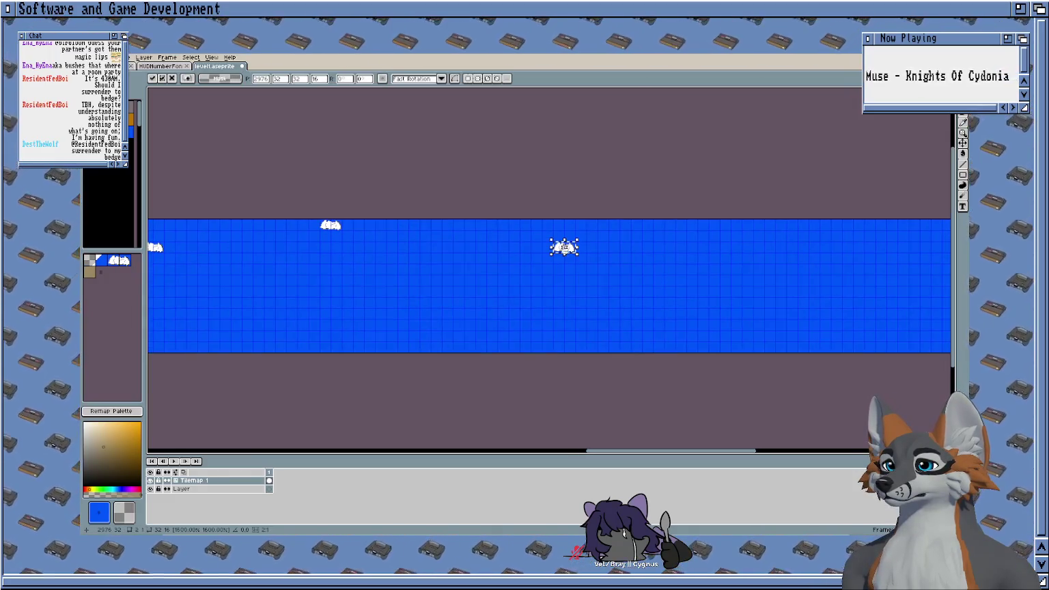
pyautogui.moveTo(557, 252); pyautogui.dragTo(443, 265)
pyautogui.hotkey('ctrl', 'z')
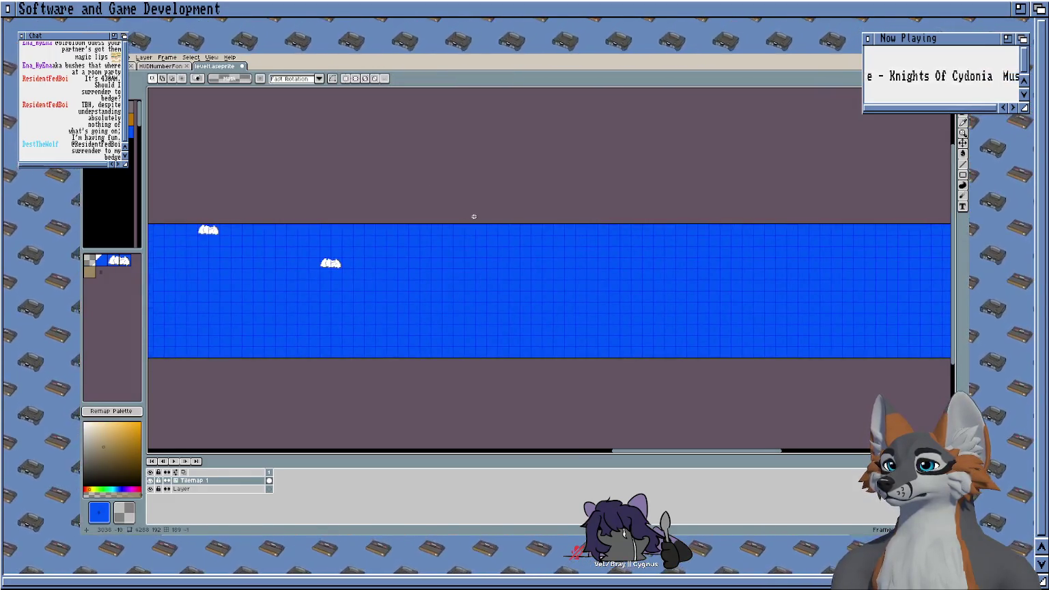
# Step: Paste and drop three more cloud copies farther right along the strip
pyautogui.hotkey('ctrl', 'v')
pyautogui.moveTo(562, 254); pyautogui.dragTo(462, 236)
pyautogui.click(487, 201)
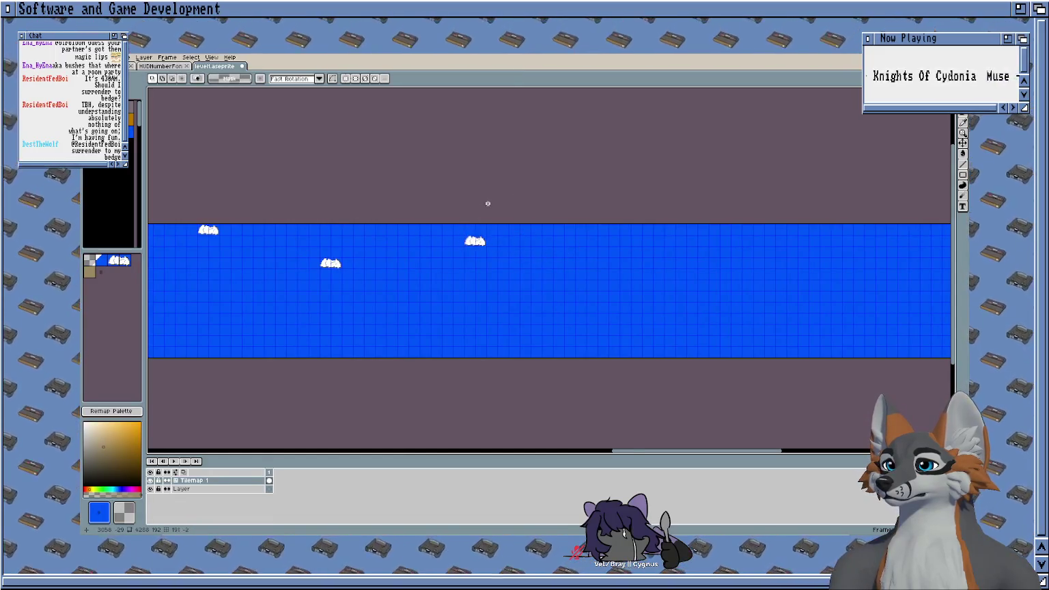
pyautogui.hotkey('ctrl', 'v')
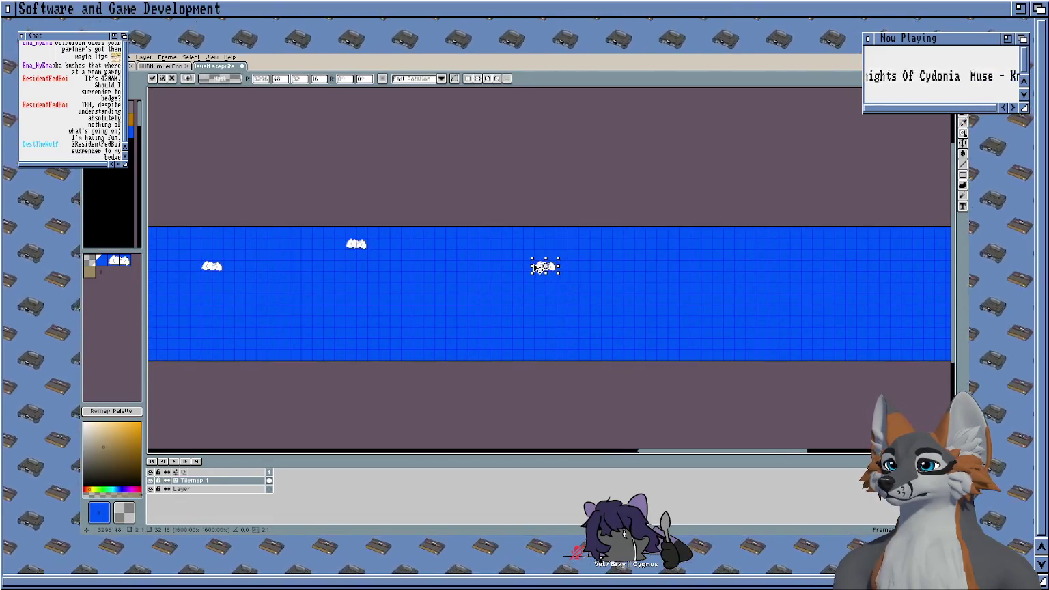
pyautogui.moveTo(557, 266); pyautogui.dragTo(568, 268)
pyautogui.click(581, 211)
pyautogui.hscroll(5, 373, 191)
pyautogui.hotkey('ctrl', 'v')
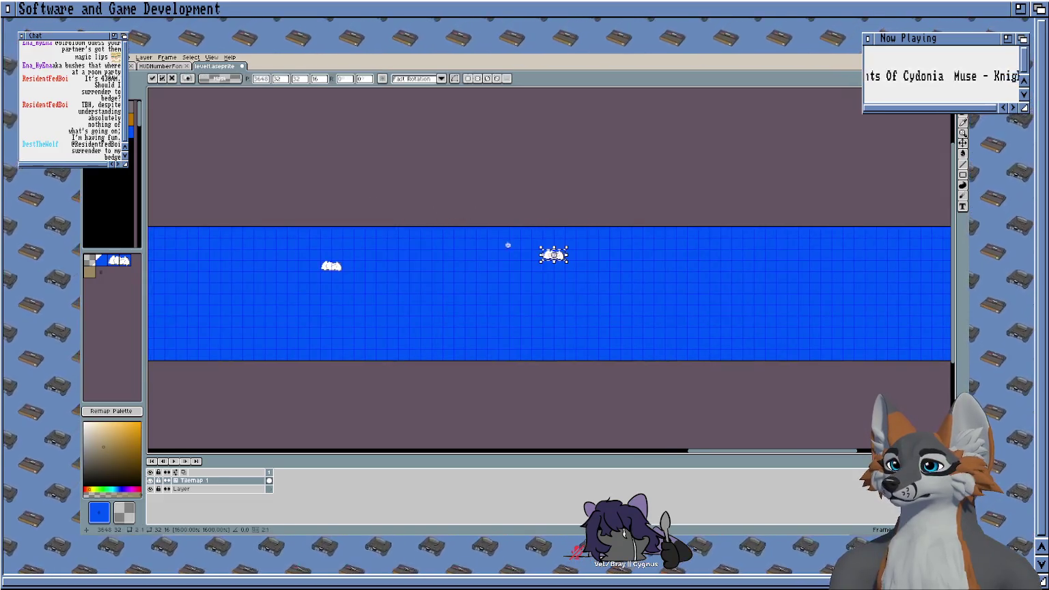
pyautogui.click(613, 196)
# Step: Scroll to the far right of the strip and select the tan ground tile
pyautogui.hscroll(5, 400, 194)
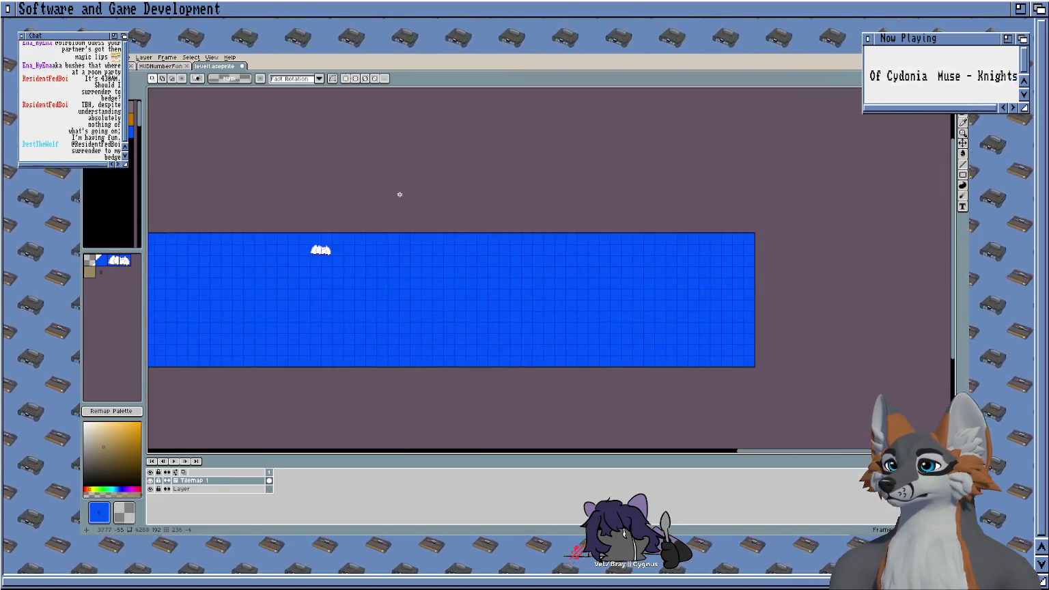
pyautogui.hscroll(5, 437, 205)
pyautogui.scroll(1, 437, 191)
pyautogui.click(89, 272)
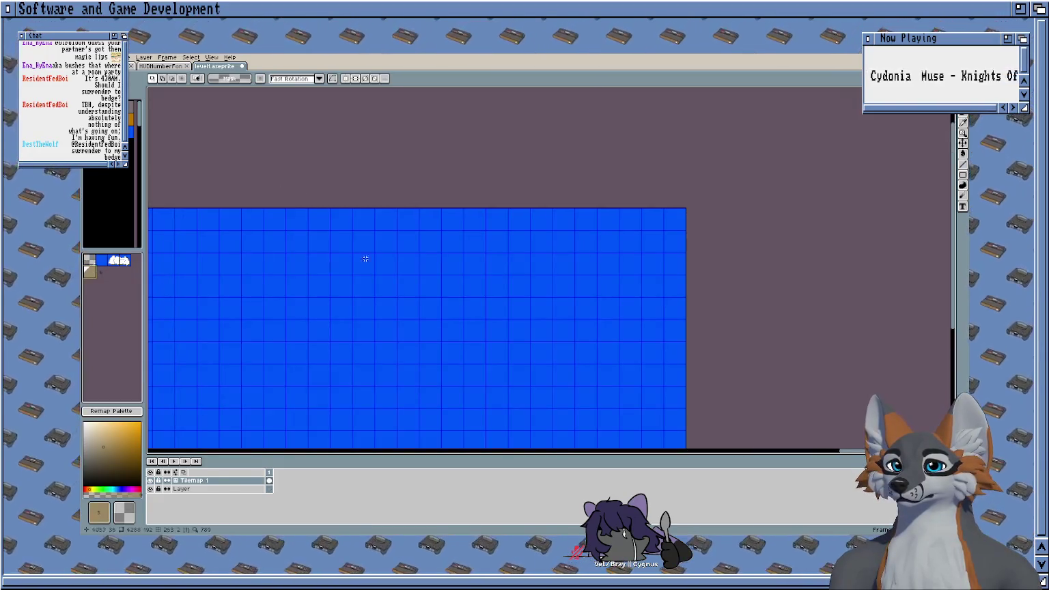
pyautogui.scroll(1, 363, 257)
# Step: Paint two columns of tan tiles down the right edge of the strip
pyautogui.press('b')
pyautogui.moveTo(615, 171); pyautogui.dragTo(614, 417)
pyautogui.moveTo(592, 194)
pyautogui.mouseDown()
pyautogui.moveTo(593, 170)
pyautogui.moveTo(593, 372)
pyautogui.moveTo(567, 412)
pyautogui.mouseUp()
pyautogui.scroll(-1, 794, 213)
pyautogui.scroll(-1, 421, 227)
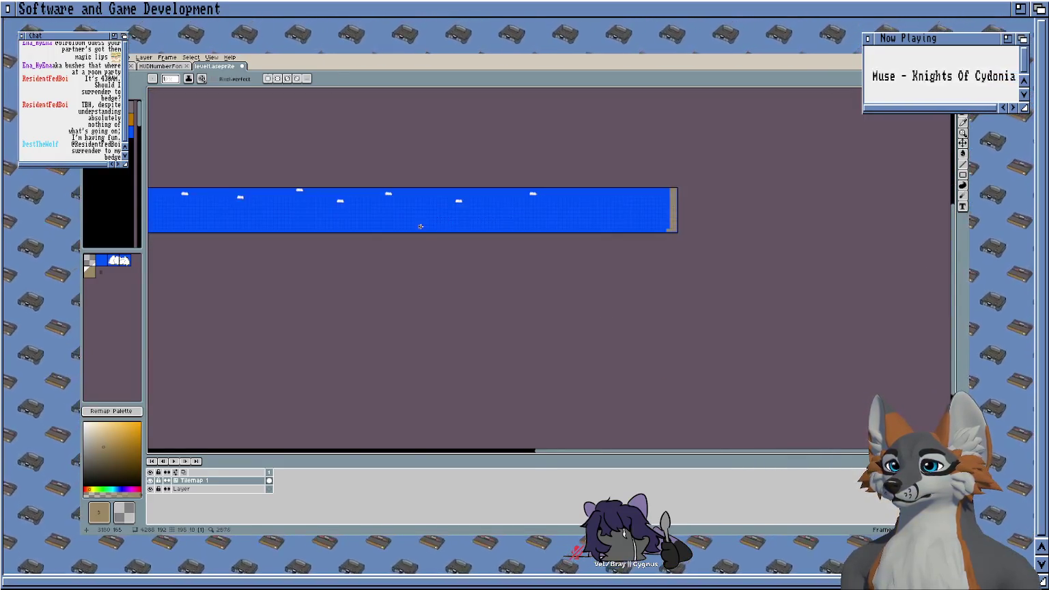
# Step: Lay a brown ground row along the bottom of the strip and save the level
pyautogui.moveTo(367, 228)
pyautogui.mouseDown()
pyautogui.moveTo(388, 241)
pyautogui.moveTo(790, 241)
pyautogui.mouseUp()
pyautogui.scroll(3, 586, 228)
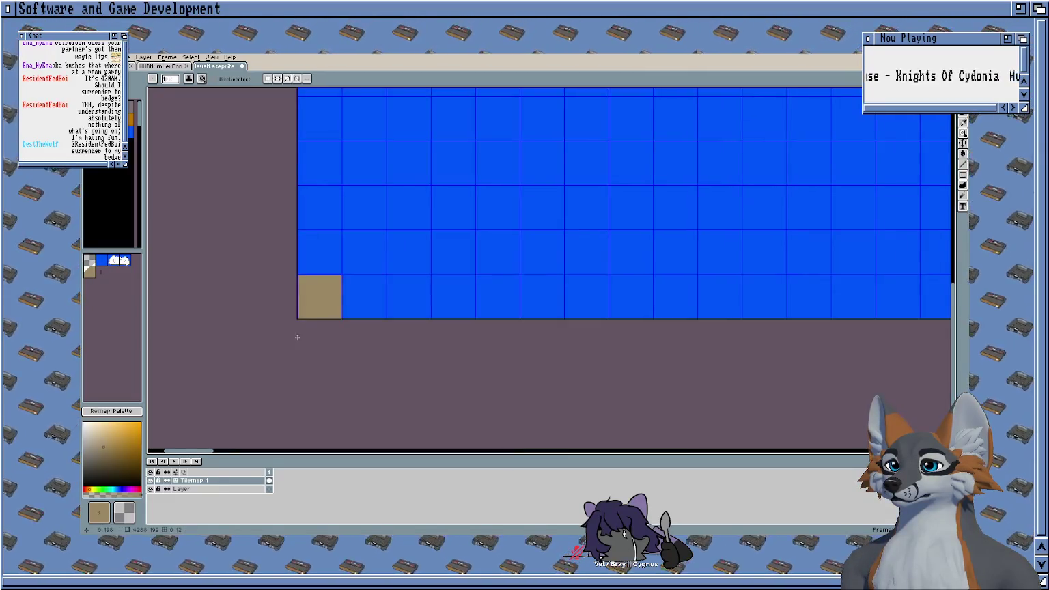
pyautogui.moveTo(318, 297); pyautogui.dragTo(935, 297)
pyautogui.moveTo(356, 299); pyautogui.dragTo(556, 261)
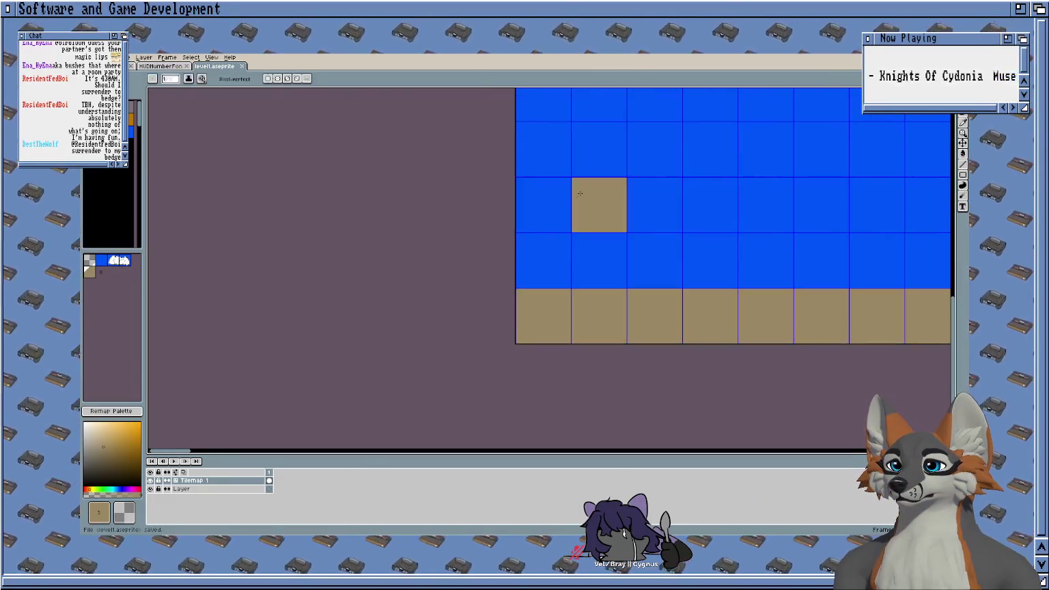
pyautogui.scroll(-1, 478, 205)
pyautogui.hotkey('ctrl', 's')
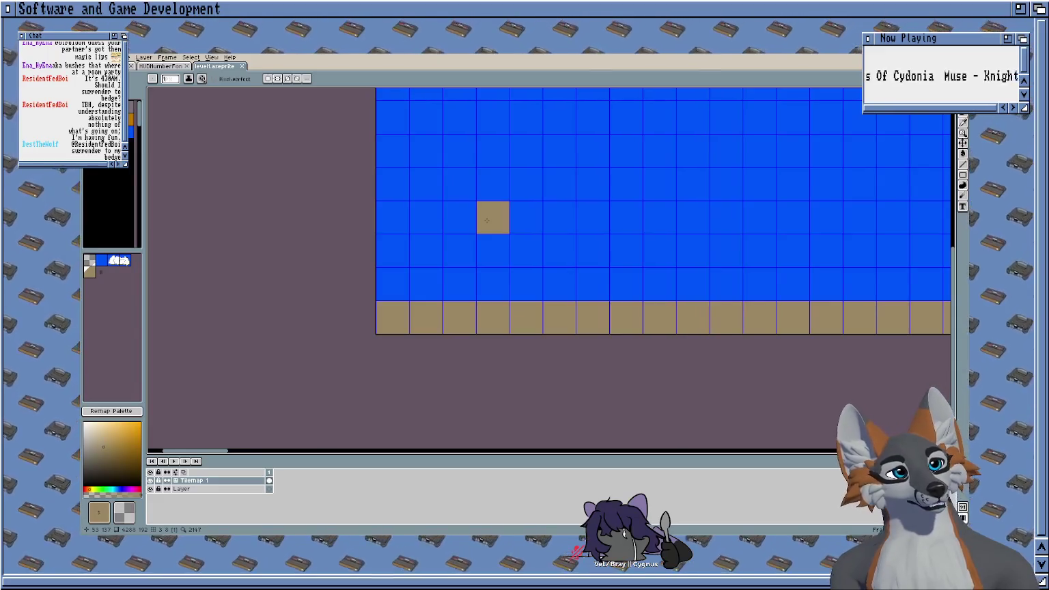
# Step: Copy a cloud tile to a nearby spot in the sky and deselect it
pyautogui.scroll(1, 485, 232)
pyautogui.scroll(-1, 480, 291)
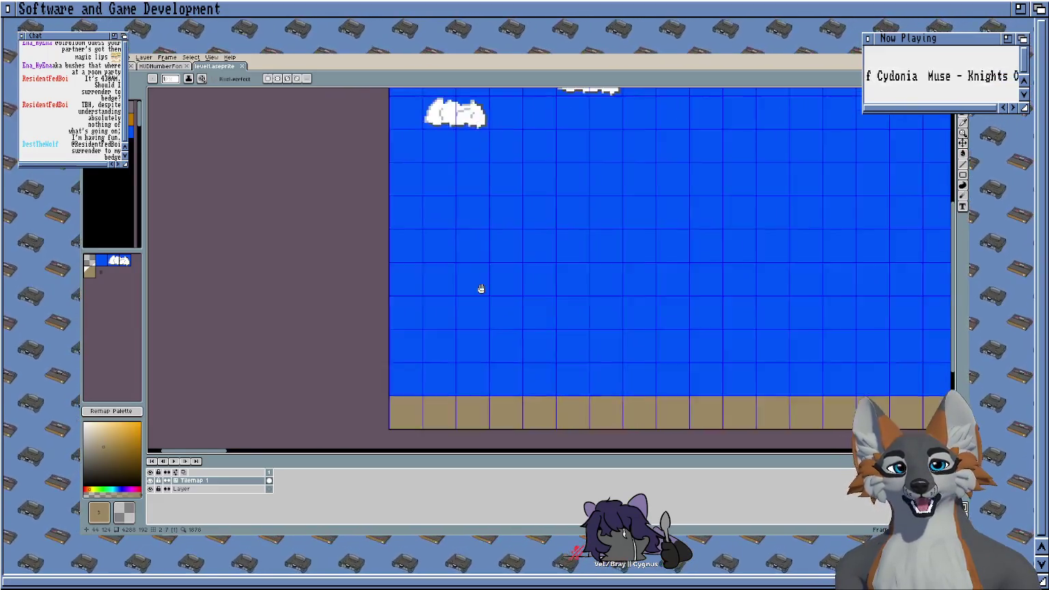
pyautogui.scroll(-1, 398, 258)
pyautogui.scroll(-1, 444, 263)
pyautogui.scroll(1, 458, 273)
pyautogui.scroll(-1, 464, 282)
pyautogui.scroll(1, 467, 284)
pyautogui.scroll(-2, 492, 282)
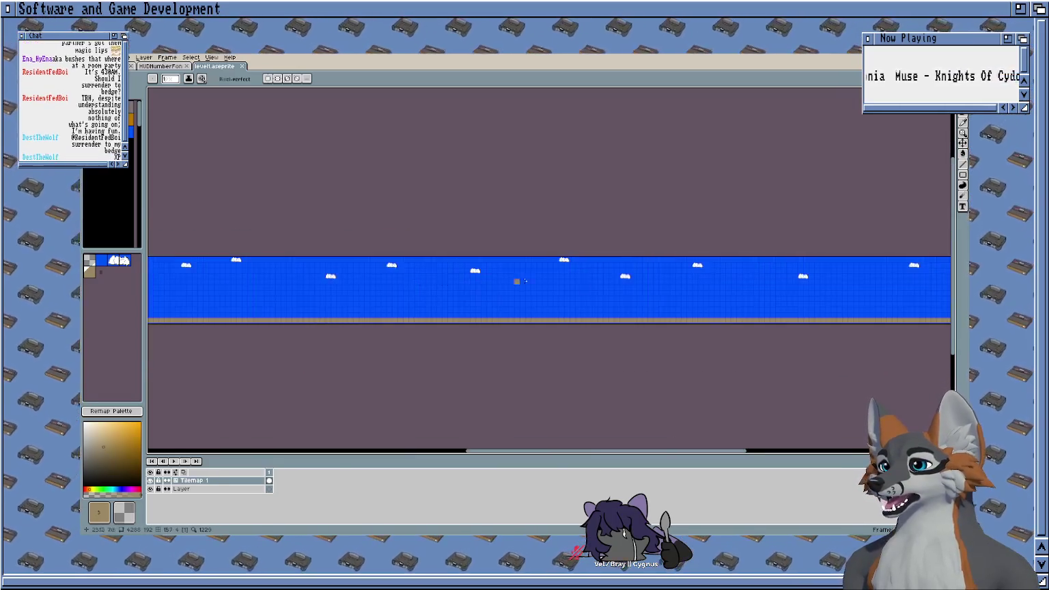
pyautogui.hscroll(2, 492, 294)
pyautogui.scroll(-1, 546, 290)
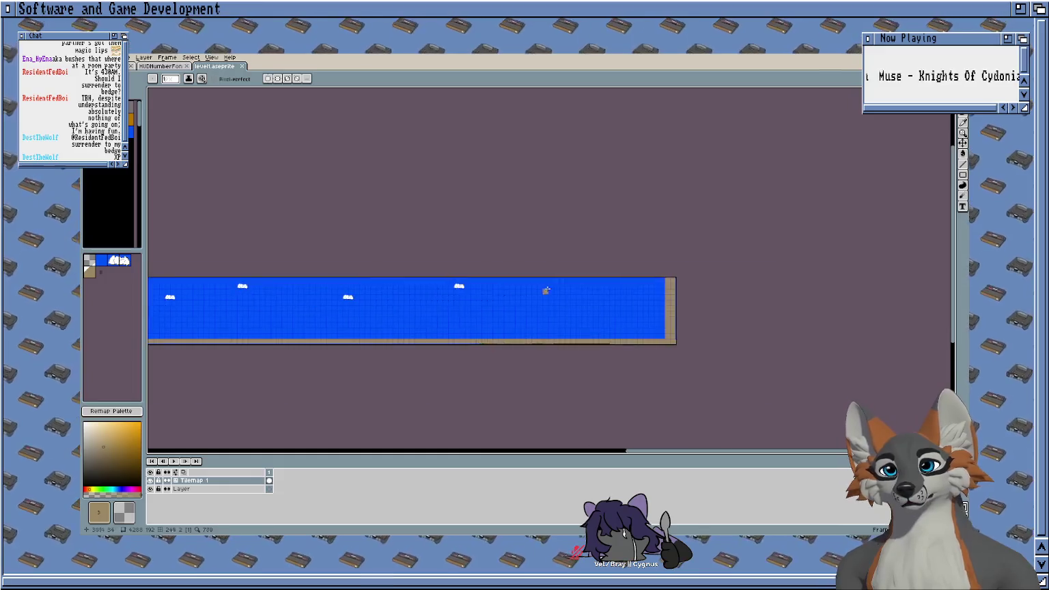
pyautogui.scroll(2, 552, 297)
pyautogui.click(559, 294)
pyautogui.moveTo(558, 298)
pyautogui.mouseDown()
pyautogui.moveTo(525, 298)
pyautogui.moveTo(557, 287)
pyautogui.moveTo(651, 306)
pyautogui.mouseUp()
pyautogui.hscroll(3, 539, 232)
pyautogui.hotkey('ctrl', 'd')
# Step: Save the level with the new cloud in place
pyautogui.scroll(-2, 487, 263)
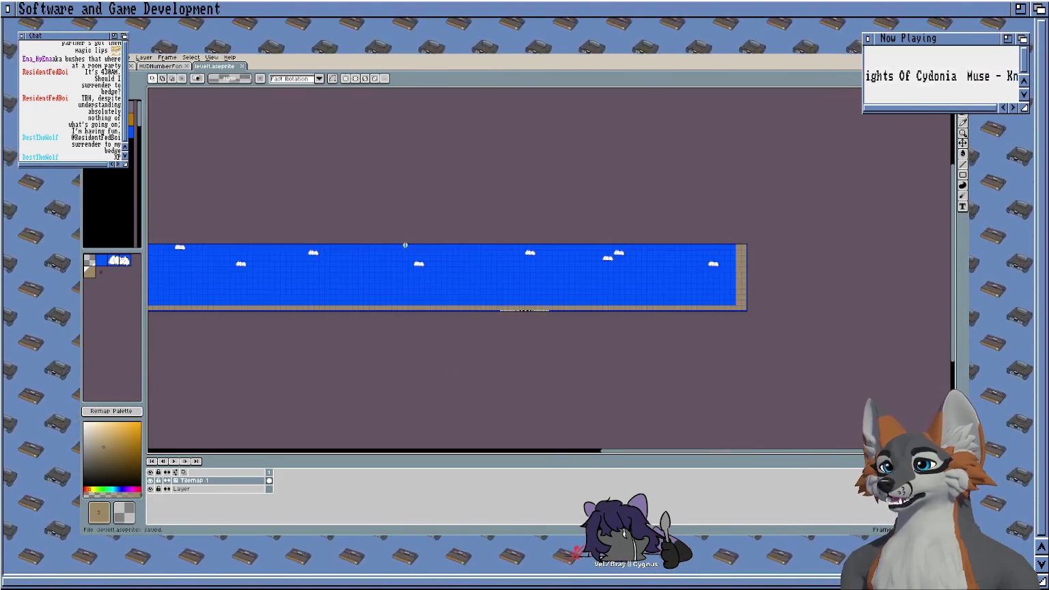
pyautogui.hscroll(-5, 487, 263)
pyautogui.hotkey('ctrl', 's')
pyautogui.scroll(1, 493, 227)
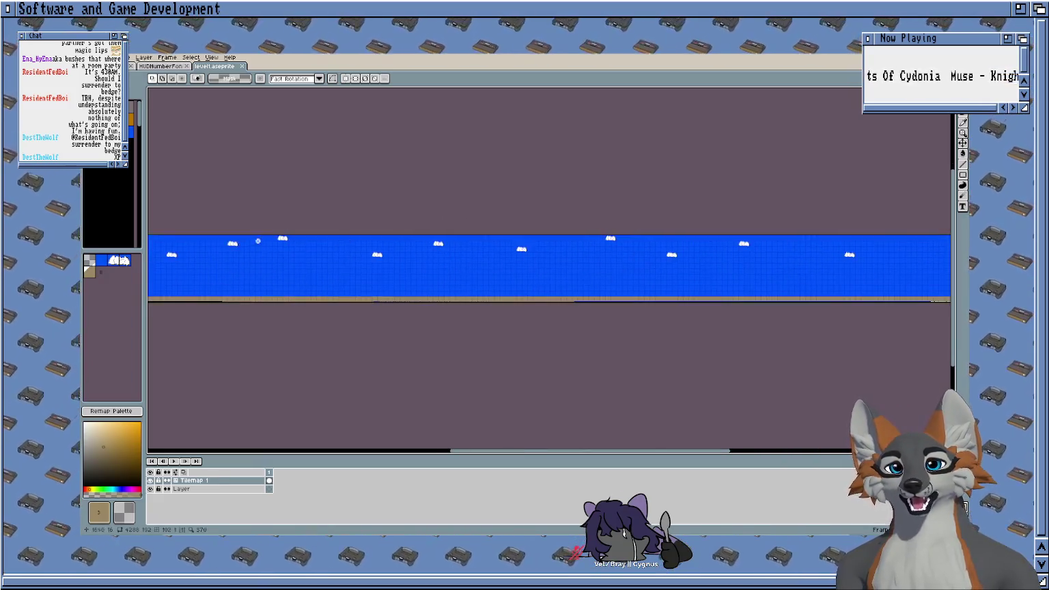
pyautogui.scroll(1, 627, 211)
pyautogui.scroll(1, 627, 211)
pyautogui.scroll(3, 368, 157)
pyautogui.scroll(1, 368, 157)
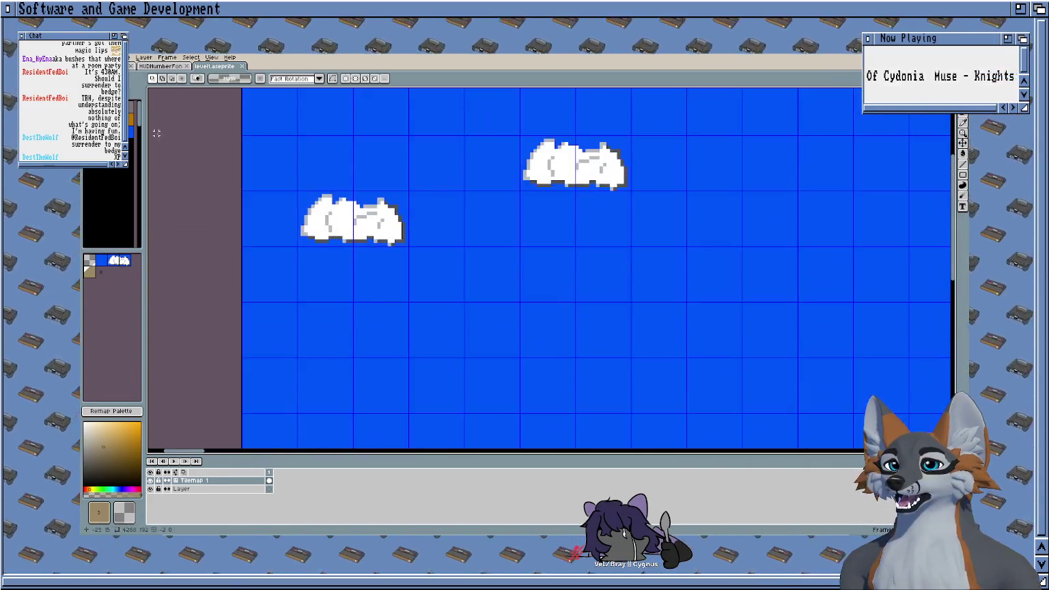
pyautogui.scroll(1, 297, 281)
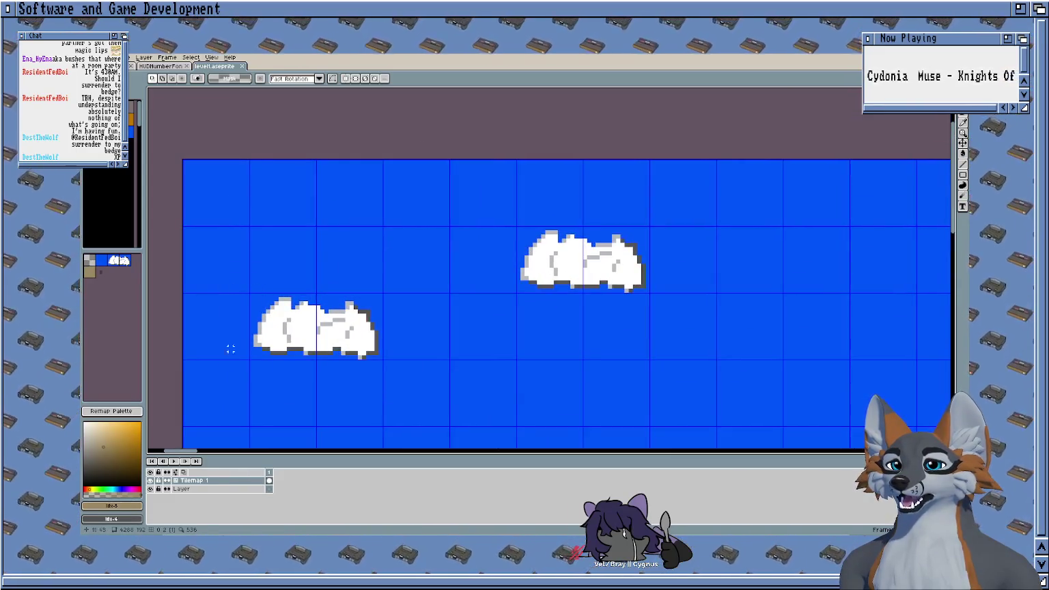
# Step: Switch to the pencil with the bluish-grey Idx-2 palette colour
pyautogui.press('b')
pyautogui.click(92, 263)
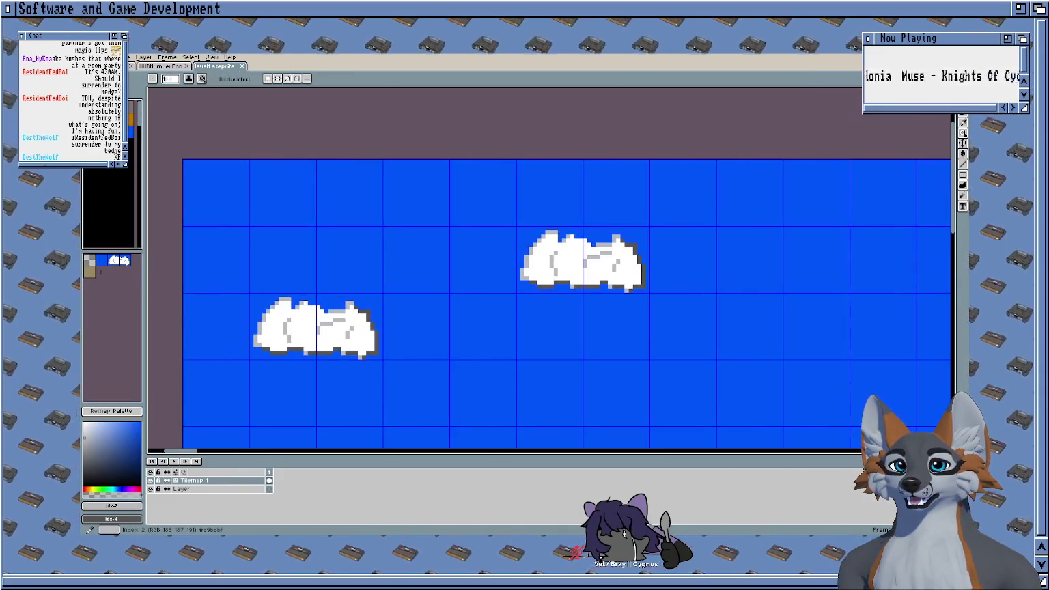
pyautogui.scroll(2, 251, 311)
pyautogui.hscroll(2, 300, 341)
pyautogui.scroll(-1, 307, 348)
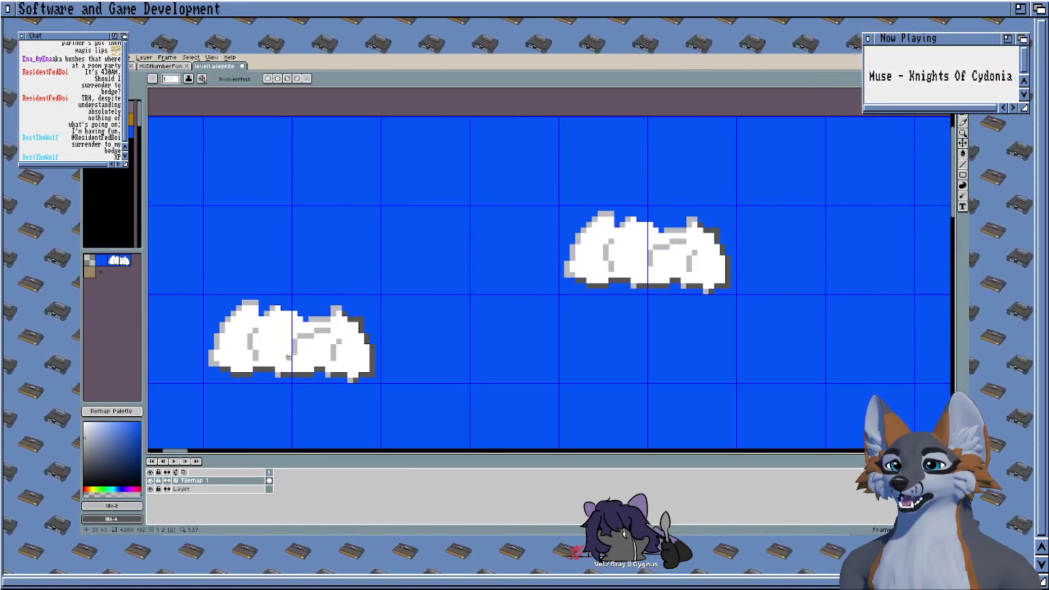
pyautogui.scroll(-3, 342, 328)
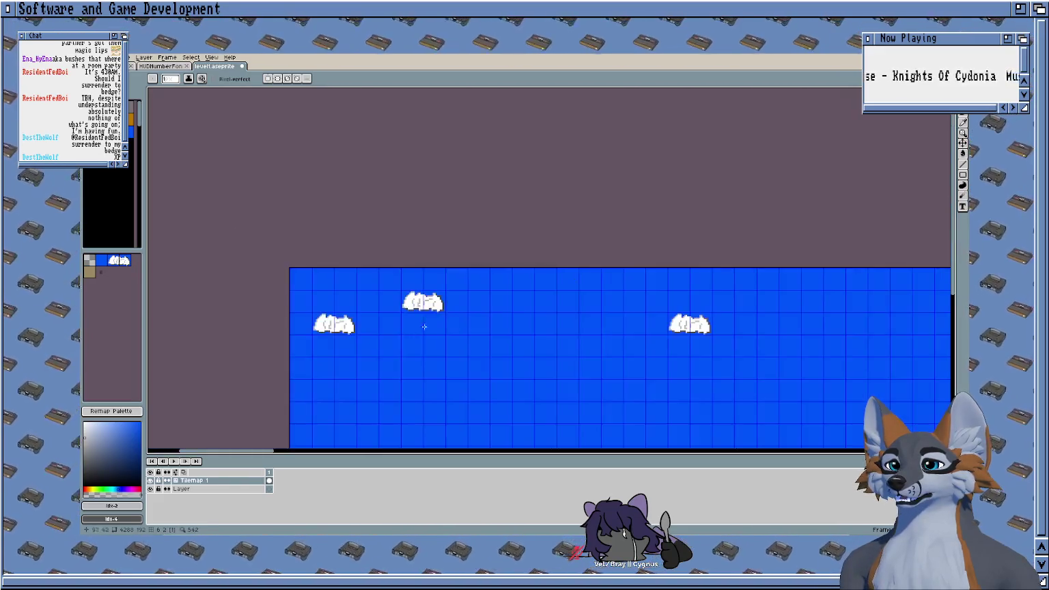
pyautogui.scroll(-1, 418, 275)
pyautogui.hscroll(1, 558, 273)
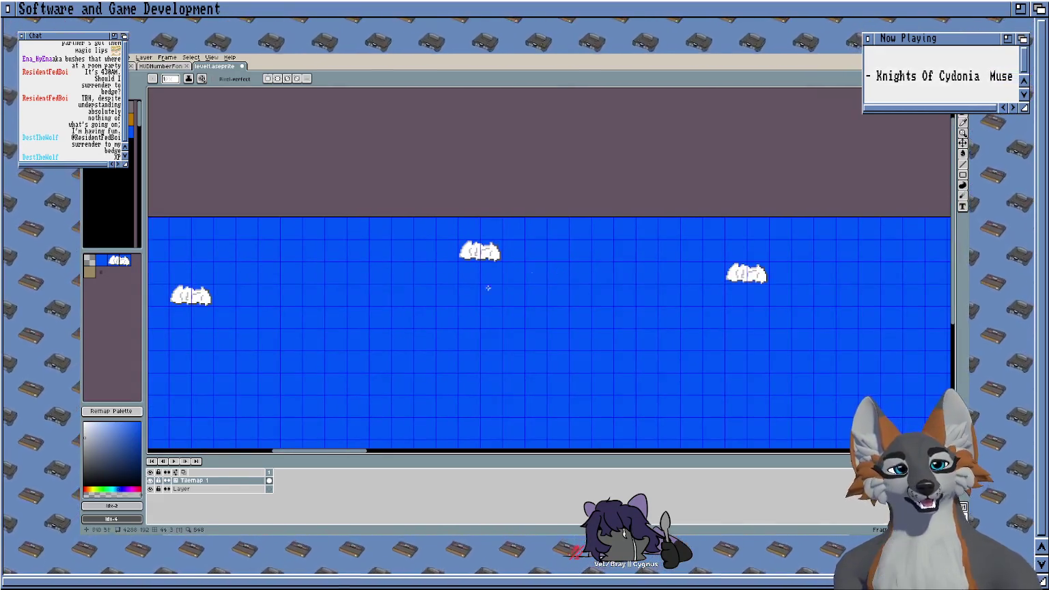
pyautogui.hscroll(-3, 581, 293)
pyautogui.hscroll(-2, 628, 299)
pyautogui.hscroll(-3, 627, 299)
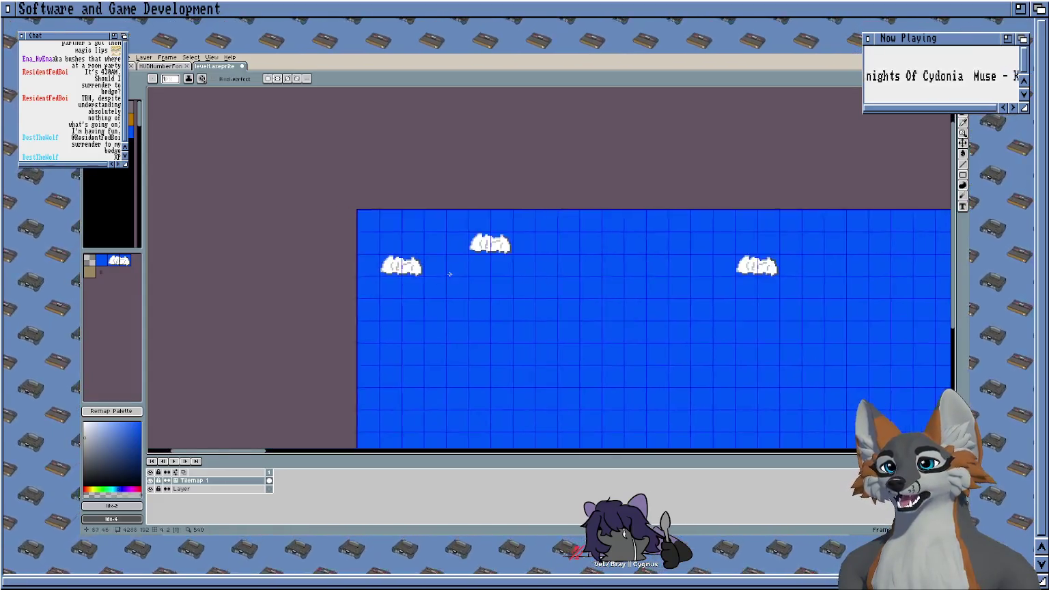
pyautogui.scroll(2, 424, 257)
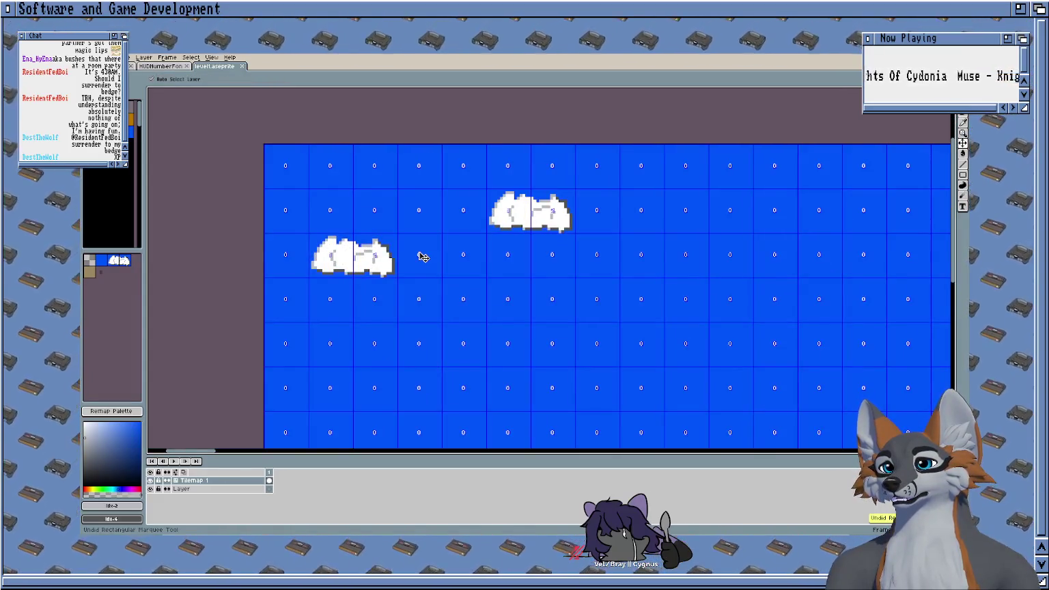
# Step: Undo the stray paste on the sky strip
pyautogui.press('b')
pyautogui.scroll(-5, 424, 257)
pyautogui.hscroll(3, 716, 246)
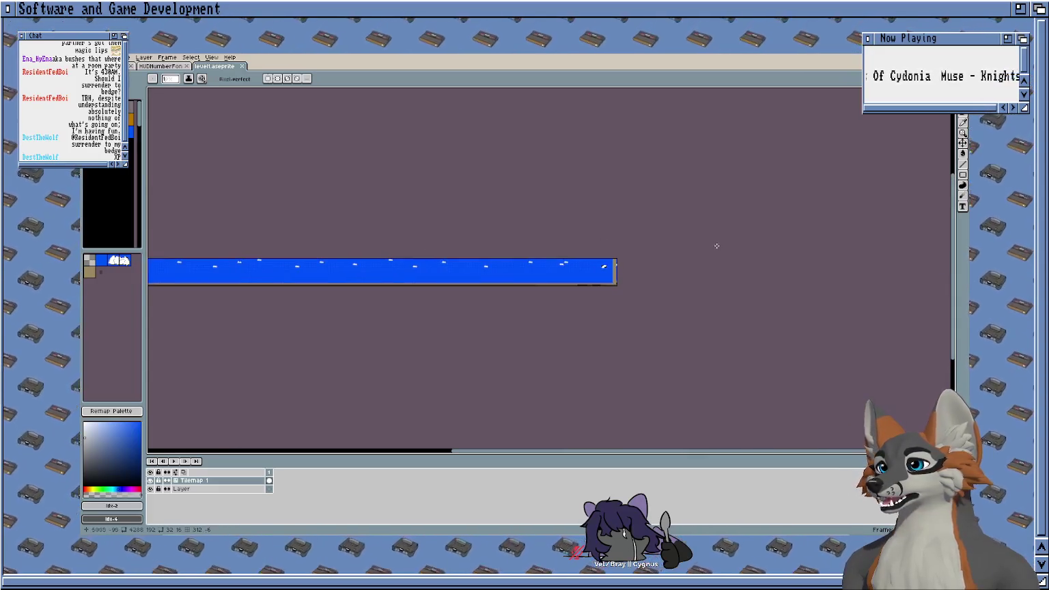
pyautogui.hotkey('ctrl', 'z')
pyautogui.press('b')
pyautogui.hscroll(-3, 695, 254)
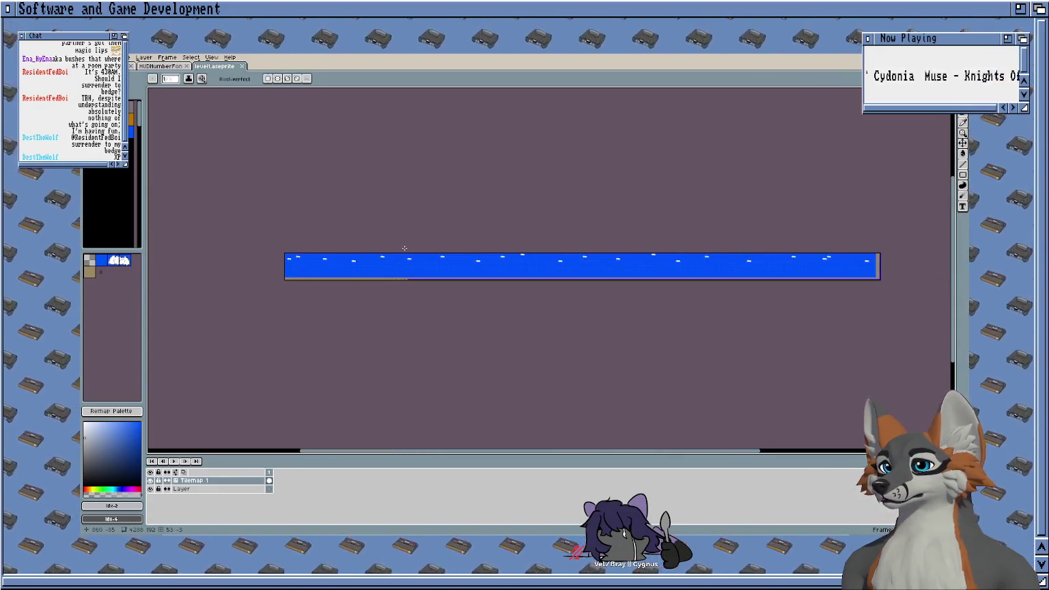
pyautogui.hscroll(-3, 695, 254)
pyautogui.scroll(4, 407, 236)
pyautogui.scroll(2, 407, 237)
# Step: Undo and redo the last selection to compare the result
pyautogui.hotkey('ctrl', 'z')
pyautogui.hotkey('ctrl', 'y')
pyautogui.hotkey('ctrl', 'y')
pyautogui.hotkey('ctrl', 'z')
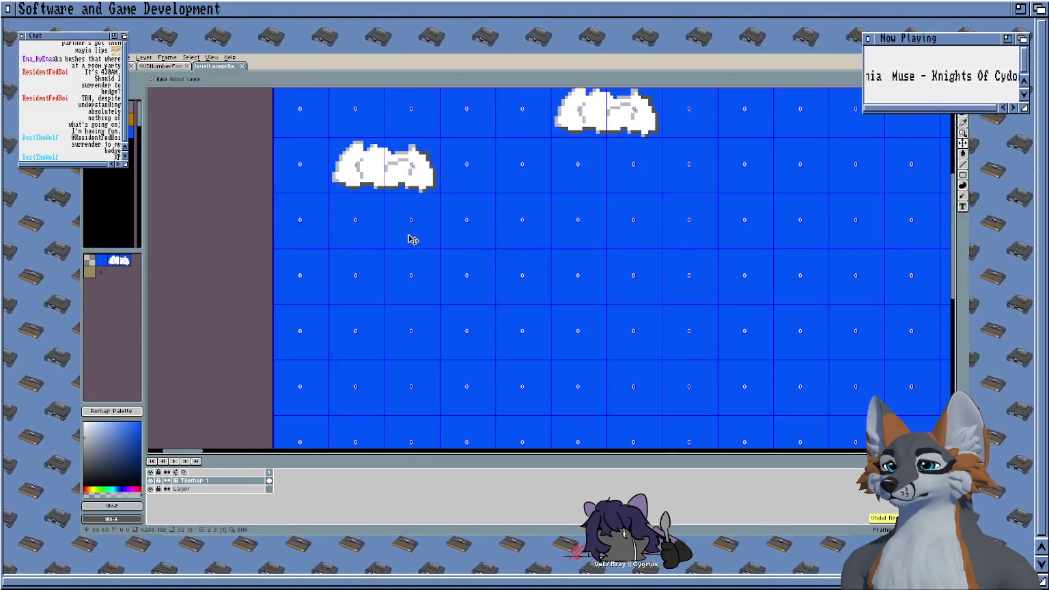
pyautogui.hotkey('ctrl', 'y')
# Step: Review Edit > Undo History and save the level
pyautogui.hotkey('alt', 'e')
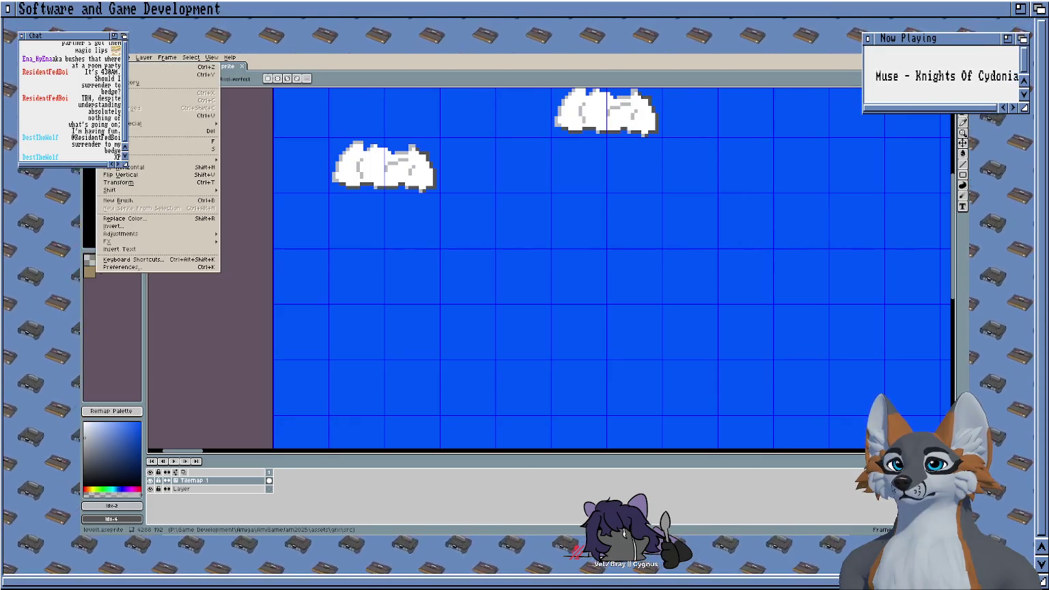
pyautogui.click(154, 89)
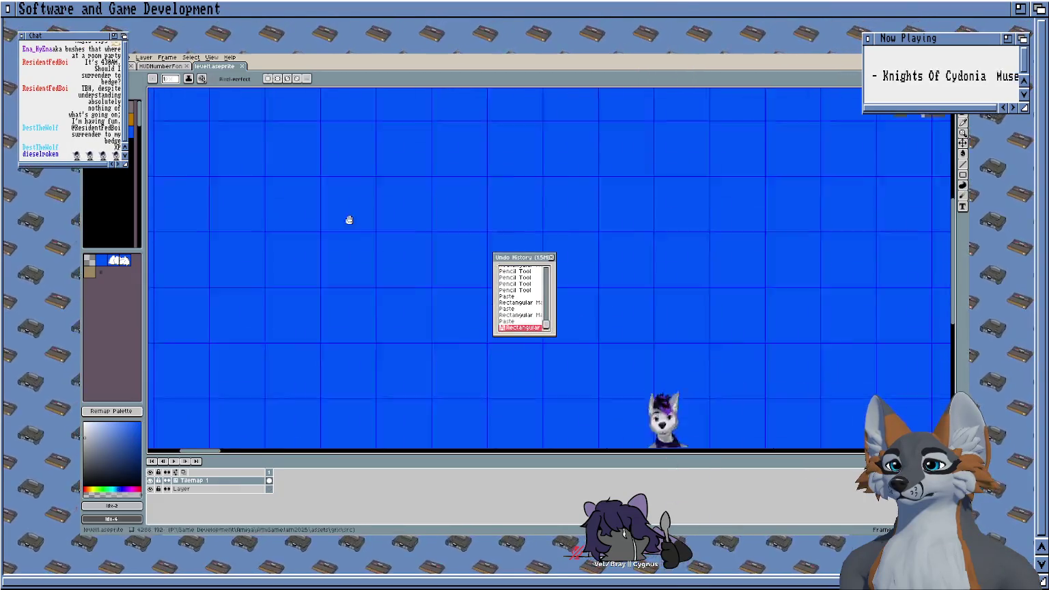
pyautogui.scroll(-4, 349, 220)
pyautogui.scroll(3, 396, 267)
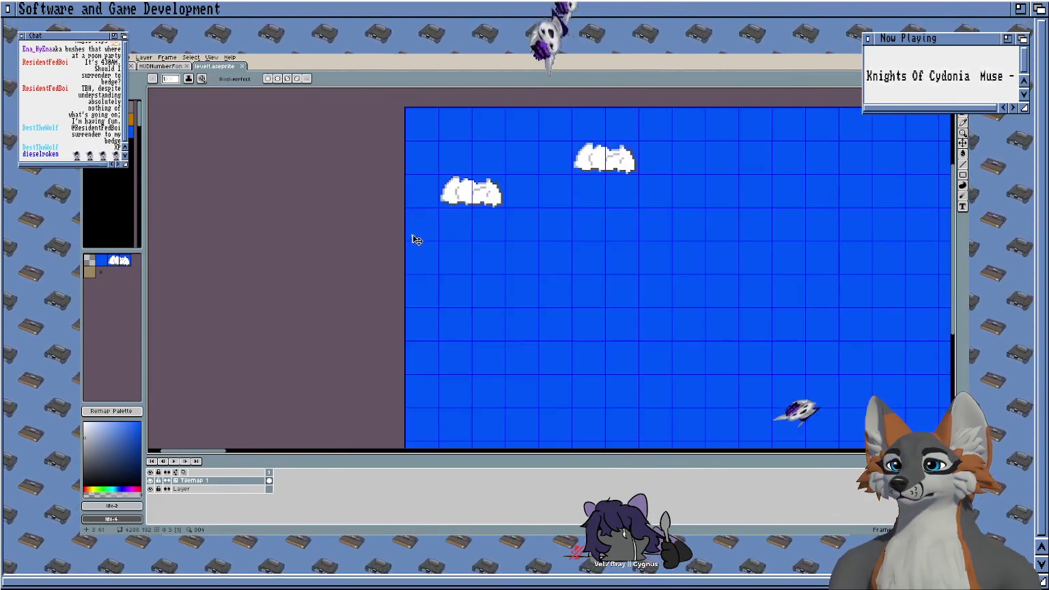
pyautogui.hotkey('ctrl', 's')
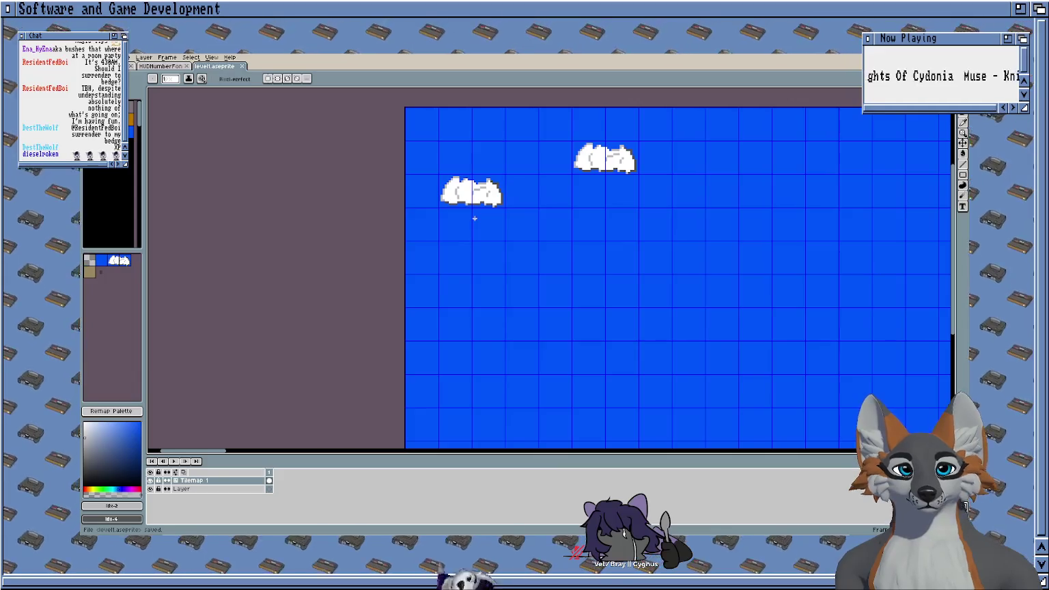
pyautogui.scroll(1, 548, 194)
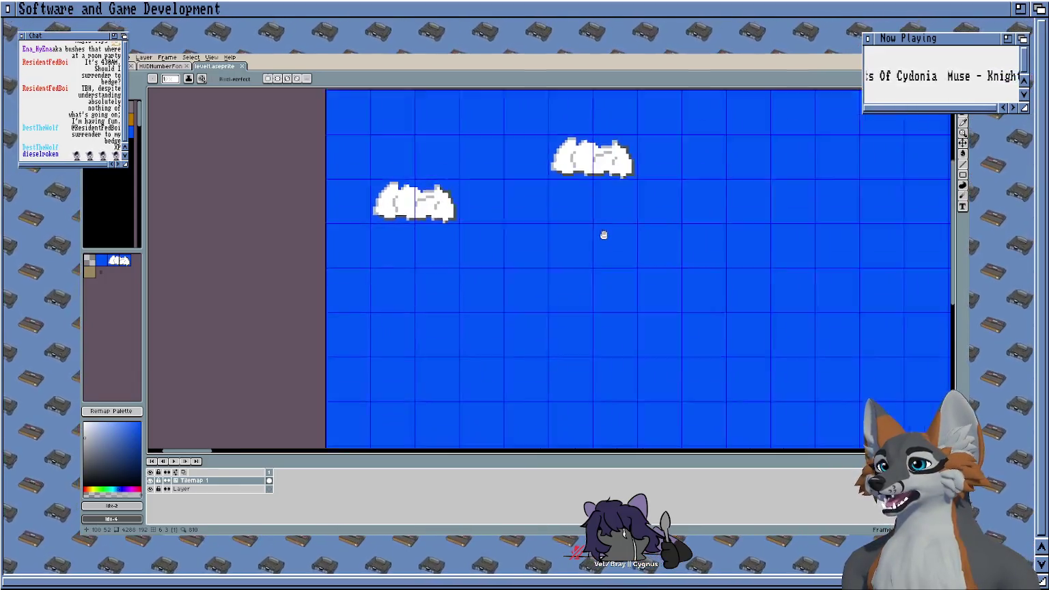
pyautogui.scroll(1, 601, 235)
pyautogui.scroll(-1, 443, 244)
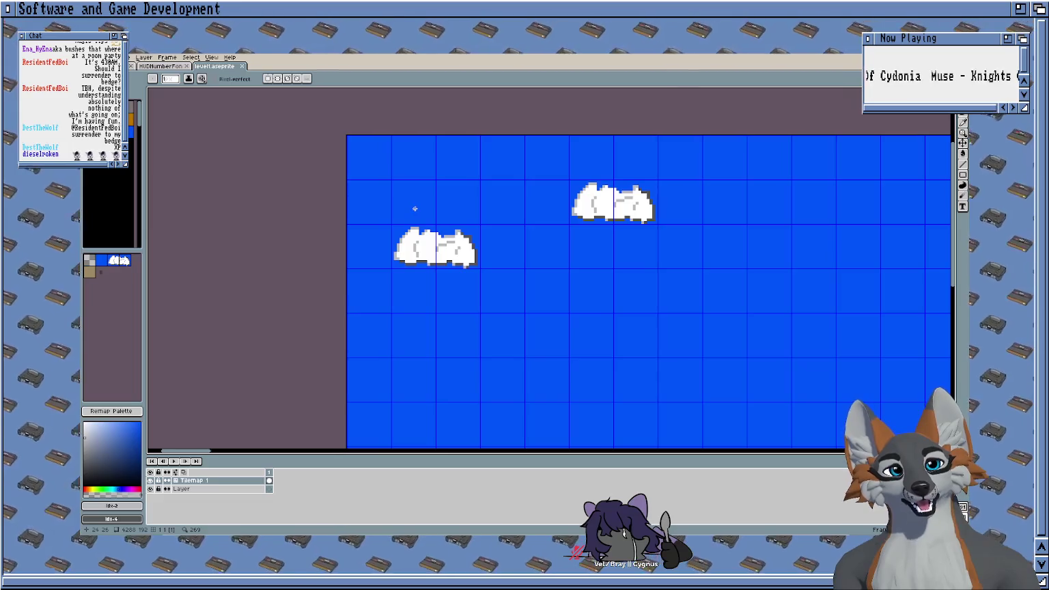
pyautogui.scroll(-1, 414, 211)
pyautogui.scroll(2, 415, 219)
pyautogui.scroll(1, 424, 198)
pyautogui.moveTo(424, 197)
pyautogui.mouseDown()
pyautogui.moveTo(367, 256)
pyautogui.moveTo(350, 247)
pyautogui.mouseUp()
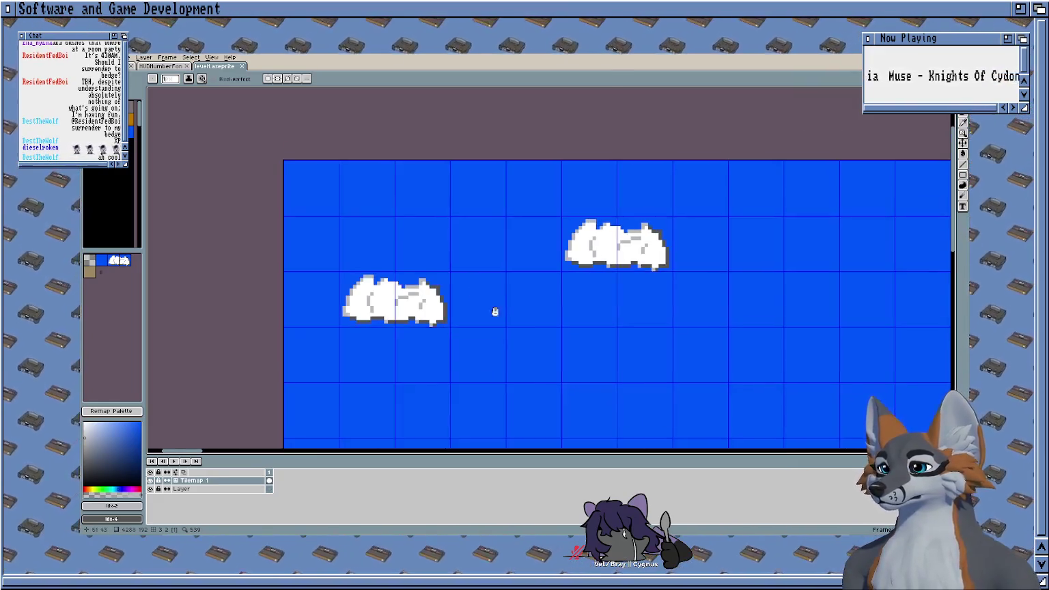
pyautogui.moveTo(494, 311); pyautogui.dragTo(543, 122)
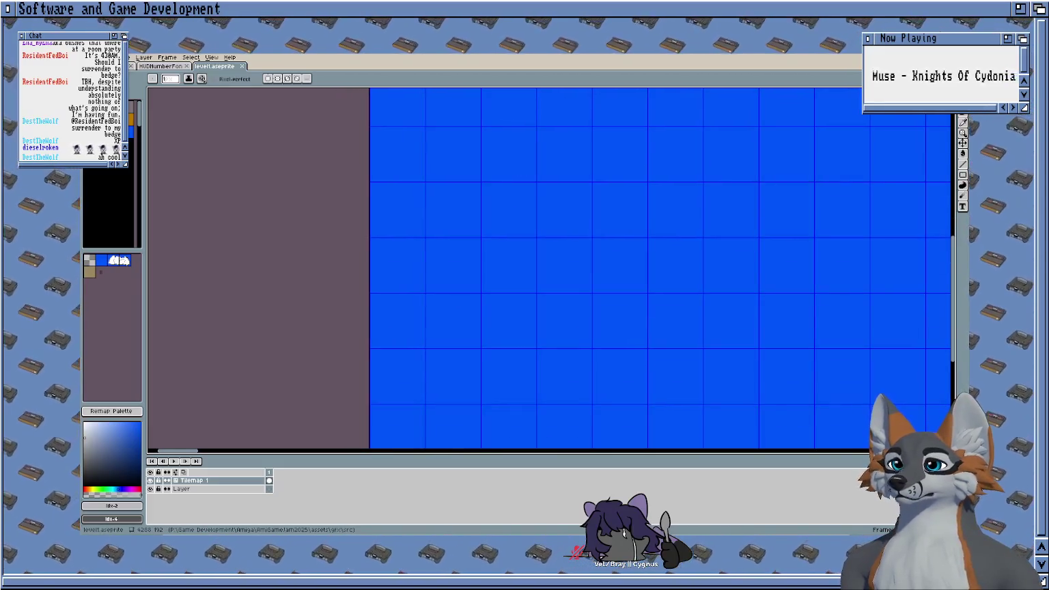
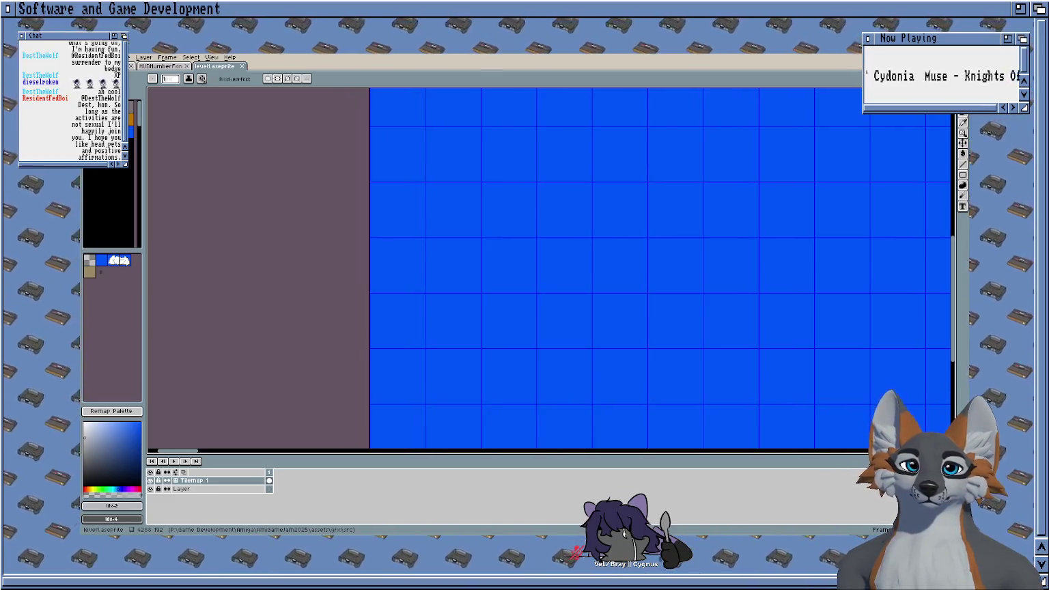
# Step: Pan and zoom across the tilemap to frame the sky-to-ground boundary
pyautogui.scroll(-2, 437, 239)
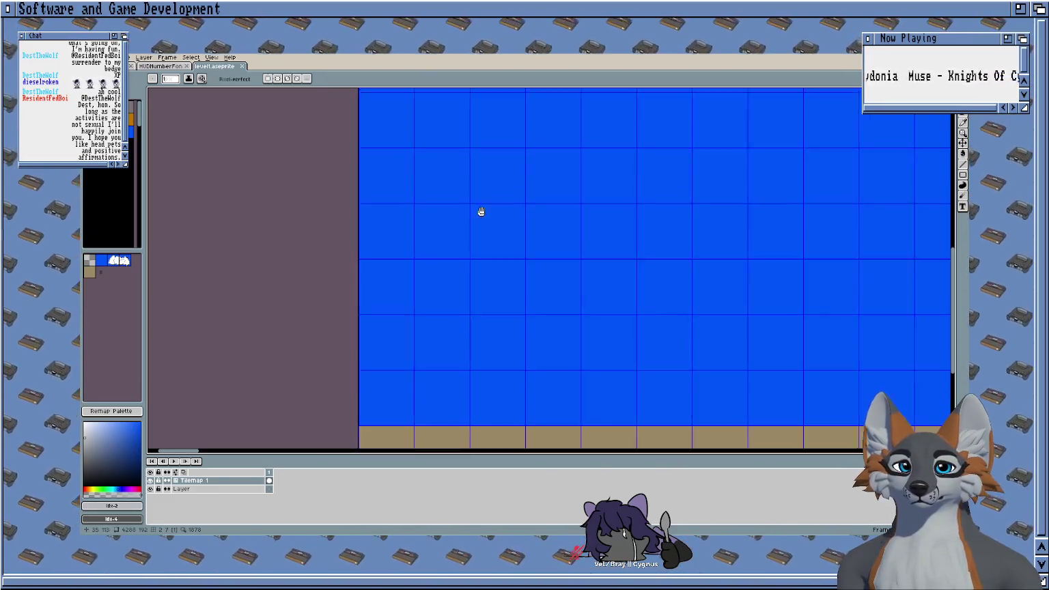
pyautogui.moveTo(478, 211); pyautogui.dragTo(480, 140)
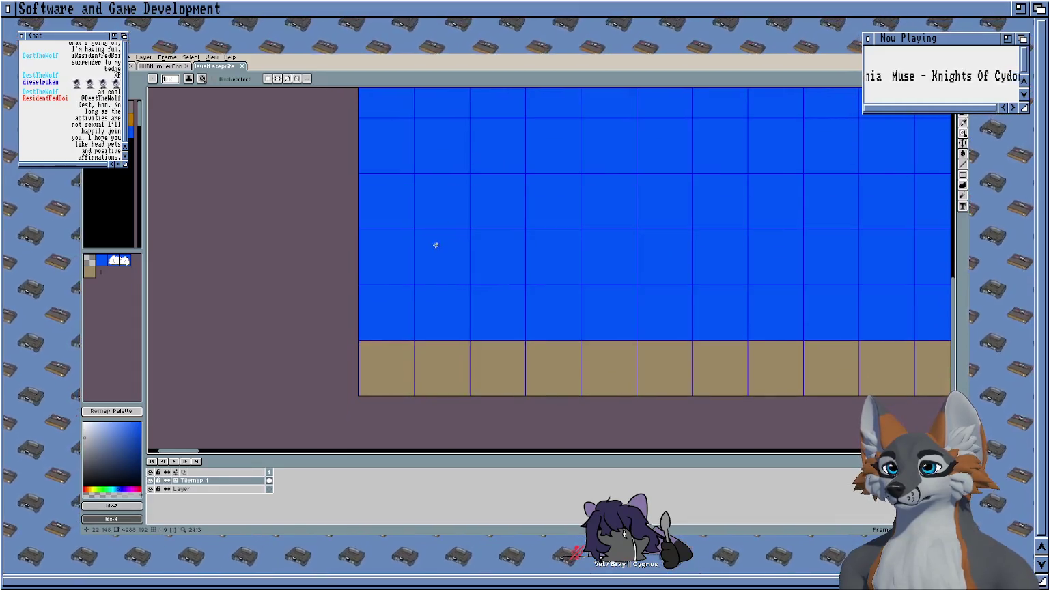
pyautogui.moveTo(436, 244); pyautogui.dragTo(512, 228)
pyautogui.scroll(2, 470, 346)
pyautogui.scroll(2, 437, 307)
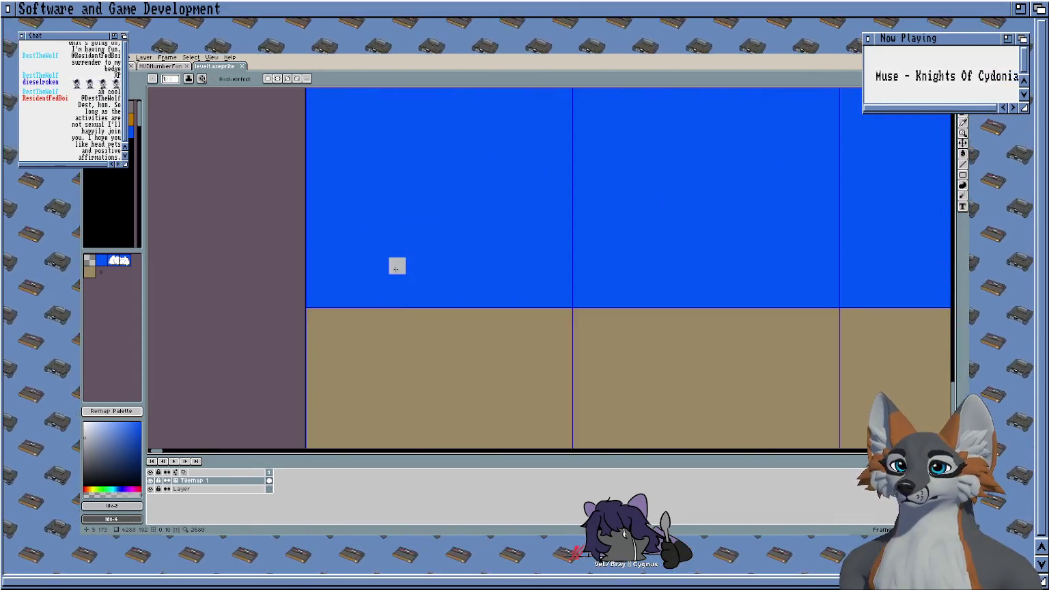
pyautogui.scroll(1, 423, 252)
pyautogui.moveTo(460, 272); pyautogui.dragTo(356, 180)
pyautogui.scroll(-1, 402, 207)
pyautogui.scroll(-1, 402, 206)
pyautogui.moveTo(393, 228)
pyautogui.mouseDown()
pyautogui.moveTo(377, 267)
pyautogui.moveTo(423, 247)
pyautogui.mouseUp()
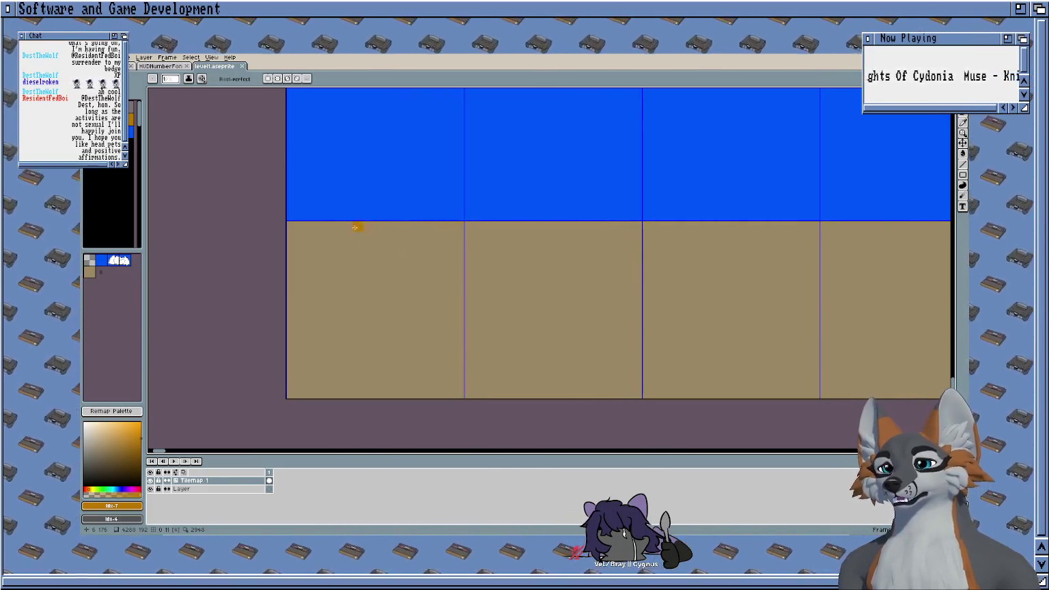
pyautogui.moveTo(416, 236); pyautogui.dragTo(408, 286)
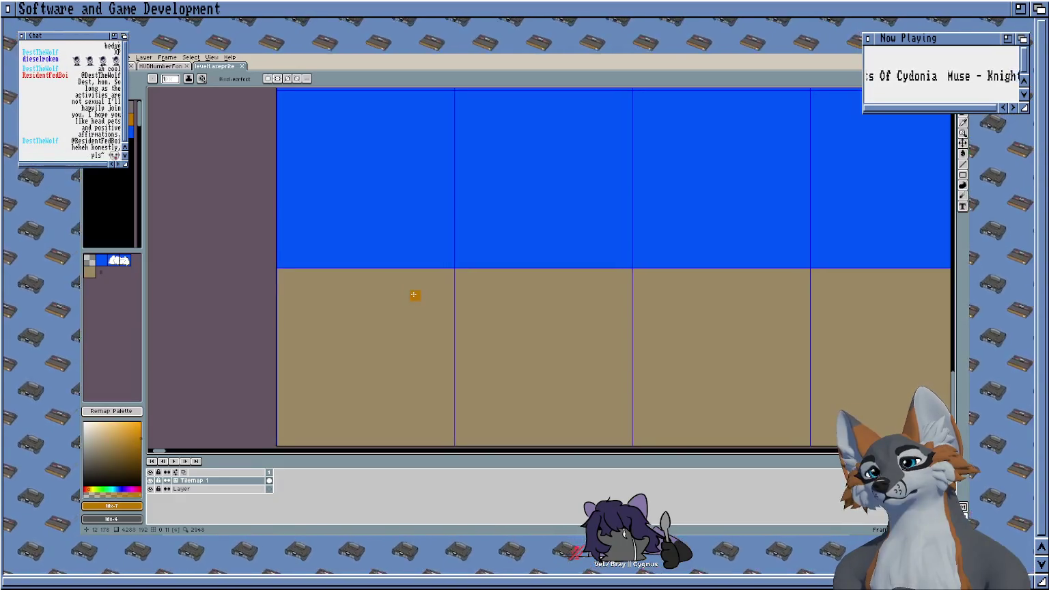
pyautogui.scroll(-4, 414, 294)
pyautogui.scroll(-1, 362, 248)
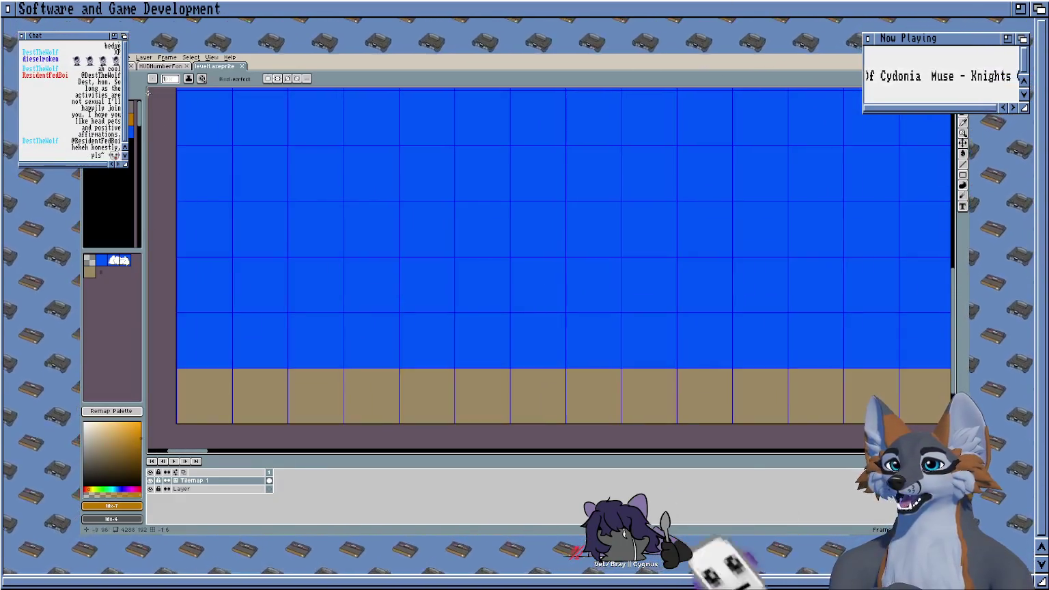
pyautogui.moveTo(619, 75); pyautogui.dragTo(573, 234)
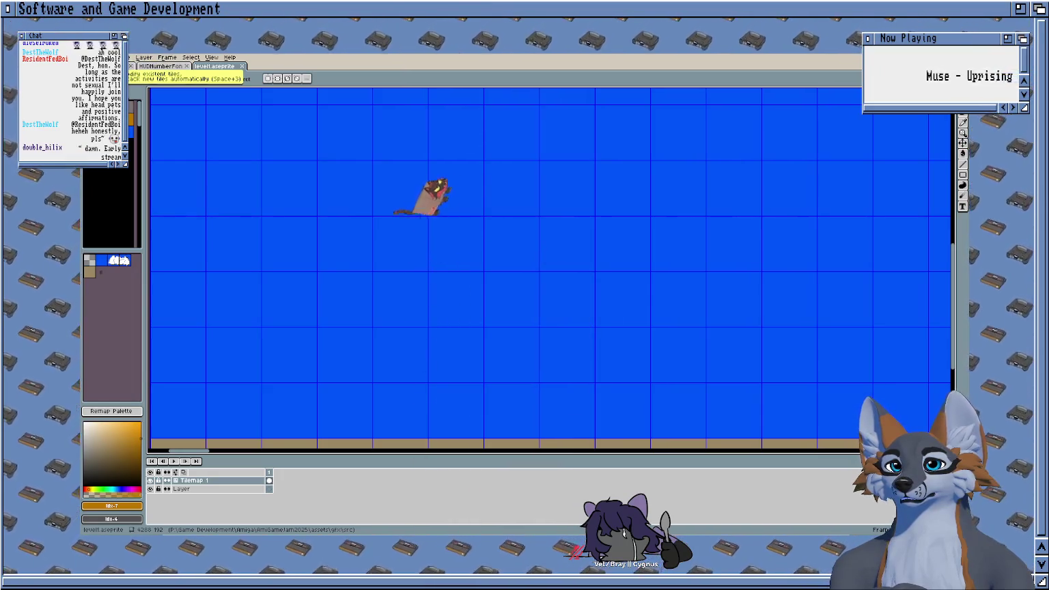
# Step: Switch the tileset mode to reuse existing tiles and swap to dark grey
pyautogui.hotkey('space', '2')
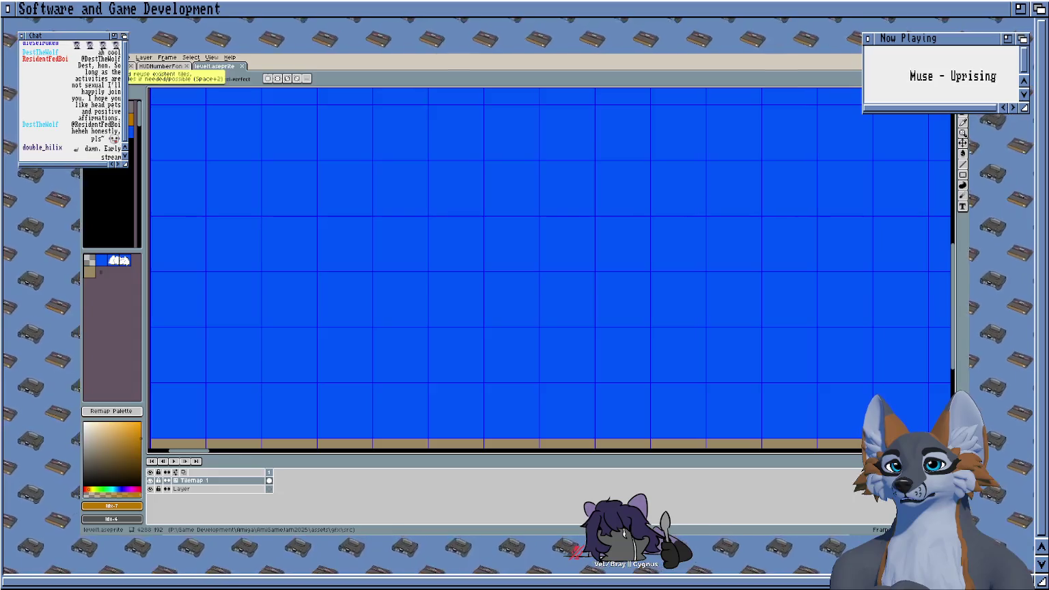
pyautogui.scroll(3, 444, 270)
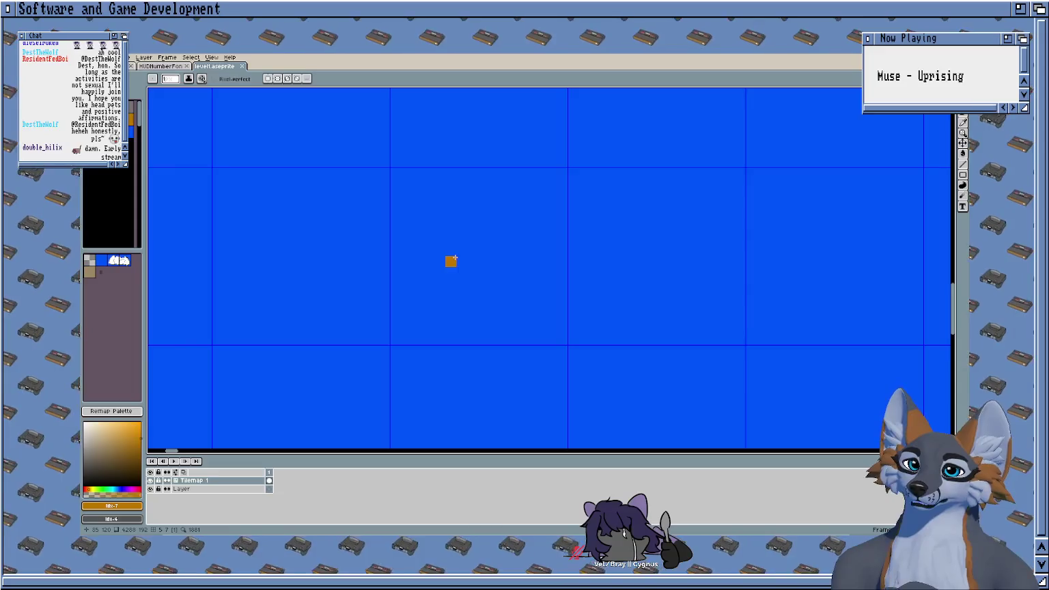
pyautogui.press('x')
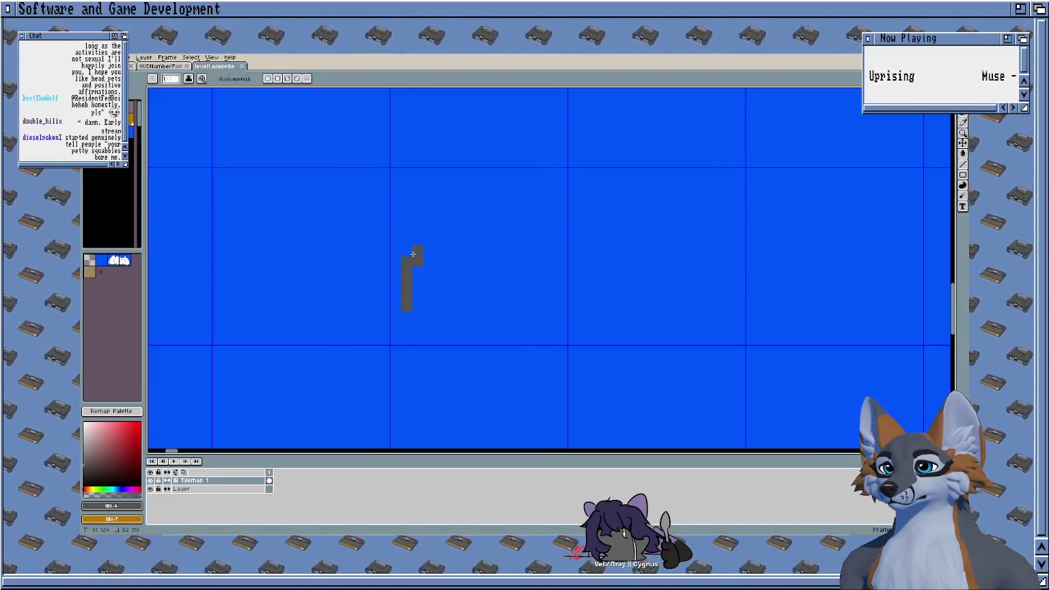
# Step: Undo the stray stroke and draw the platform's long flat grey top line
pyautogui.hotkey('ctrl', 'z')
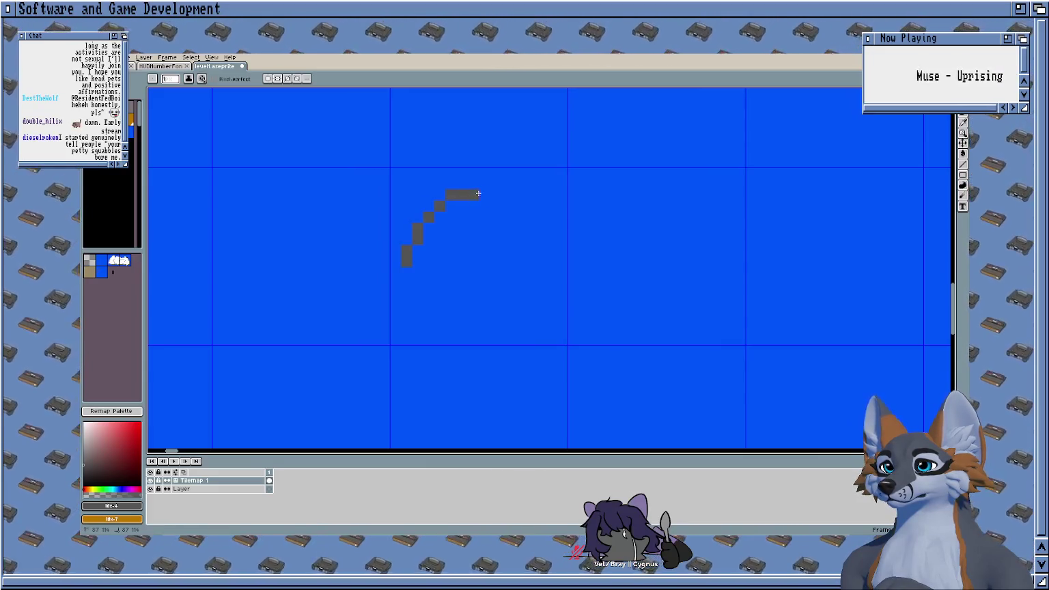
pyautogui.moveTo(539, 188); pyautogui.dragTo(610, 201)
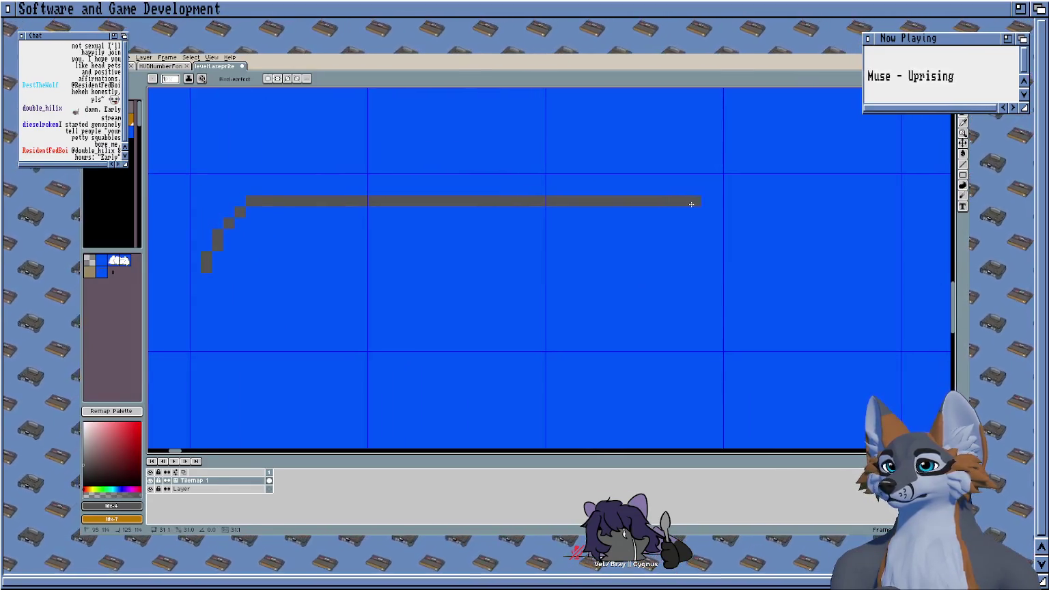
pyautogui.moveTo(670, 199); pyautogui.dragTo(673, 200)
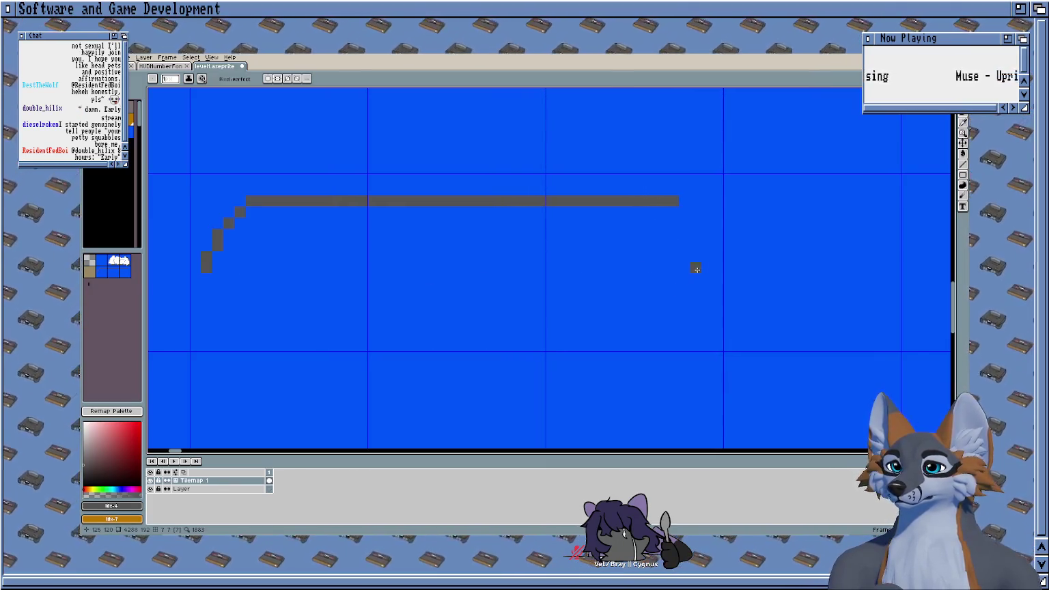
pyautogui.moveTo(697, 259); pyautogui.dragTo(706, 267)
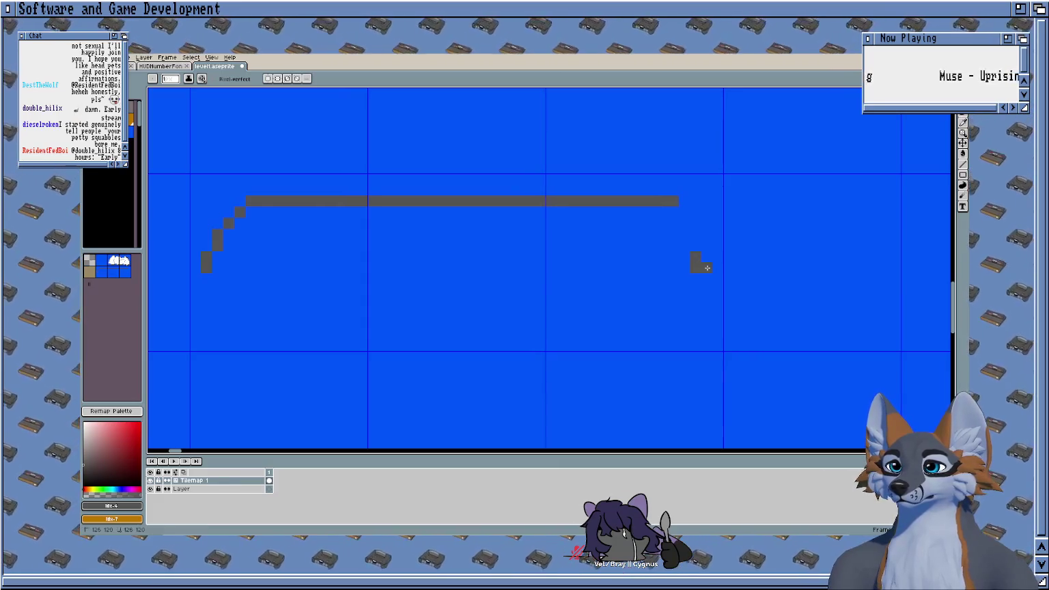
# Step: Step the grey line down to the right end and sample the sky blue
pyautogui.press('e')
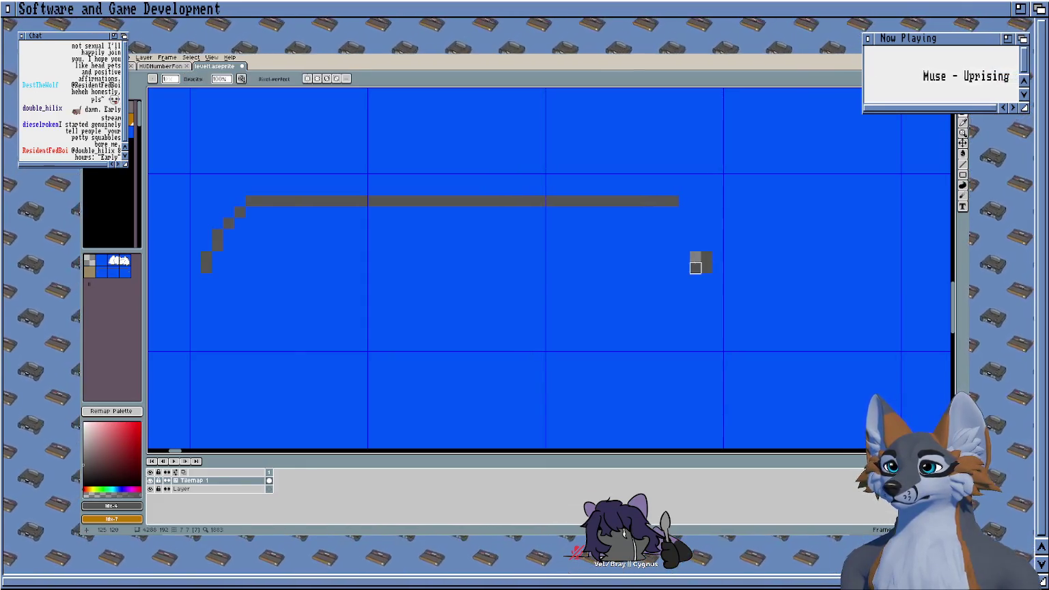
pyautogui.press('b')
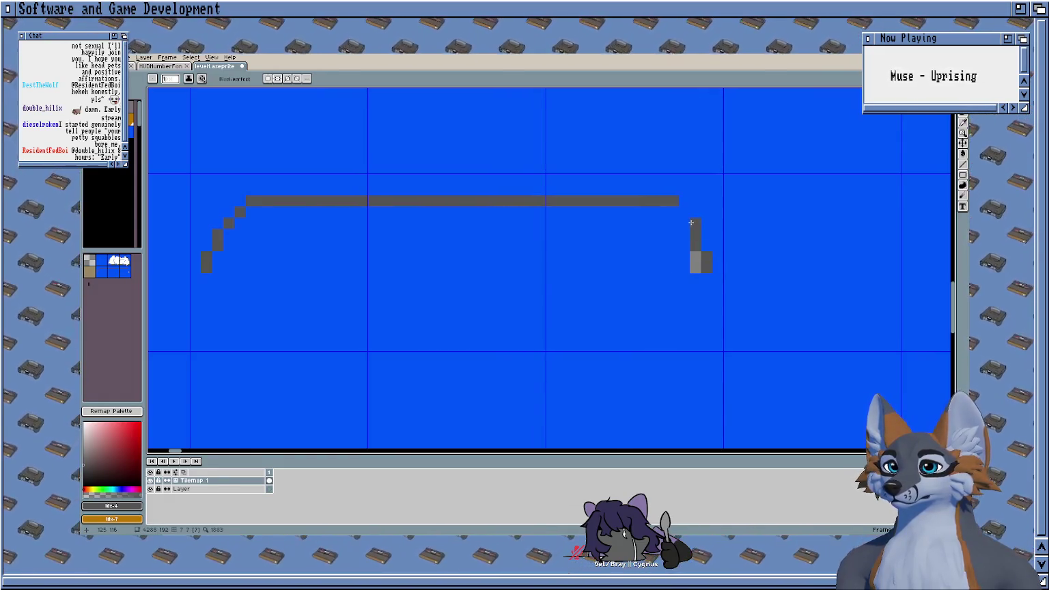
pyautogui.moveTo(691, 222); pyautogui.dragTo(669, 213)
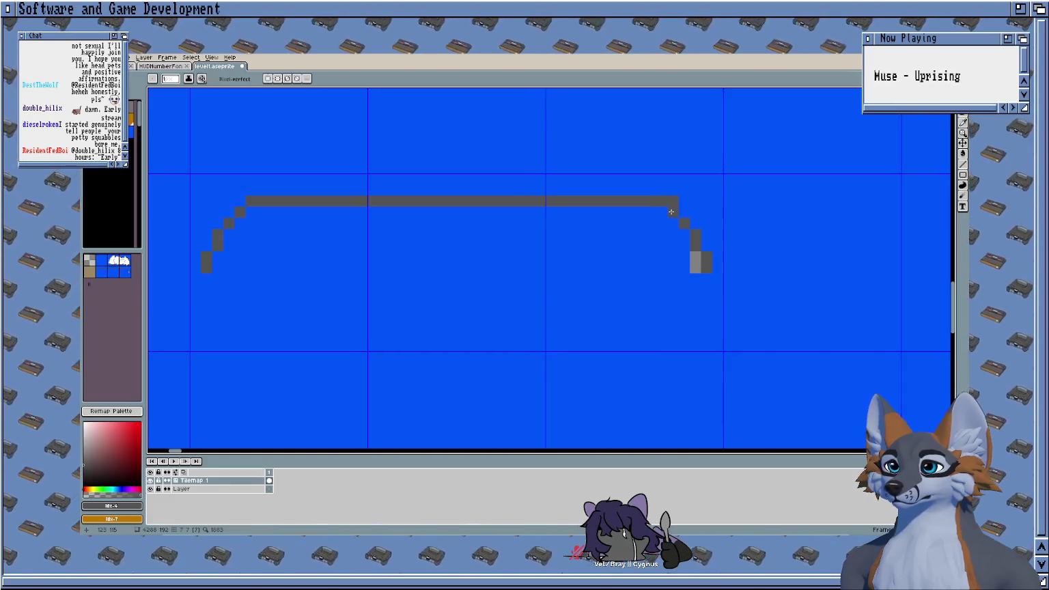
pyautogui.press('alt')
pyautogui.keyDown('alt'); pyautogui.click(661, 242); pyautogui.keyUp('alt')
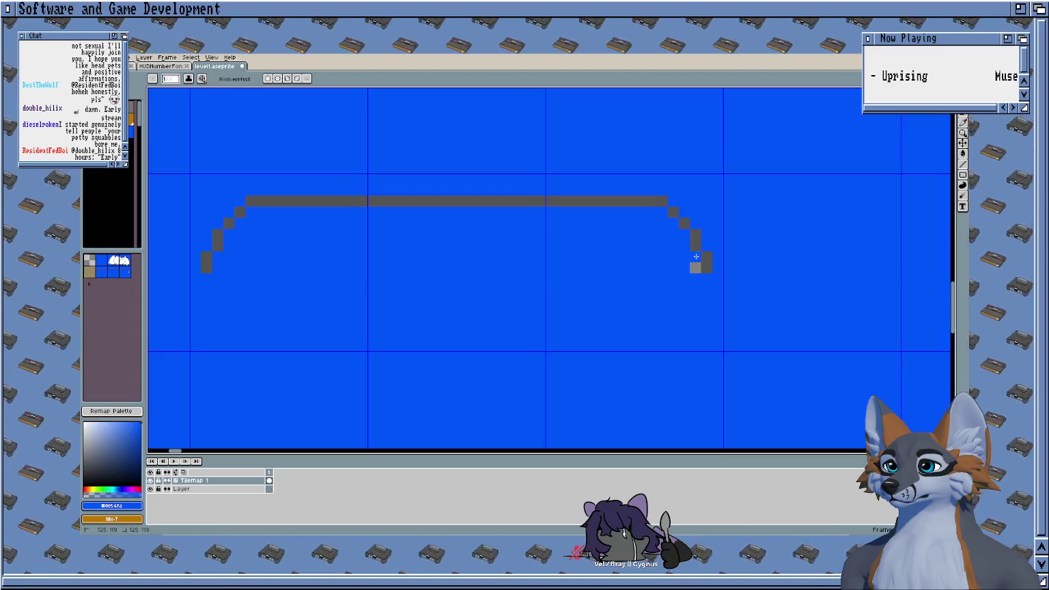
pyautogui.hscroll(-3, 644, 218)
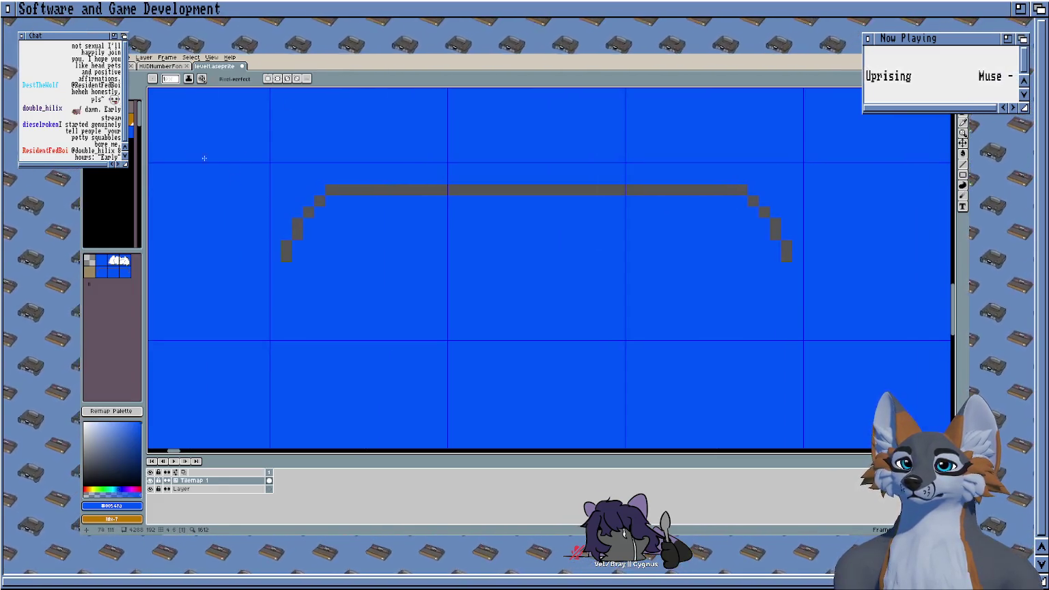
# Step: Fill the arch outline with orange, row by row beneath the platform top
pyautogui.press('x')
pyautogui.click(331, 200)
pyautogui.click(684, 200)
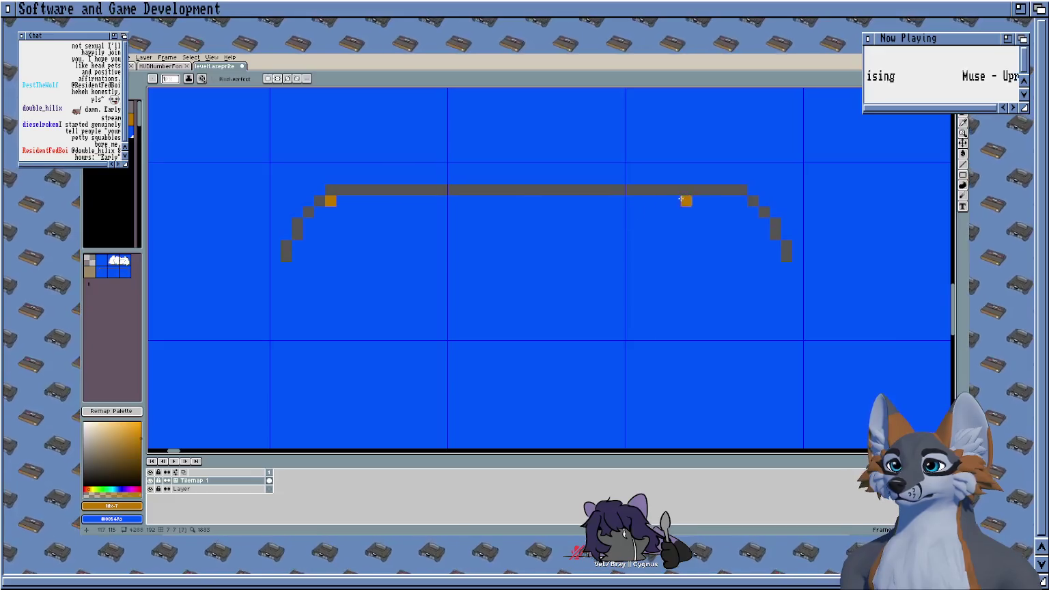
pyautogui.keyDown('shift'); pyautogui.click(741, 200); pyautogui.keyUp('shift')
pyautogui.click(752, 211)
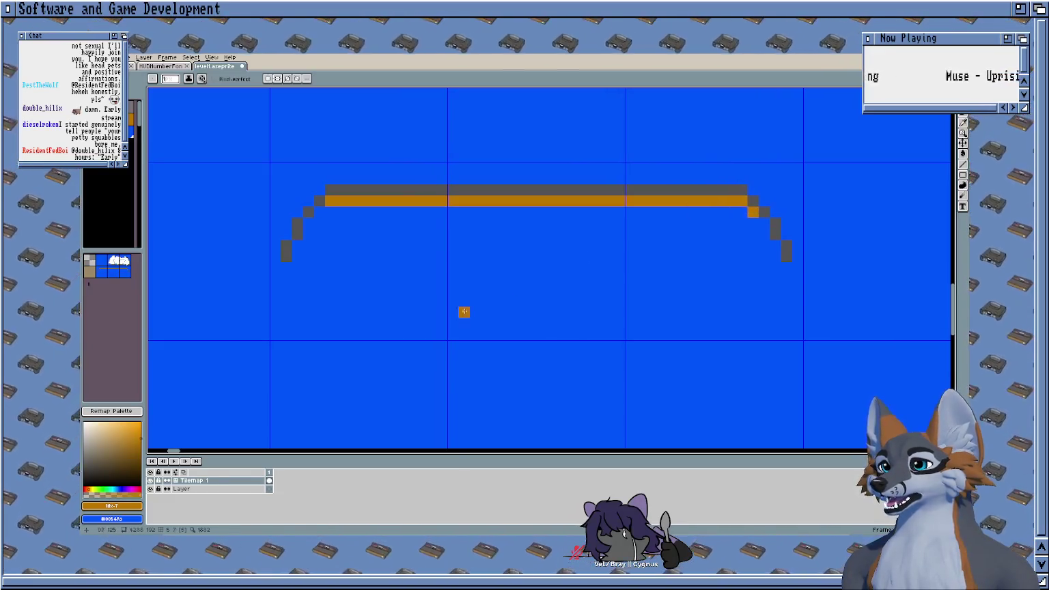
pyautogui.keyDown('shift'); pyautogui.click(320, 212); pyautogui.keyUp('shift')
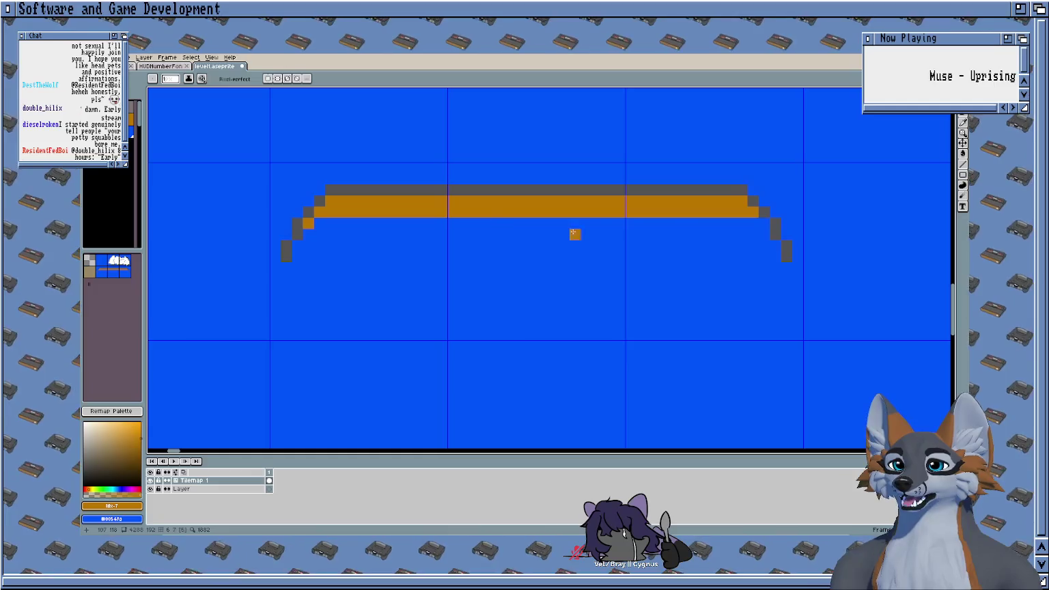
pyautogui.keyDown('shift'); pyautogui.click(764, 225); pyautogui.keyUp('shift')
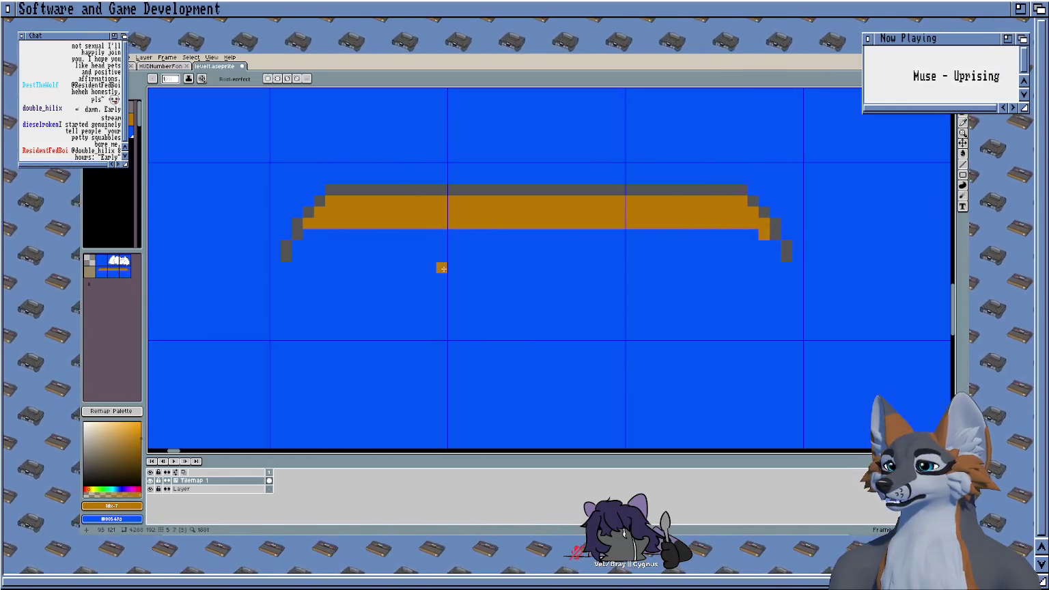
pyautogui.keyDown('shift'); pyautogui.click(308, 234); pyautogui.keyUp('shift')
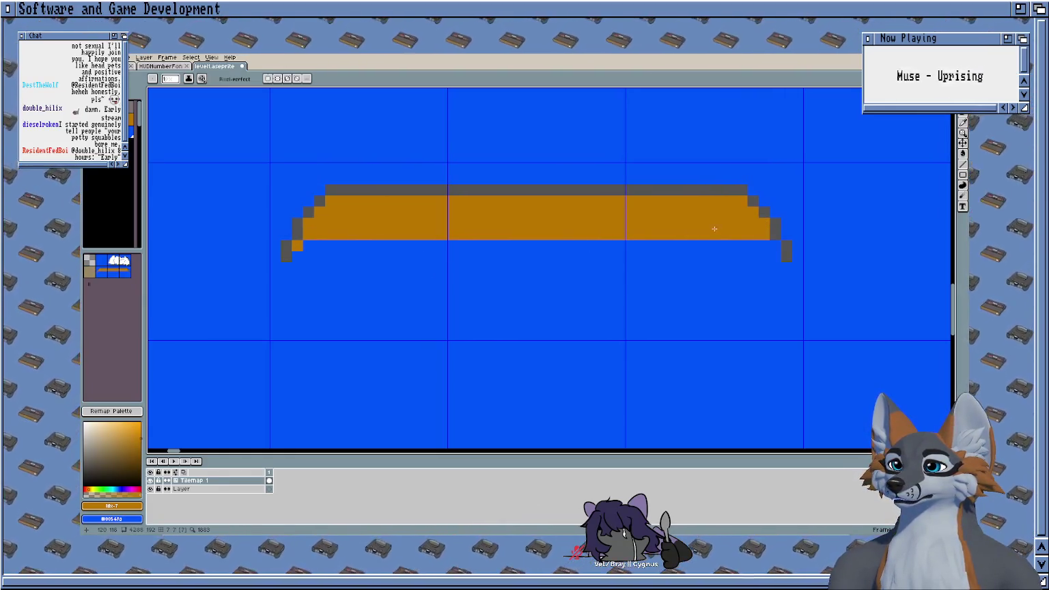
pyautogui.keyDown('shift'); pyautogui.click(774, 247); pyautogui.keyUp('shift')
pyautogui.keyDown('shift'); pyautogui.click(289, 254); pyautogui.keyUp('shift')
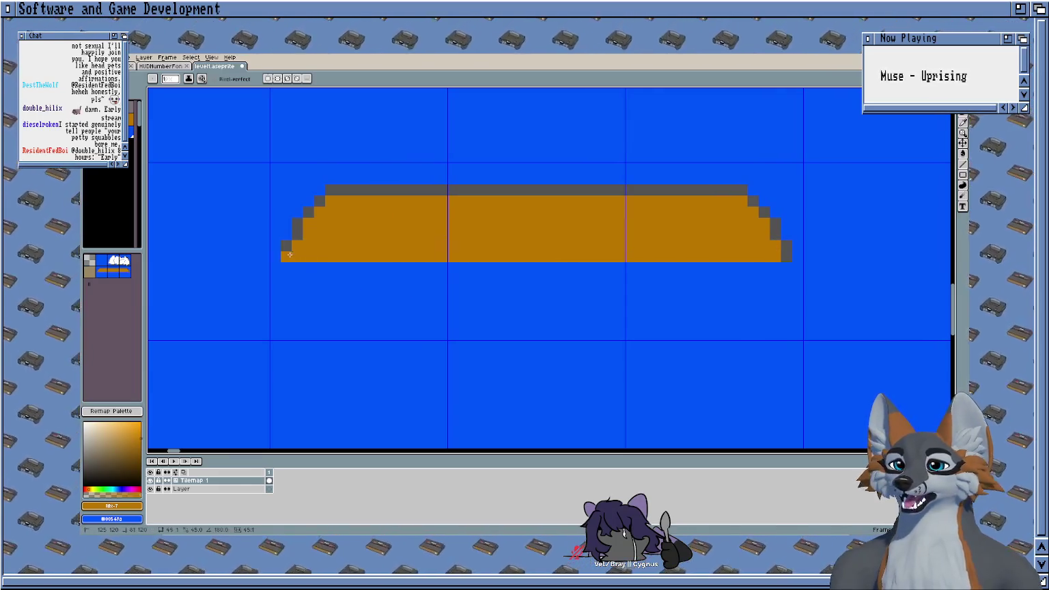
pyautogui.moveTo(446, 205); pyautogui.dragTo(433, 223)
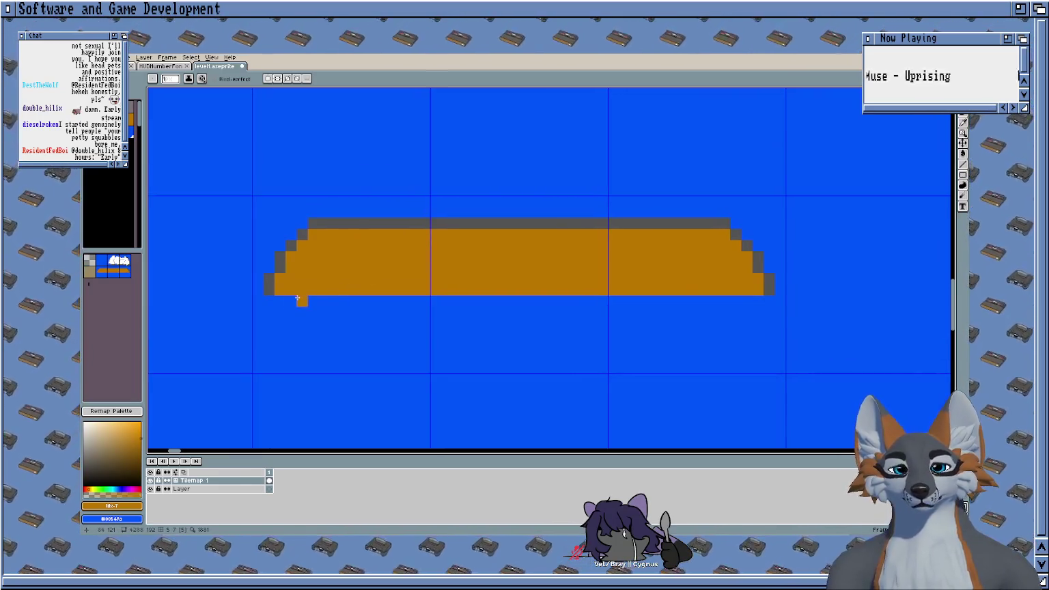
# Step: Repaint stray grey and orange pixels at the platform's lower corners sky blue
pyautogui.press('e')
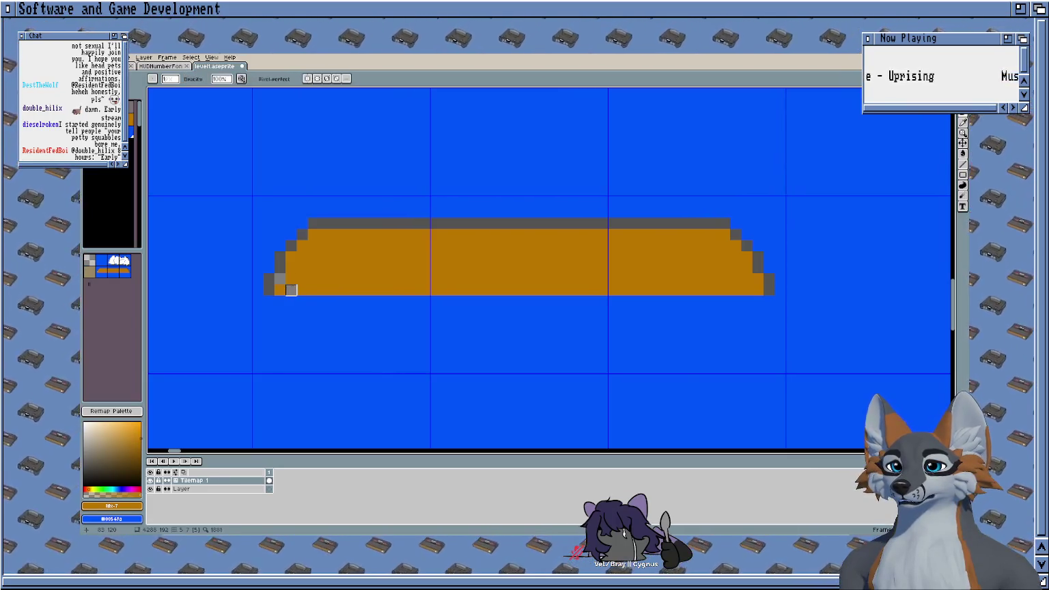
pyautogui.press('b')
pyautogui.keyDown('alt'); pyautogui.click(319, 313); pyautogui.keyUp('alt')
pyautogui.moveTo(291, 279)
pyautogui.mouseDown()
pyautogui.moveTo(281, 282)
pyautogui.moveTo(289, 283)
pyautogui.mouseUp()
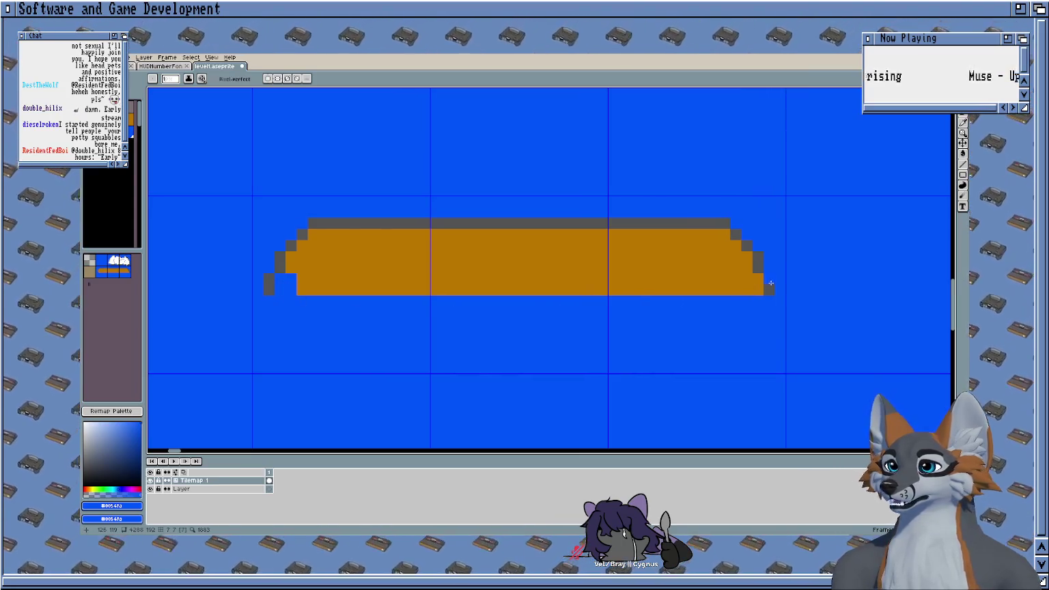
pyautogui.moveTo(755, 278); pyautogui.dragTo(755, 287)
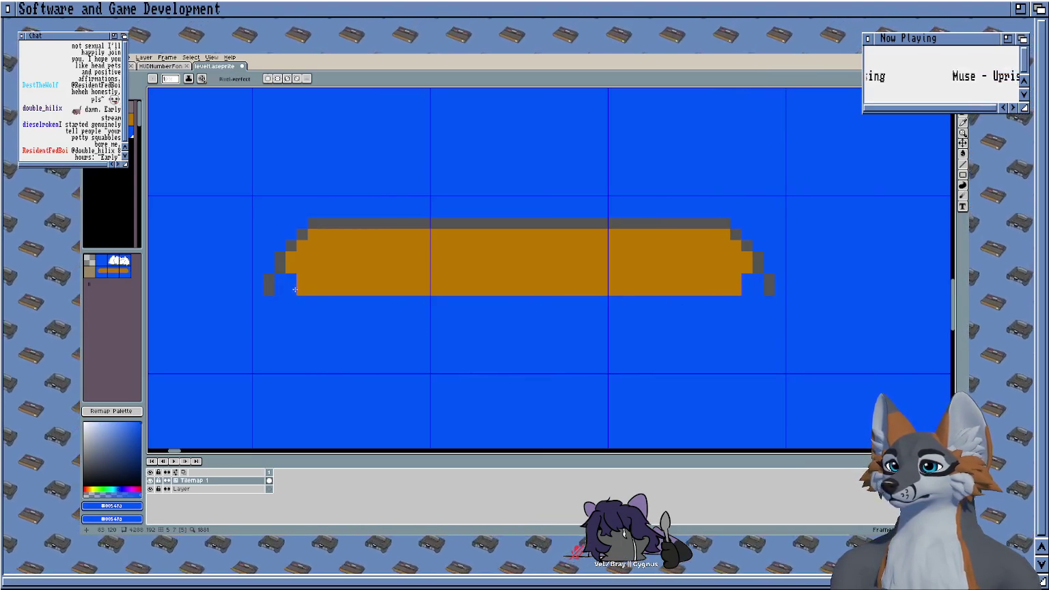
pyautogui.moveTo(736, 289); pyautogui.dragTo(728, 289)
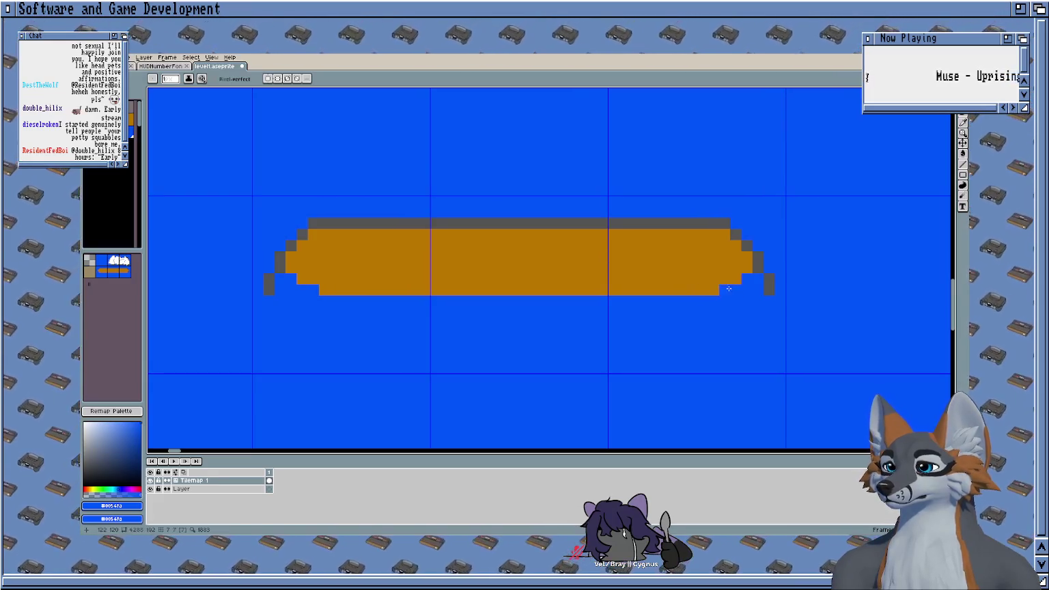
pyautogui.moveTo(468, 243); pyautogui.dragTo(540, 232)
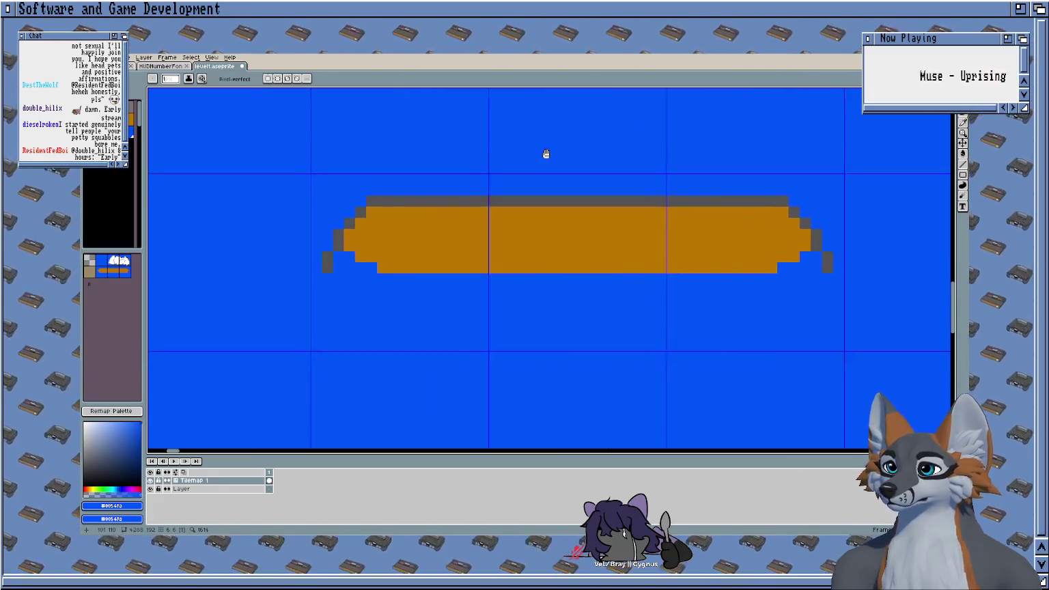
pyautogui.scroll(-3, 426, 210)
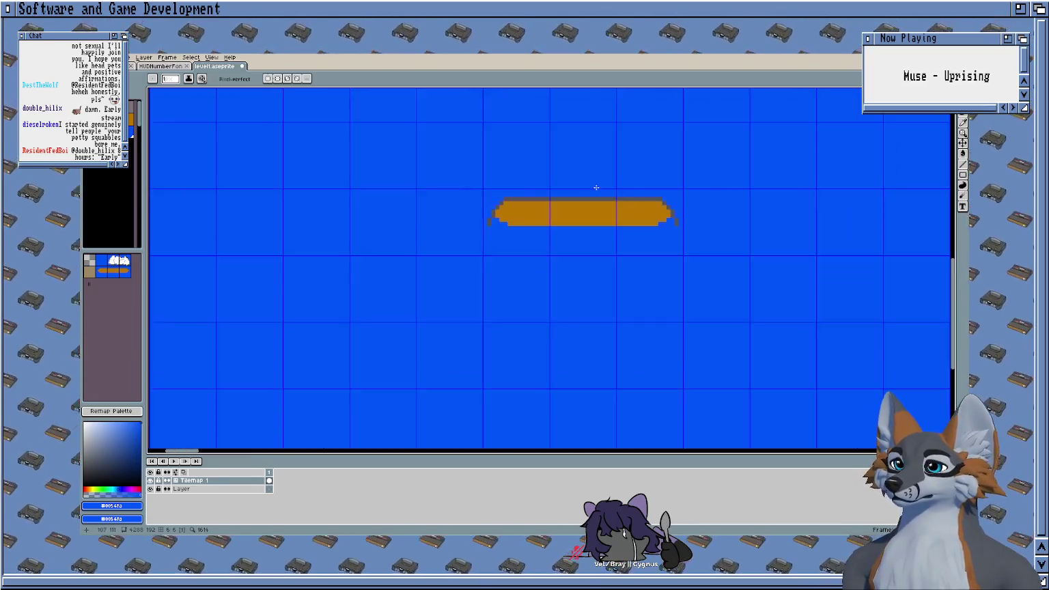
# Step: Add grey pixels to the platform's left-end outline
pyautogui.scroll(-1, 595, 187)
pyautogui.moveTo(601, 169)
pyautogui.mouseDown()
pyautogui.moveTo(481, 229)
pyautogui.moveTo(562, 210)
pyautogui.mouseUp()
pyautogui.scroll(1, 481, 229)
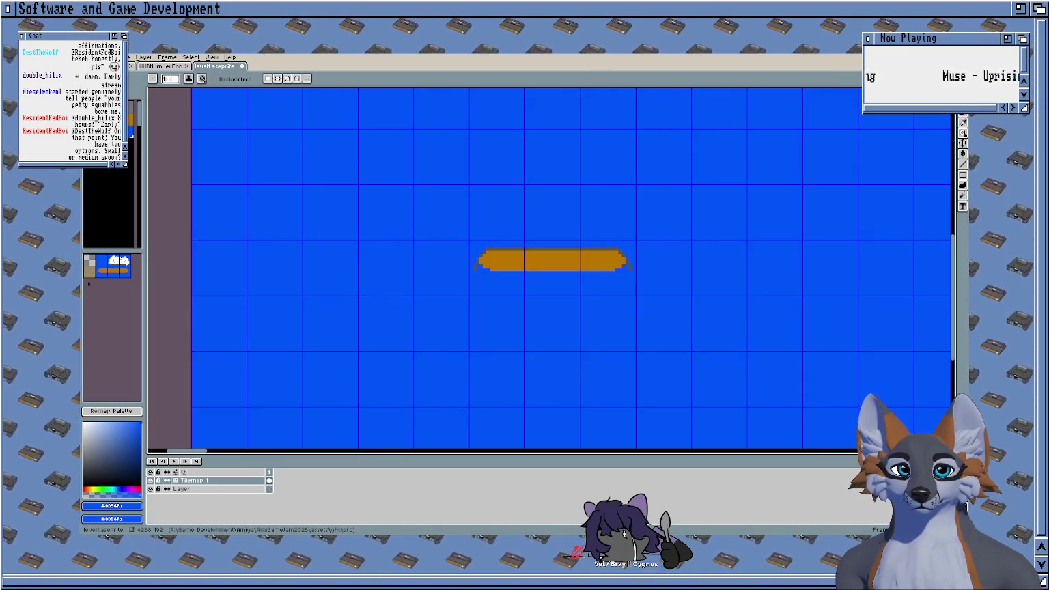
pyautogui.scroll(-1, 522, 270)
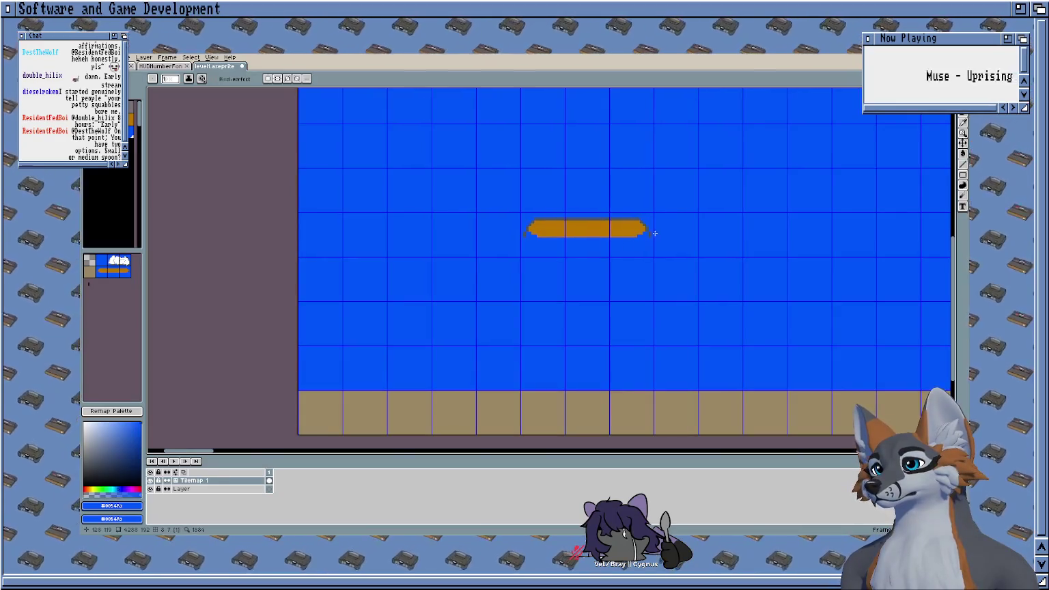
pyautogui.scroll(2, 515, 223)
pyautogui.scroll(1, 444, 218)
pyautogui.scroll(1, 370, 215)
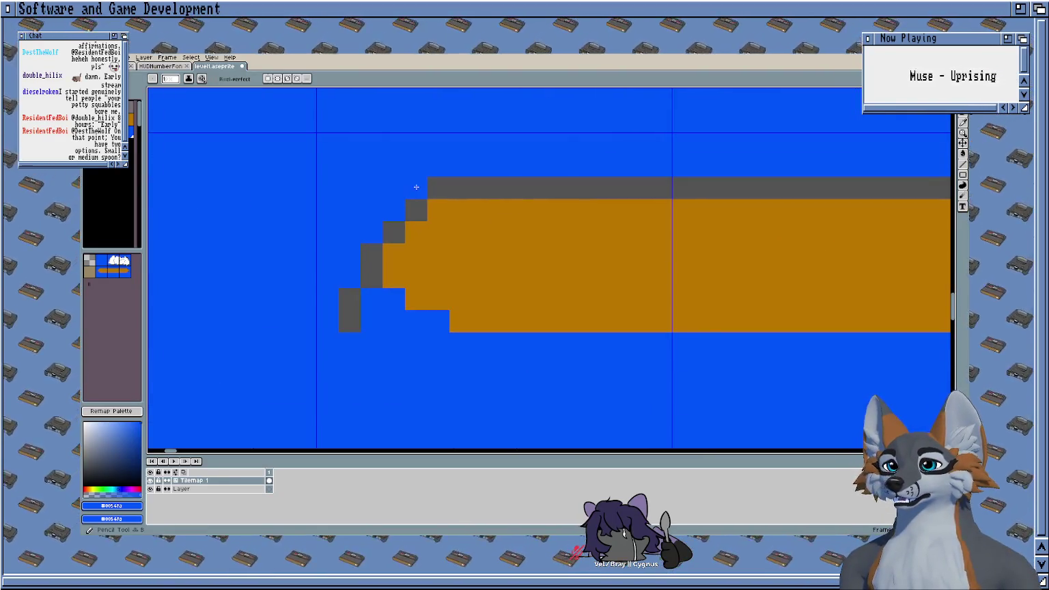
pyautogui.keyDown('alt'); pyautogui.click(454, 189); pyautogui.keyUp('alt')
pyautogui.click(435, 193)
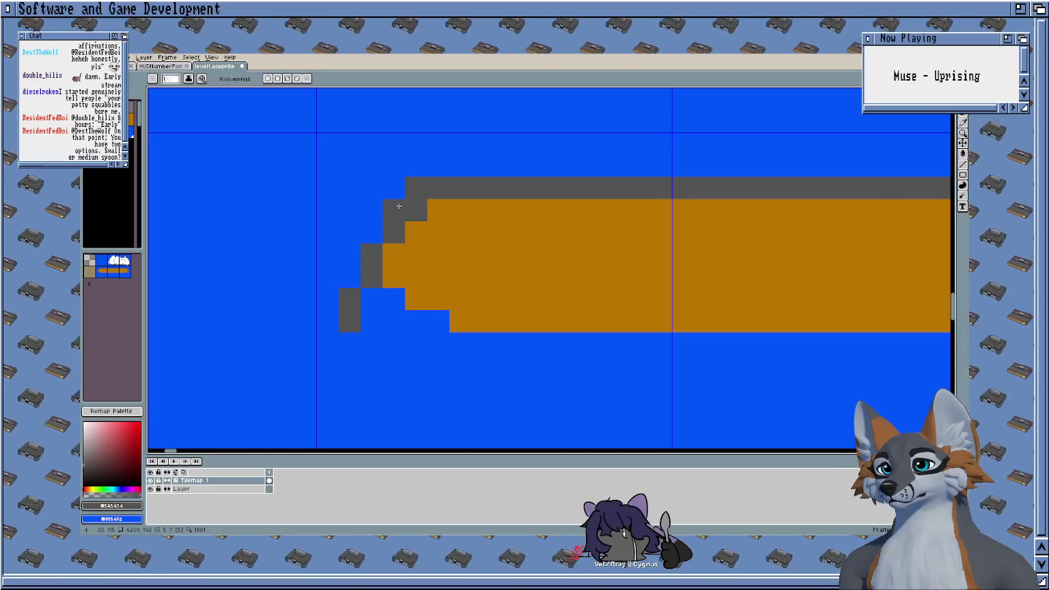
# Step: Sample the sky blue, then the outline grey #545454, from the canvas
pyautogui.hscroll(3, 305, 293)
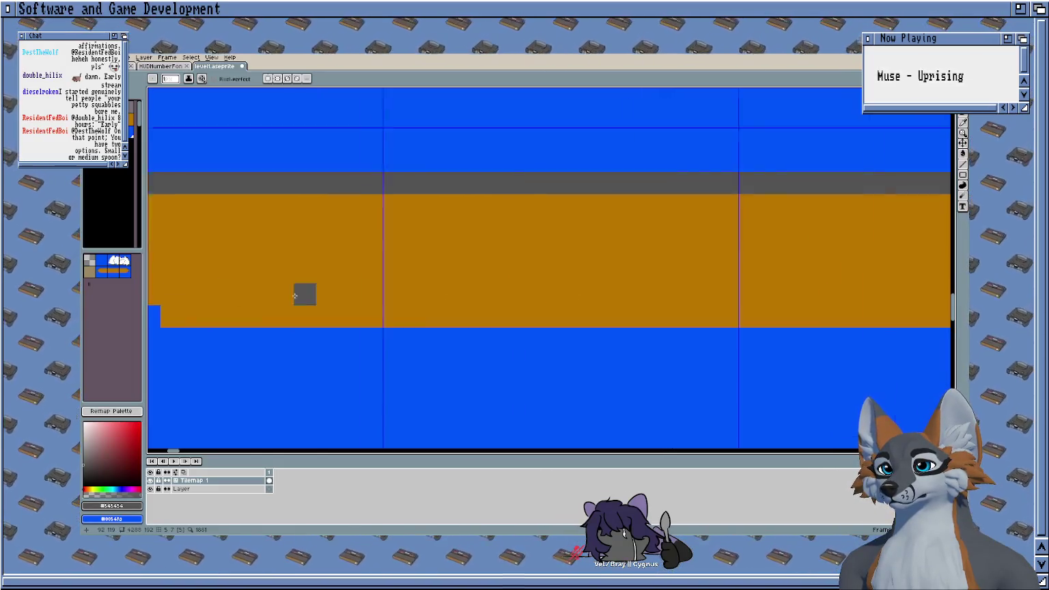
pyautogui.scroll(-3, 601, 287)
pyautogui.scroll(1, 609, 266)
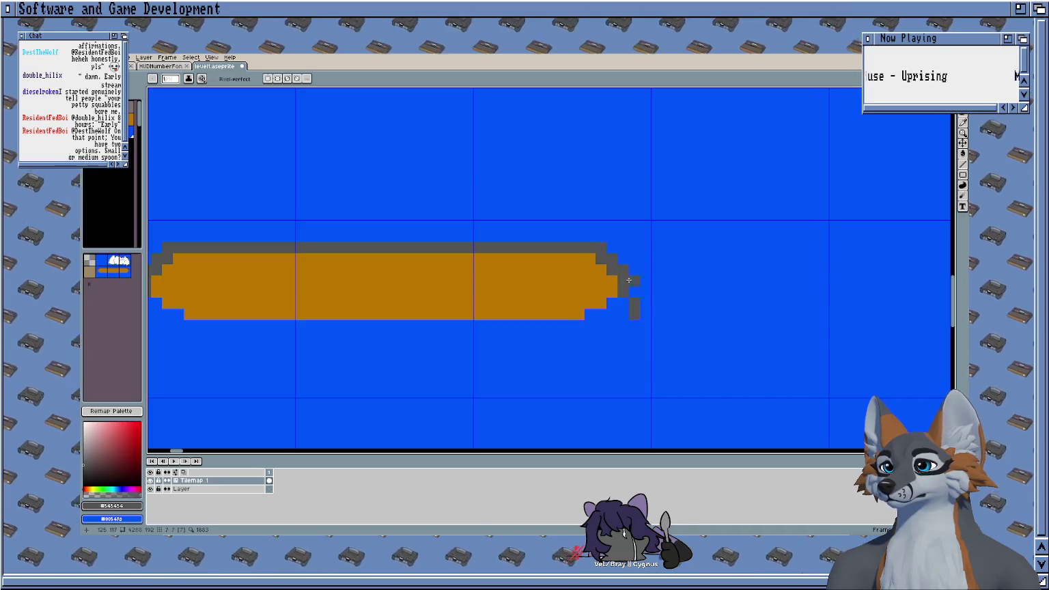
pyautogui.hscroll(-3, 301, 264)
pyautogui.scroll(-1, 301, 263)
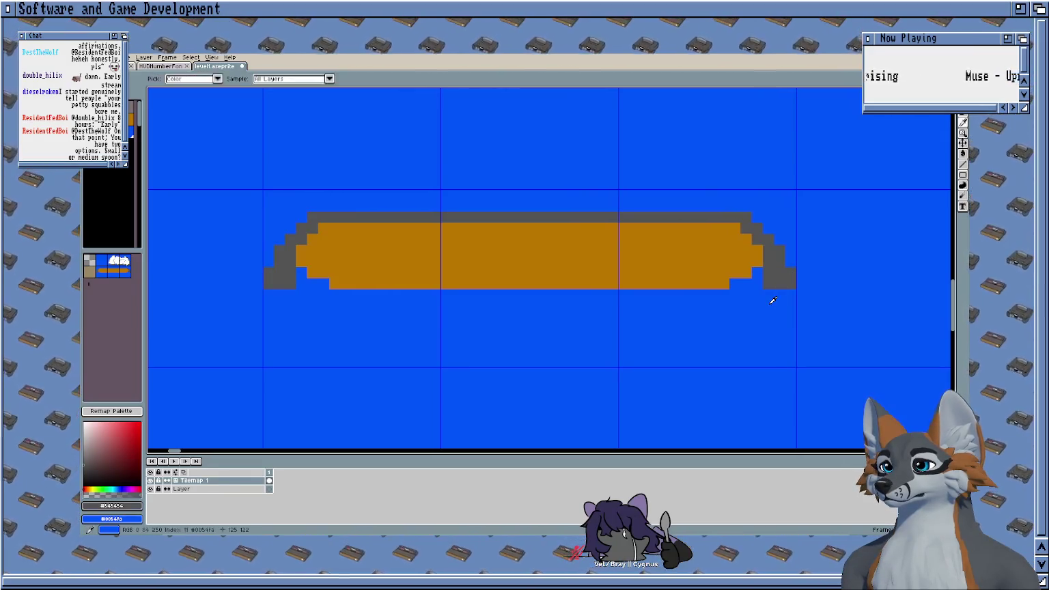
pyautogui.keyDown('alt'); pyautogui.click(772, 299); pyautogui.keyUp('alt')
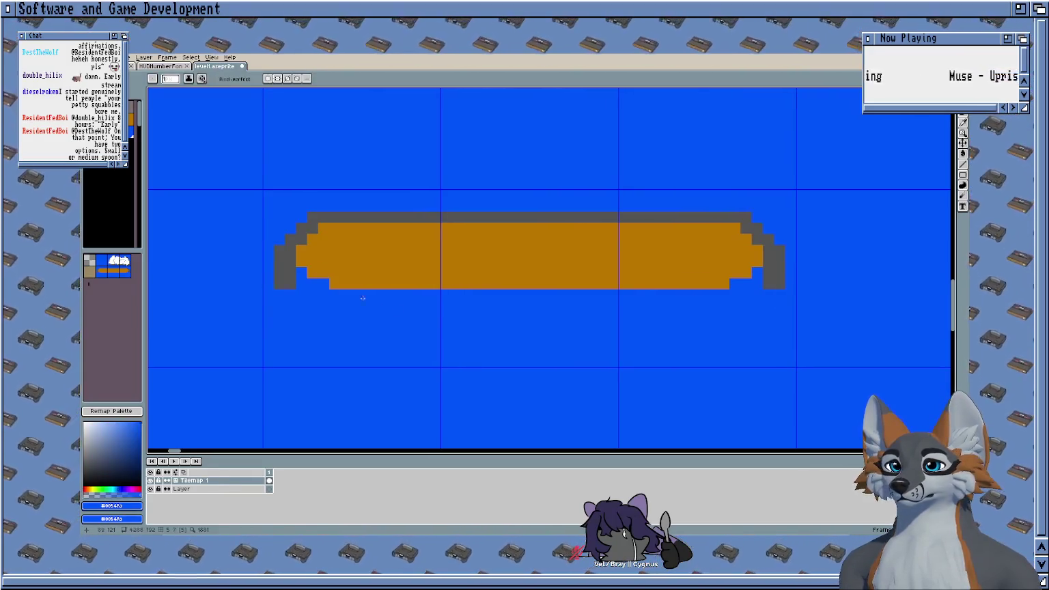
pyautogui.scroll(-4, 398, 293)
pyautogui.hscroll(-1, 438, 282)
pyautogui.scroll(2, 473, 292)
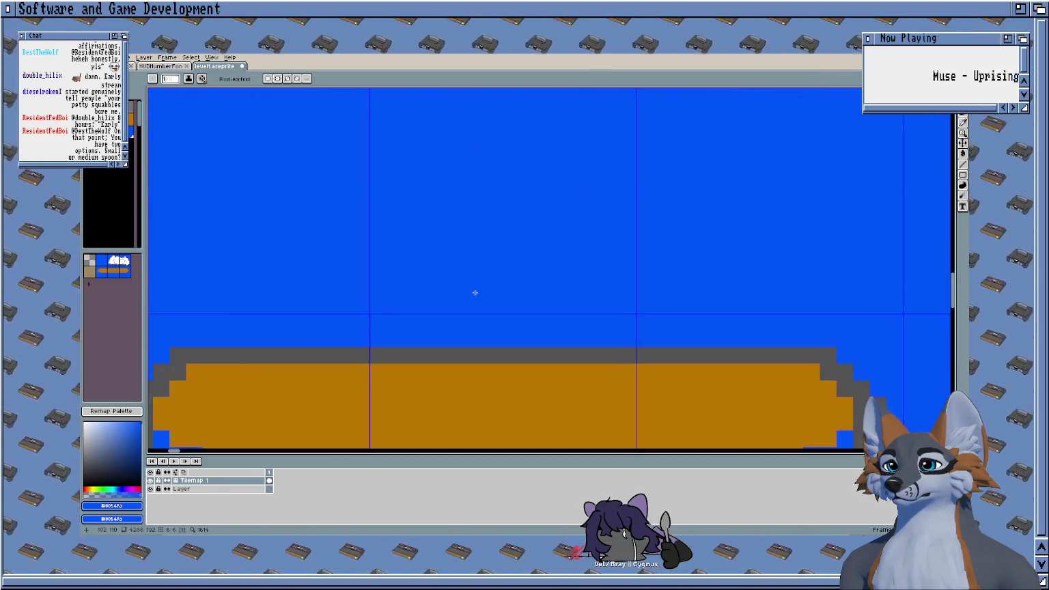
pyautogui.scroll(-1, 444, 259)
pyautogui.keyDown('alt'); pyautogui.click(371, 289); pyautogui.keyUp('alt')
pyautogui.scroll(1, 372, 289)
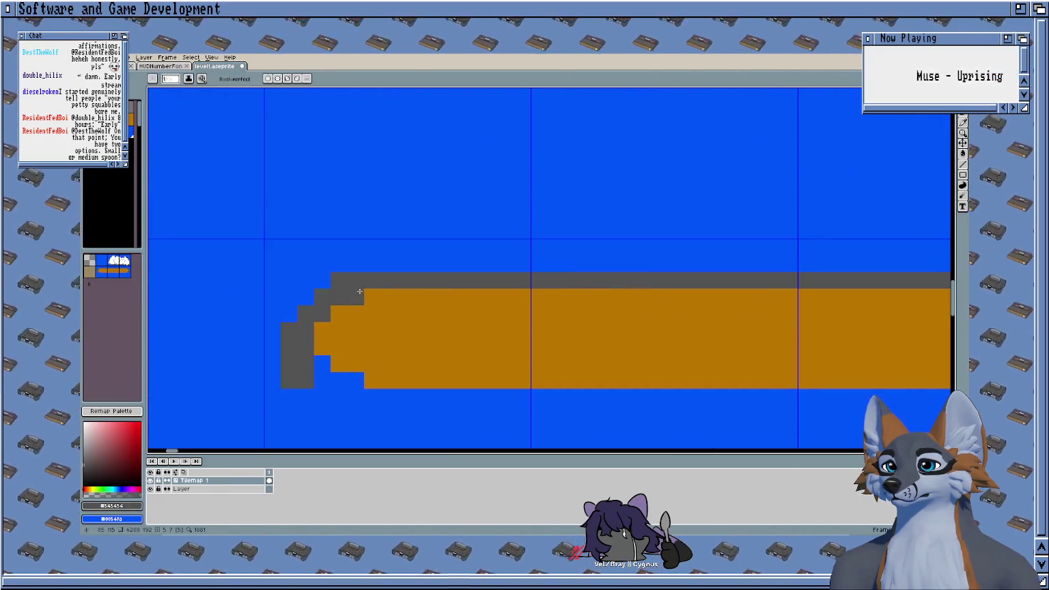
pyautogui.hscroll(5, 478, 307)
# Step: Grey the platform's second and third rows, then undo those changes
pyautogui.keyDown('shift'); pyautogui.click(722, 292); pyautogui.keyUp('shift')
pyautogui.scroll(-1, 478, 328)
pyautogui.click(802, 290)
pyautogui.hscroll(-5, 552, 288)
pyautogui.keyDown('shift'); pyautogui.click(435, 292); pyautogui.keyUp('shift')
pyautogui.scroll(-2, 601, 331)
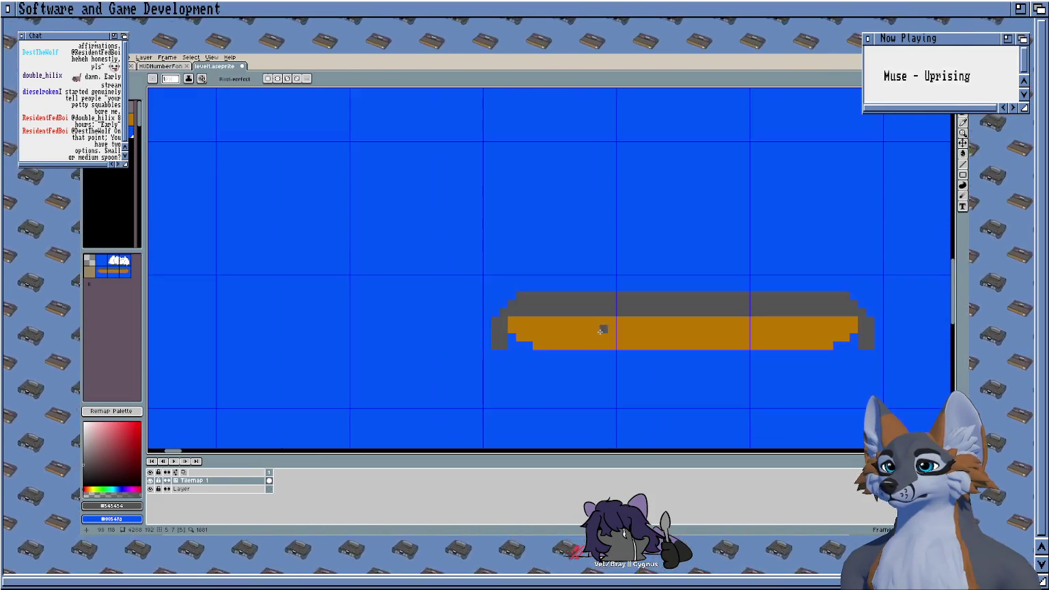
pyautogui.hotkey('ctrl', 'z')
pyautogui.hotkey('ctrl', 'z')
pyautogui.hotkey('ctrl', 'z')
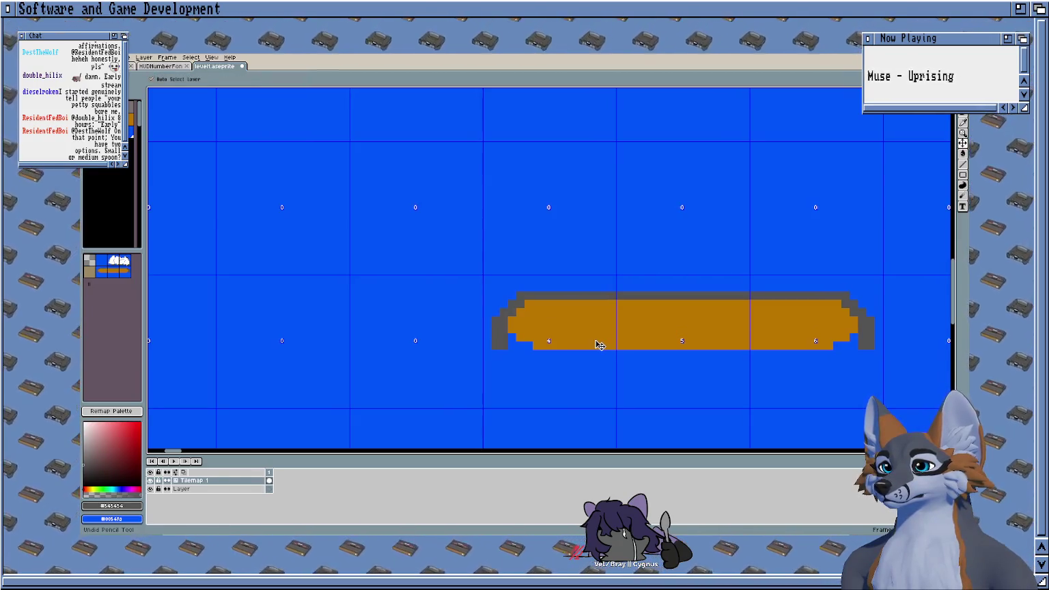
pyautogui.press('b')
pyautogui.scroll(2, 587, 351)
# Step: Thicken the left end's stepped grey outline
pyautogui.click(392, 284)
pyautogui.scroll(3, 392, 284)
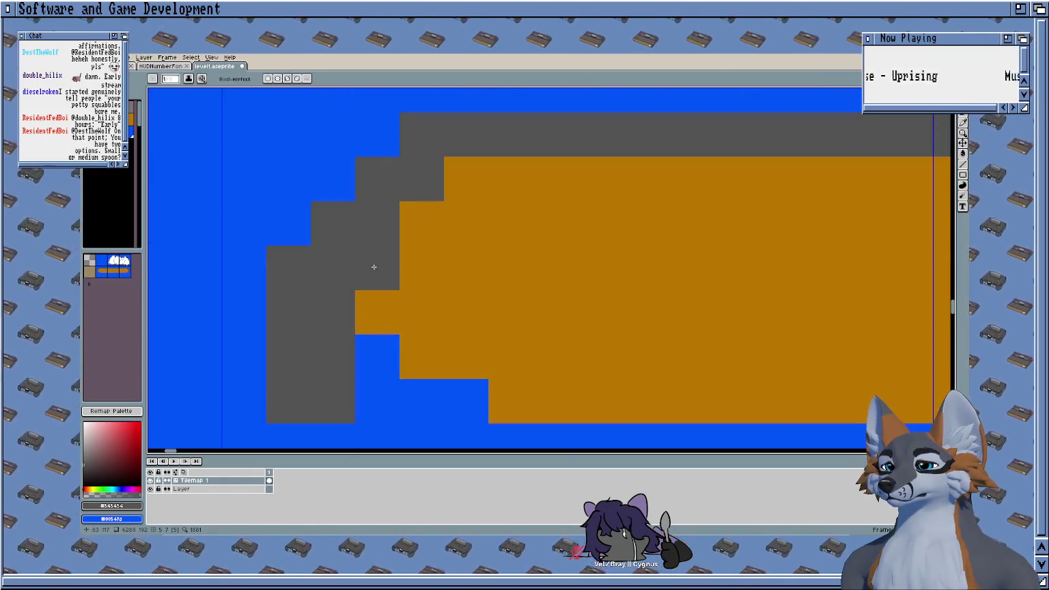
pyautogui.click(420, 238)
pyautogui.click(466, 179)
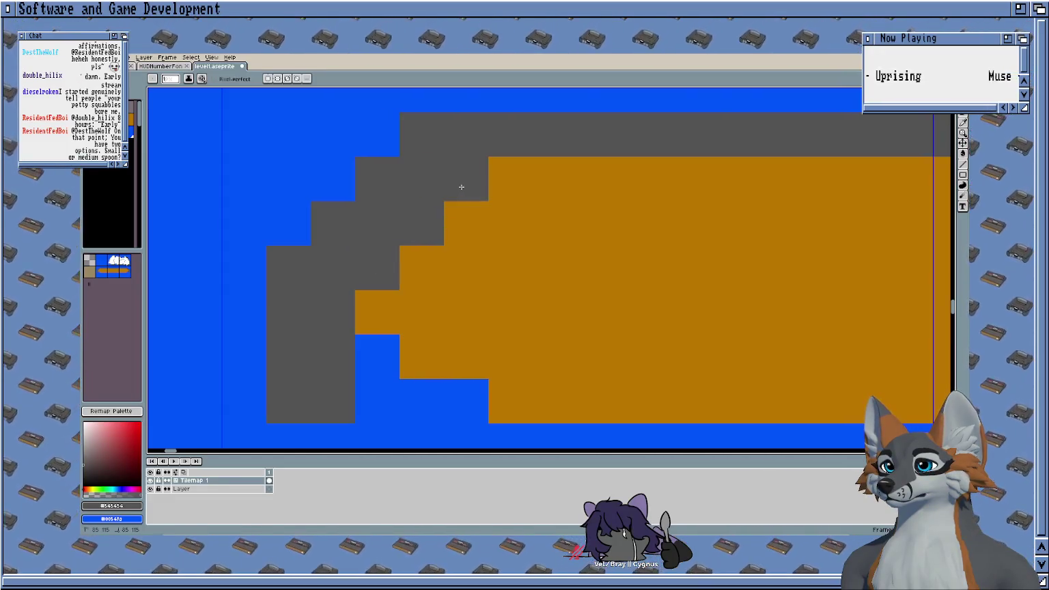
pyautogui.click(465, 223)
pyautogui.hscroll(1, 739, 283)
pyautogui.scroll(-3, 739, 283)
pyautogui.hscroll(2, 662, 259)
# Step: Grey the right end's stepped outline and bucket-fill the platform interior light grey
pyautogui.click(638, 256)
pyautogui.click(651, 271)
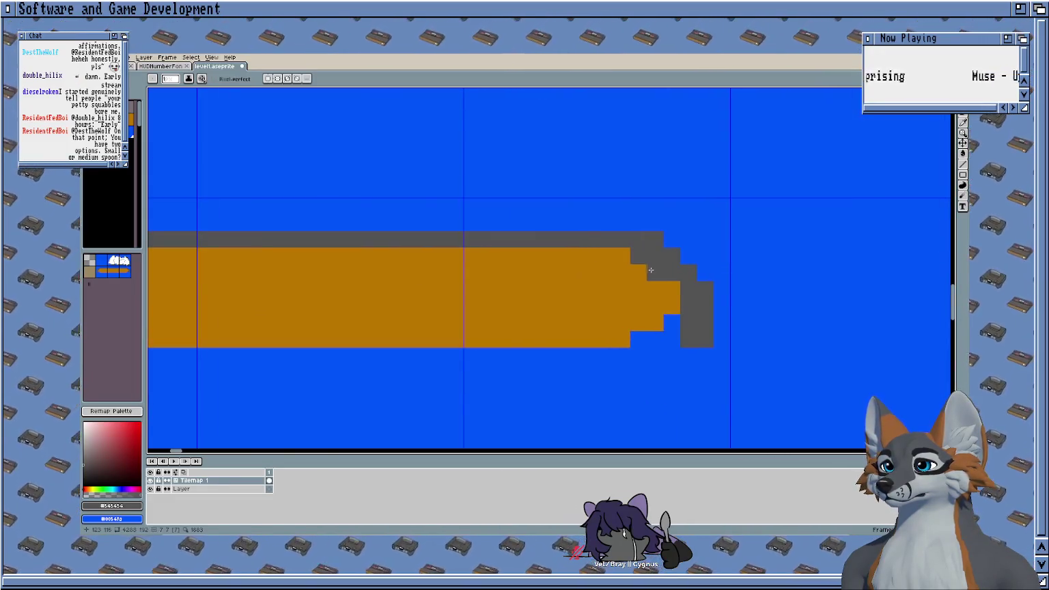
pyautogui.click(671, 306)
pyautogui.scroll(-2, 668, 285)
pyautogui.scroll(-4, 557, 261)
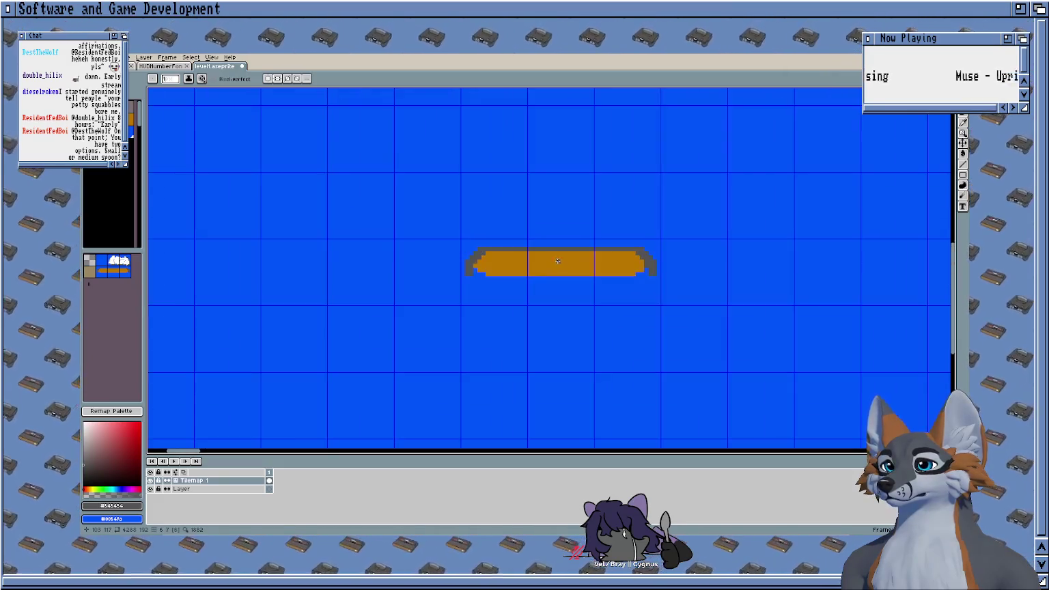
pyautogui.scroll(2, 558, 257)
pyautogui.scroll(1, 461, 269)
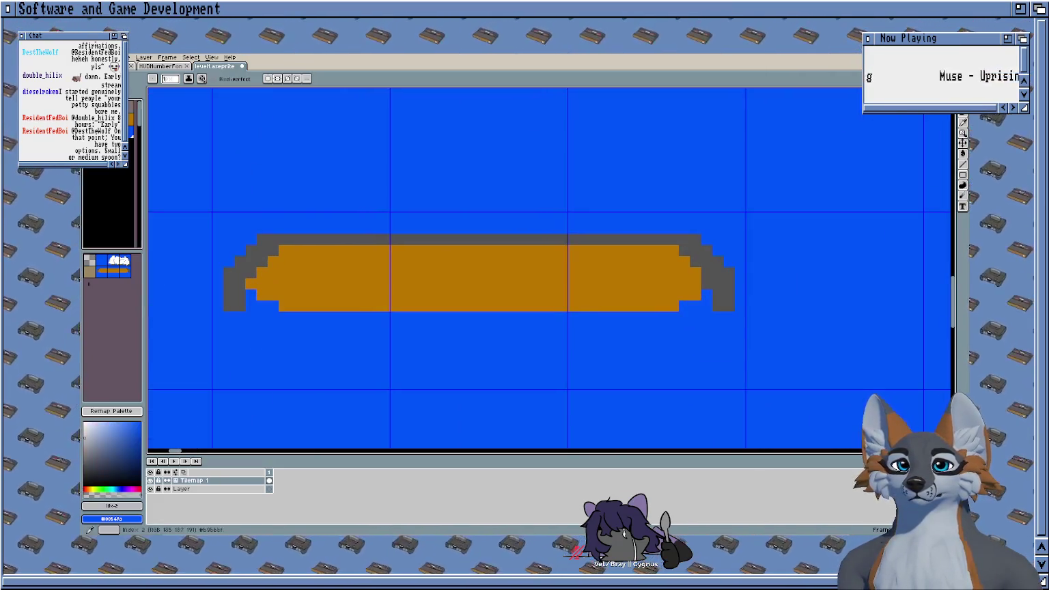
pyautogui.press('g')
pyautogui.click(362, 304)
# Step: Refill the platform interior with the orange wood colour
pyautogui.scroll(-2, 550, 296)
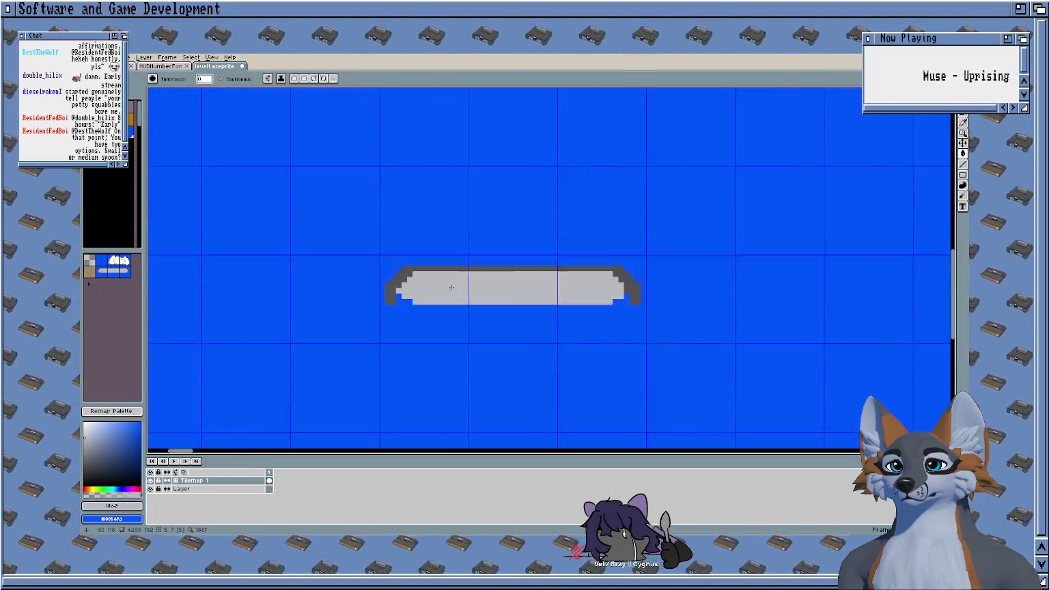
pyautogui.scroll(3, 454, 287)
pyautogui.click(133, 120)
pyautogui.click(526, 328)
pyautogui.hscroll(-2, 396, 297)
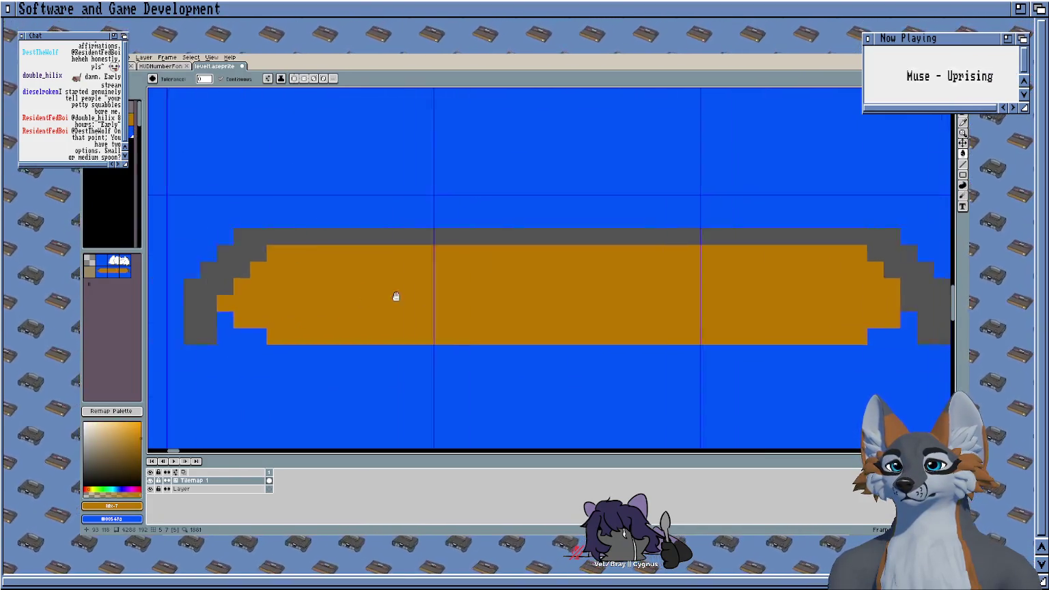
pyautogui.hscroll(-1, 279, 309)
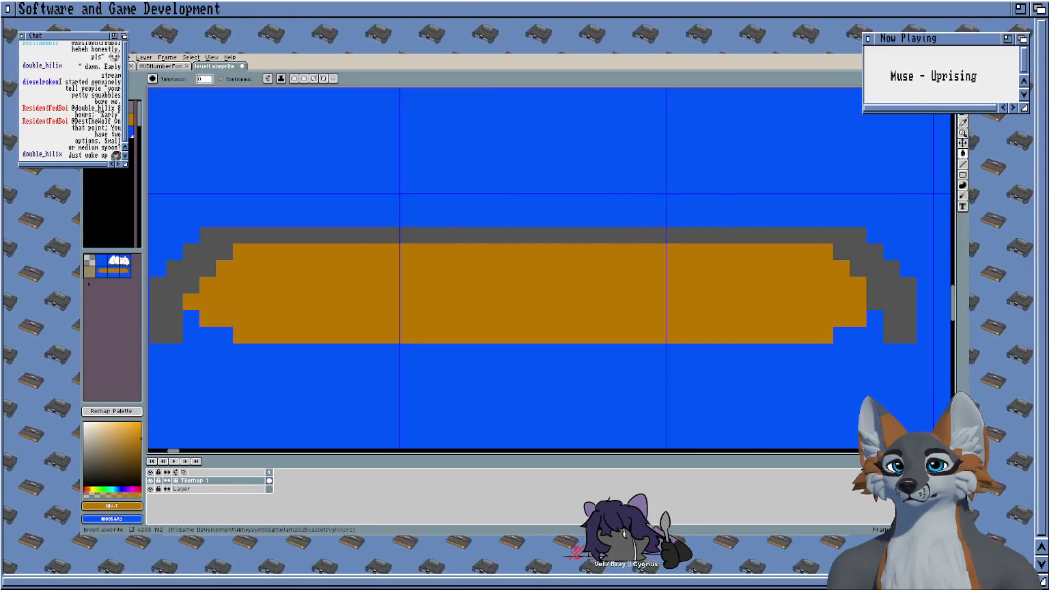
# Step: Darken palette colour index 7 to brown #986314 and inspect the tilemap
pyautogui.click(121, 506)
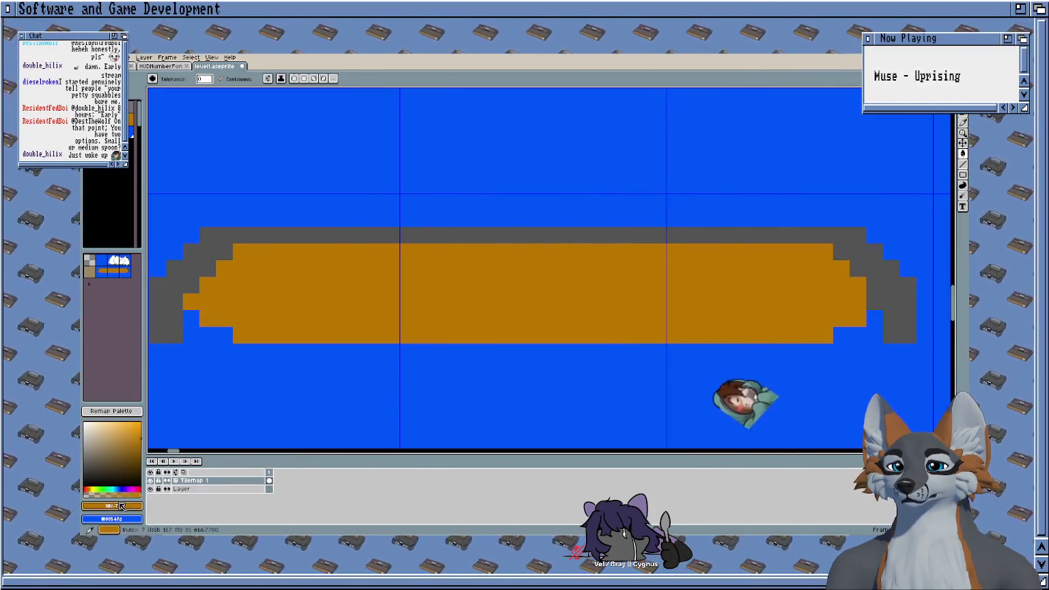
pyautogui.moveTo(142, 443); pyautogui.dragTo(143, 448)
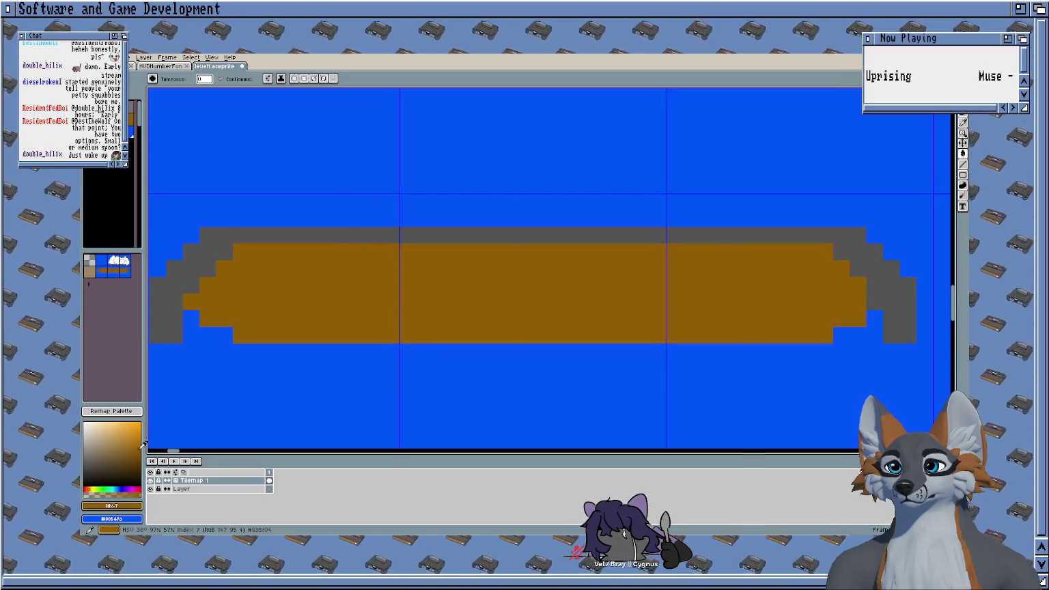
pyautogui.scroll(-3, 389, 330)
pyautogui.scroll(-2, 599, 311)
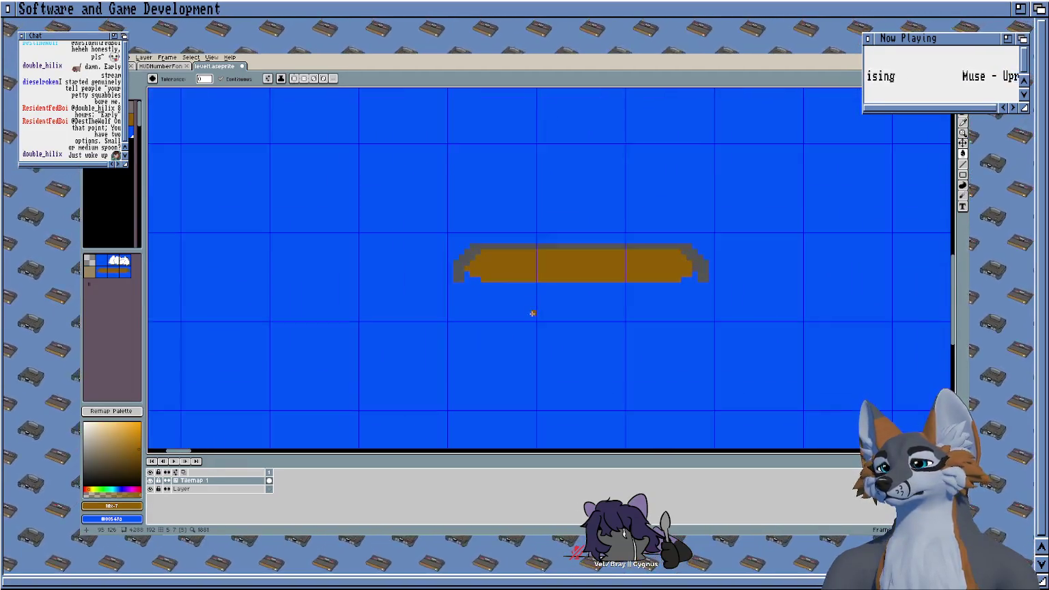
pyautogui.scroll(1, 530, 287)
pyautogui.scroll(-1, 505, 286)
pyautogui.scroll(-2, 452, 292)
pyautogui.scroll(1, 452, 292)
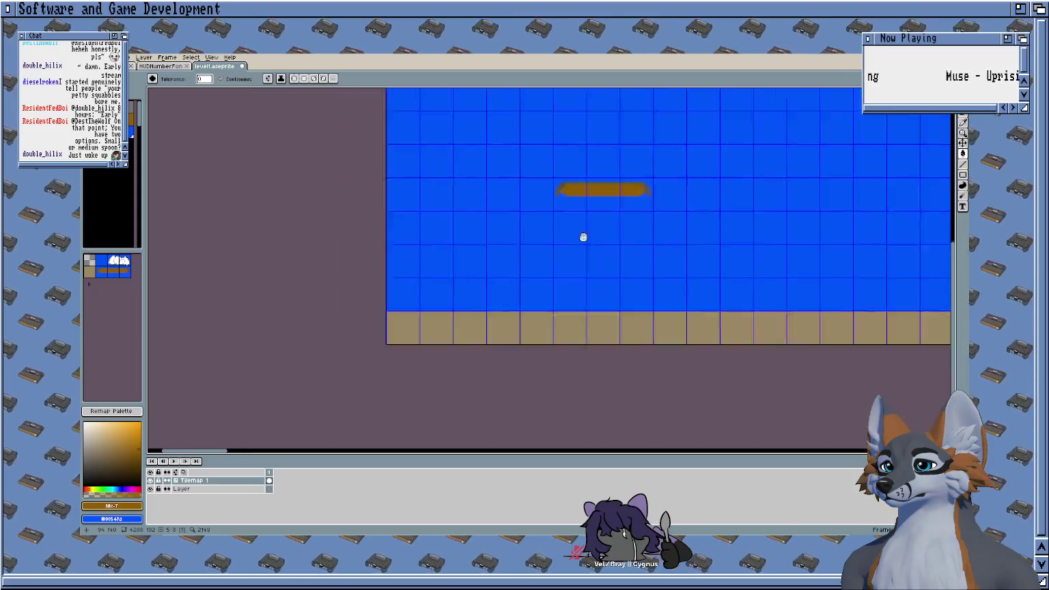
pyautogui.scroll(1, 583, 236)
pyautogui.scroll(2, 471, 260)
pyautogui.scroll(1, 358, 313)
pyautogui.scroll(-2, 357, 313)
pyautogui.moveTo(358, 293)
pyautogui.mouseDown()
pyautogui.moveTo(522, 250)
pyautogui.moveTo(393, 311)
pyautogui.moveTo(399, 303)
pyautogui.mouseUp()
pyautogui.scroll(1, 367, 321)
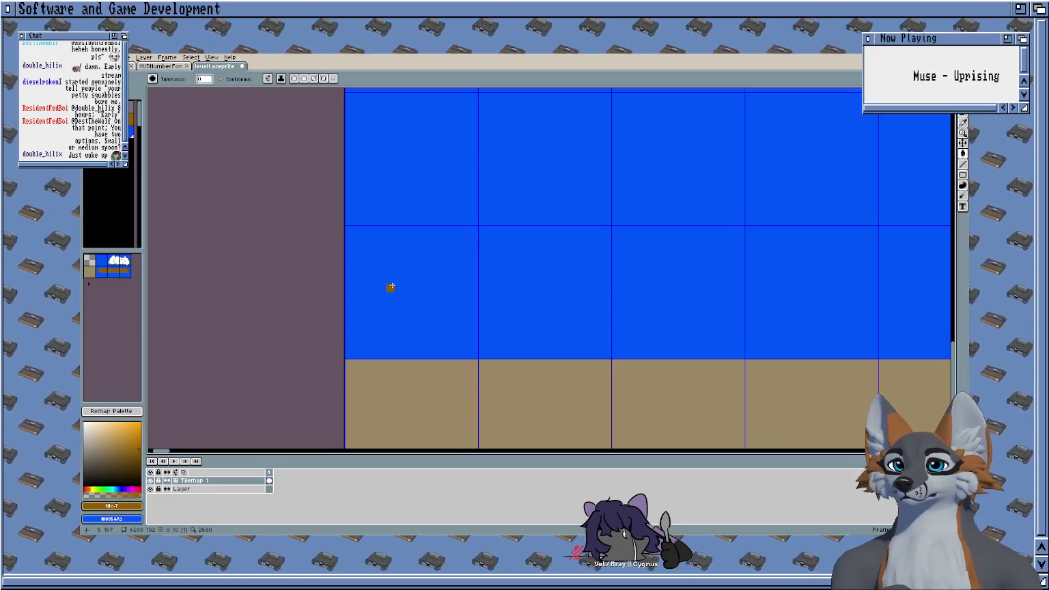
pyautogui.scroll(1, 382, 362)
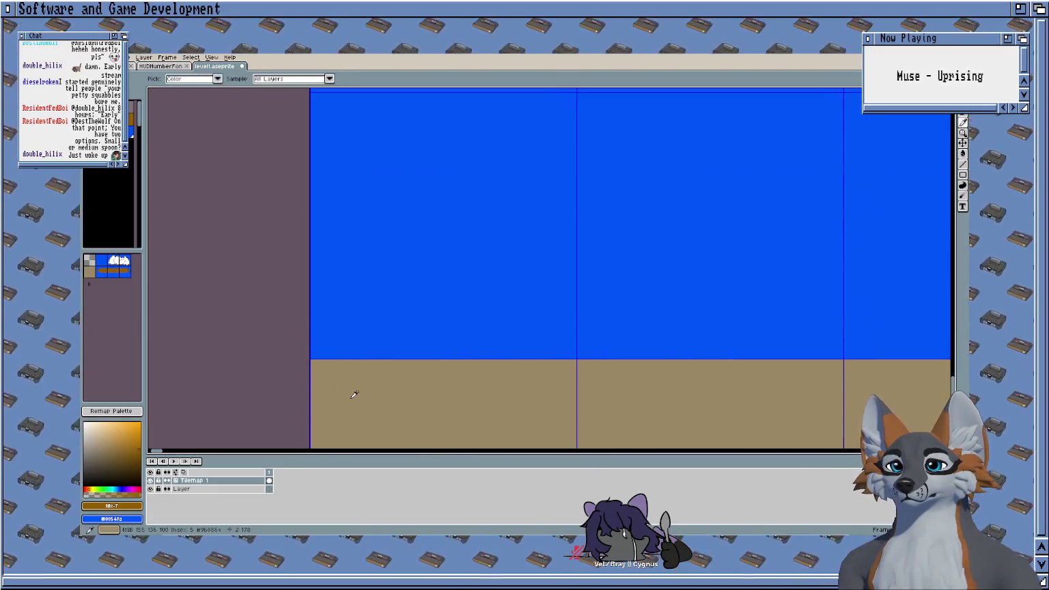
# Step: Try a grey fill and grey edge pixels on the end tile, undoing the extras
pyautogui.moveTo(318, 316)
pyautogui.mouseDown()
pyautogui.moveTo(272, 363)
pyautogui.moveTo(214, 384)
pyautogui.mouseUp()
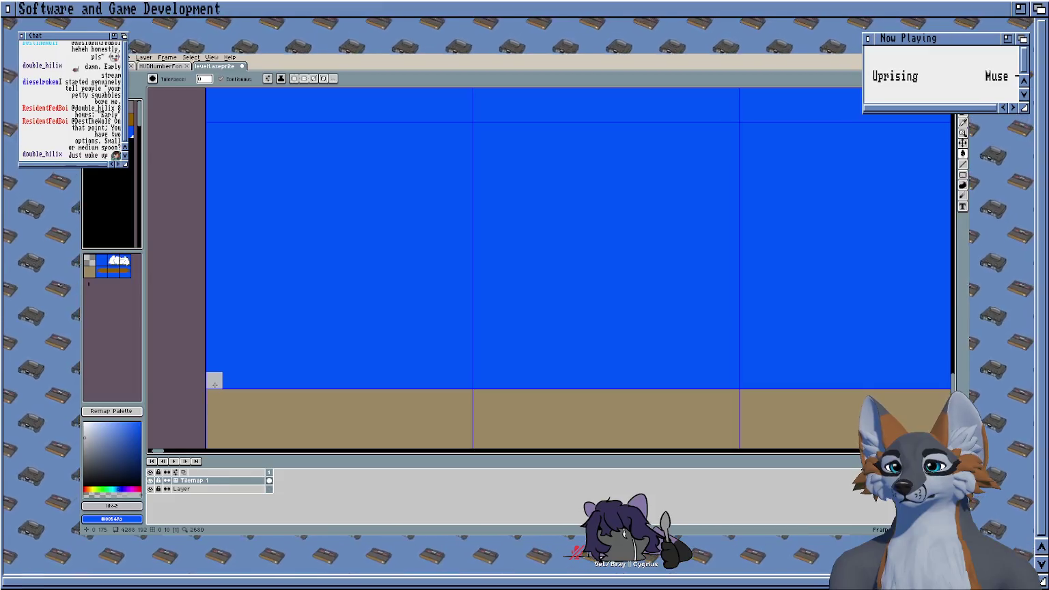
pyautogui.moveTo(546, 379); pyautogui.dragTo(377, 377)
pyautogui.scroll(-1, 418, 359)
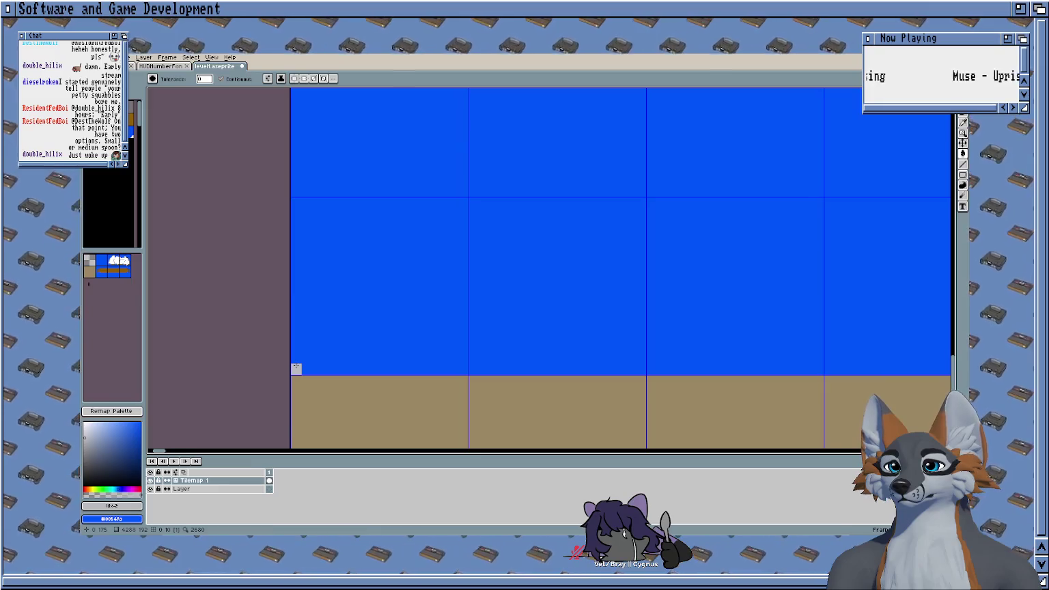
pyautogui.click(460, 365)
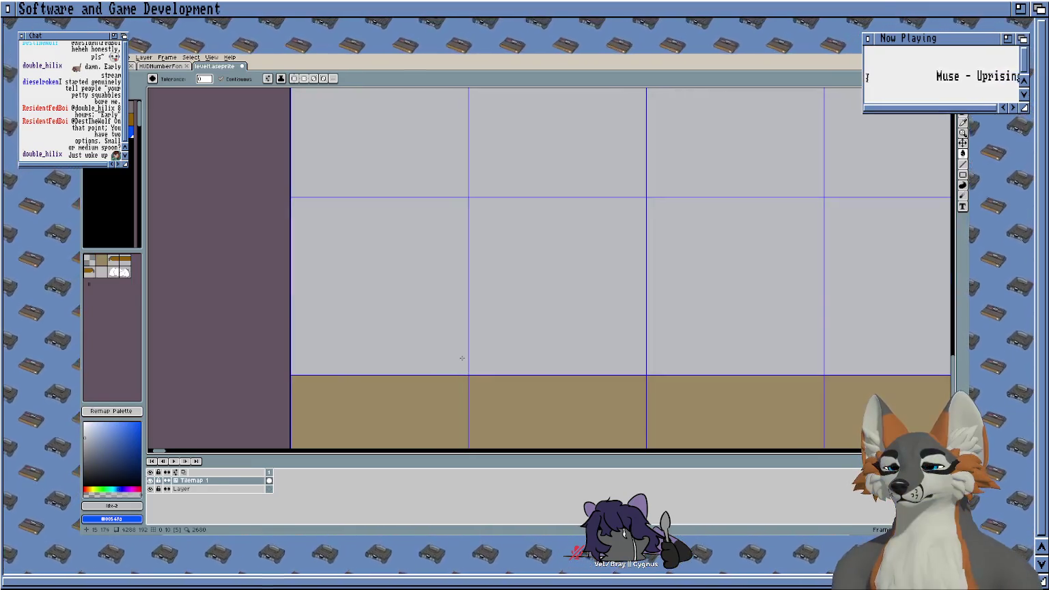
pyautogui.hotkey('ctrl', 'z')
pyautogui.press('b')
pyautogui.moveTo(463, 369)
pyautogui.mouseDown()
pyautogui.moveTo(462, 335)
pyautogui.moveTo(298, 347)
pyautogui.moveTo(378, 370)
pyautogui.mouseUp()
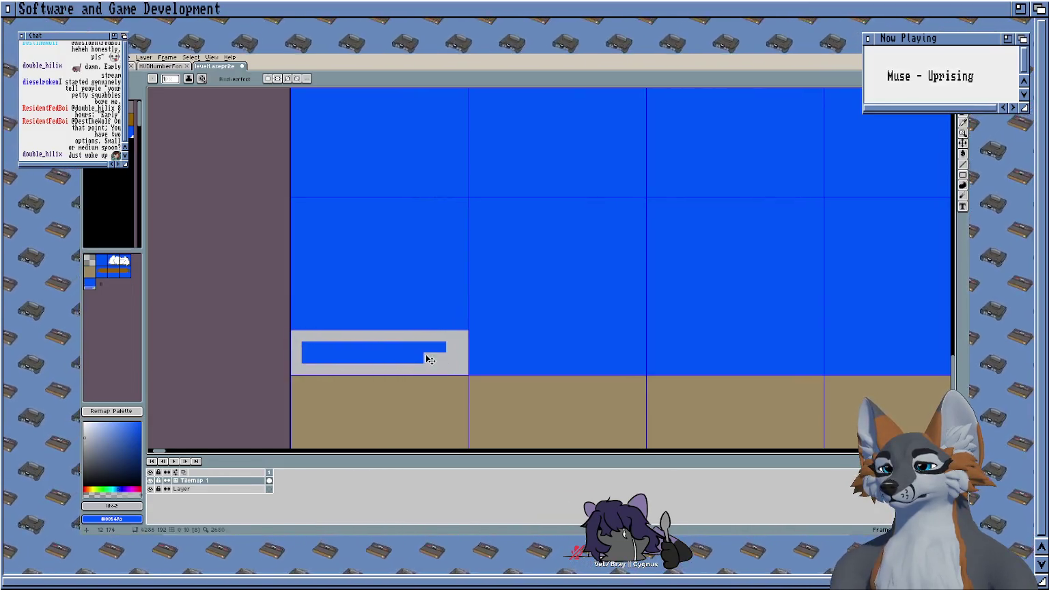
pyautogui.hotkey('ctrl', 'z')
# Step: Pan and zoom out to show the whole floating brown platform
pyautogui.moveTo(517, 349); pyautogui.dragTo(423, 252)
pyautogui.scroll(-2, 457, 206)
pyautogui.moveTo(457, 206)
pyautogui.mouseDown()
pyautogui.moveTo(398, 316)
pyautogui.moveTo(551, 318)
pyautogui.mouseUp()
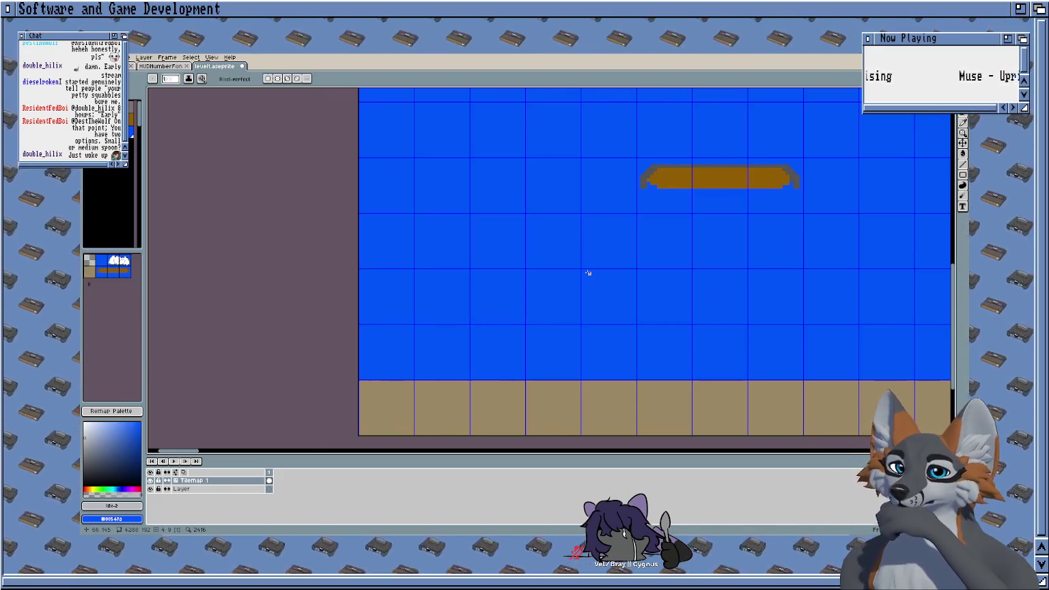
# Step: Zoom into the brown platform and pencil a #545454 grey pixel into its top outline
pyautogui.moveTo(588, 272); pyautogui.dragTo(521, 243)
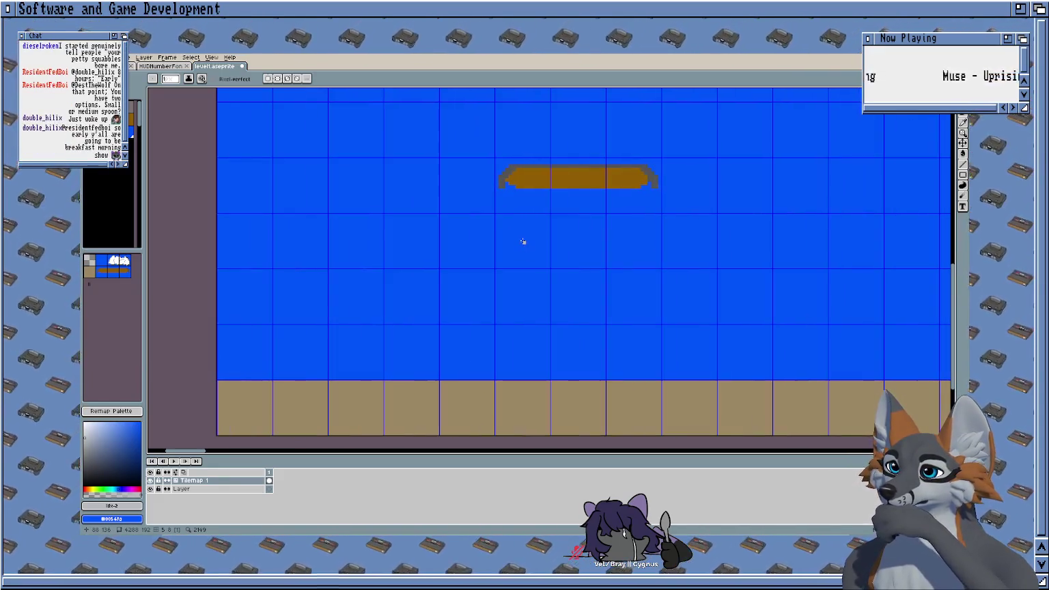
pyautogui.scroll(1, 521, 244)
pyautogui.scroll(1, 548, 159)
pyautogui.scroll(1, 506, 194)
pyautogui.scroll(-2, 470, 214)
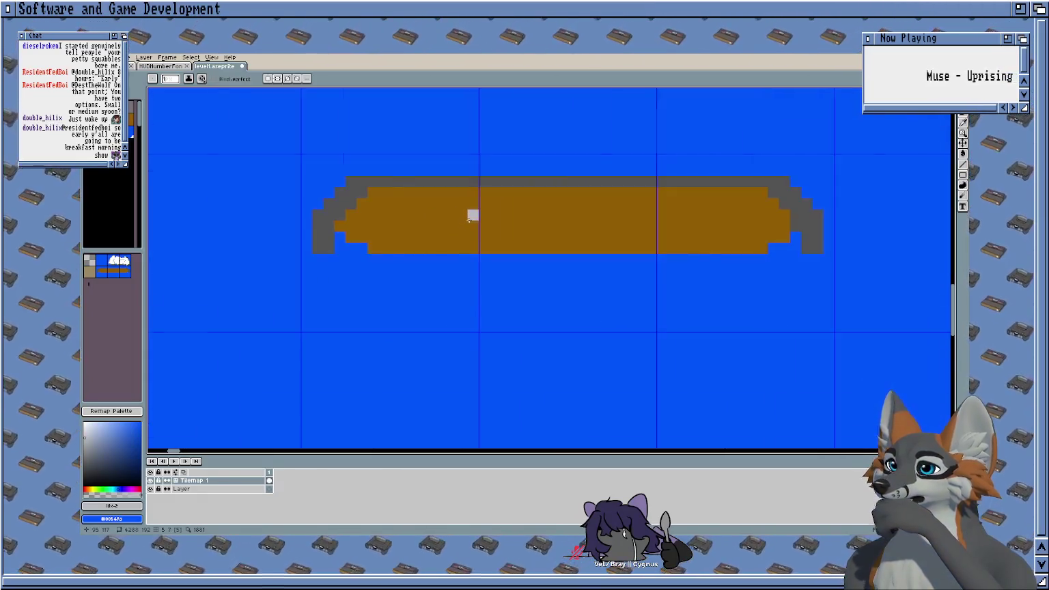
pyautogui.scroll(-1, 494, 215)
pyautogui.scroll(1, 422, 199)
pyautogui.scroll(2, 421, 193)
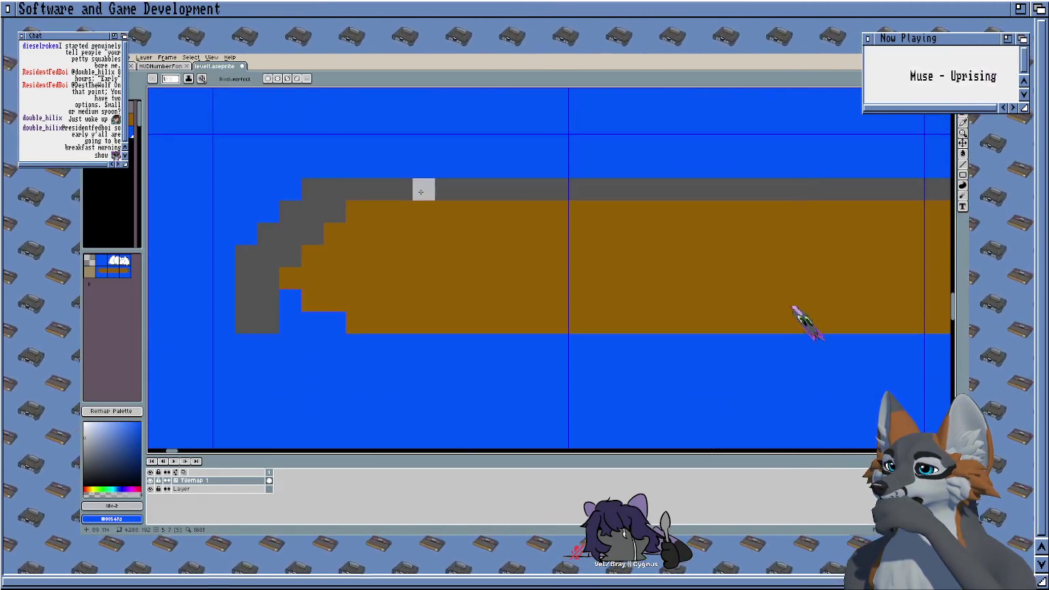
pyautogui.scroll(-1, 420, 192)
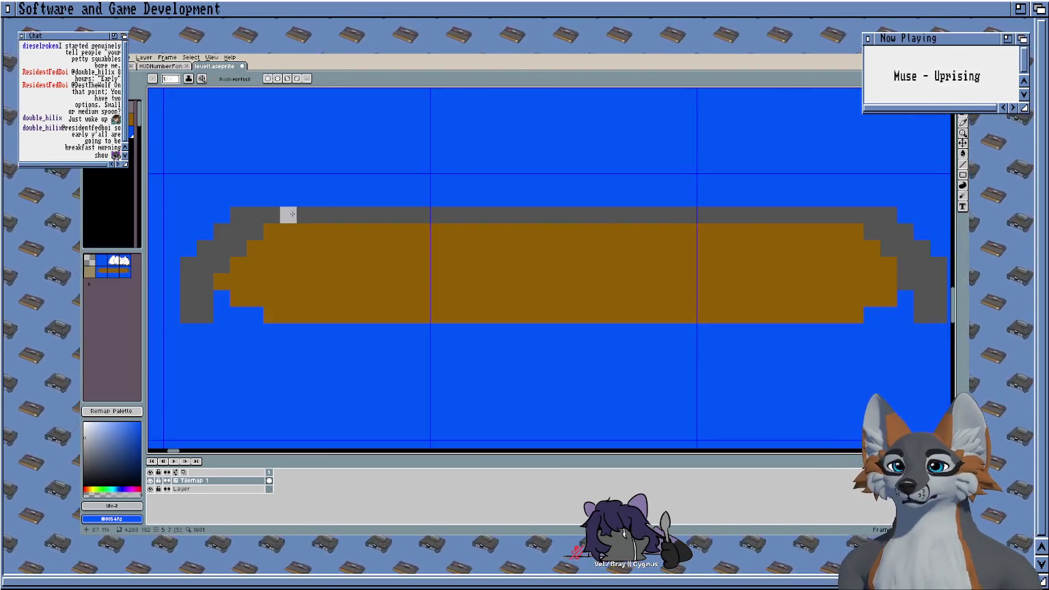
pyautogui.keyDown('alt'); pyautogui.click(279, 213); pyautogui.keyUp('alt')
pyautogui.click(872, 199)
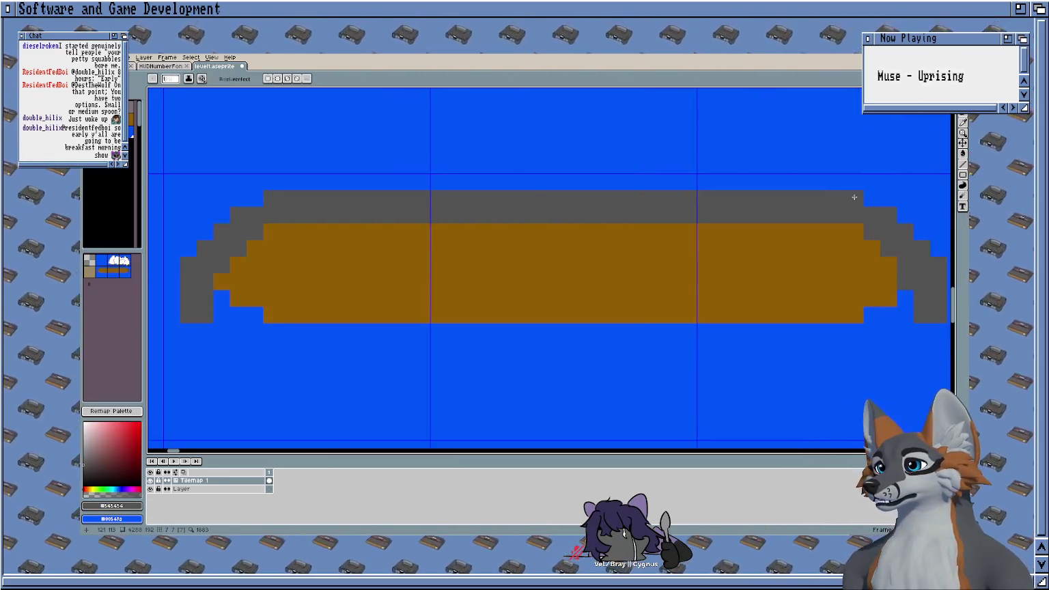
# Step: Zoom back out around the platform and pick the brown platform colour (index 7)
pyautogui.scroll(-2, 464, 264)
pyautogui.scroll(-1, 470, 265)
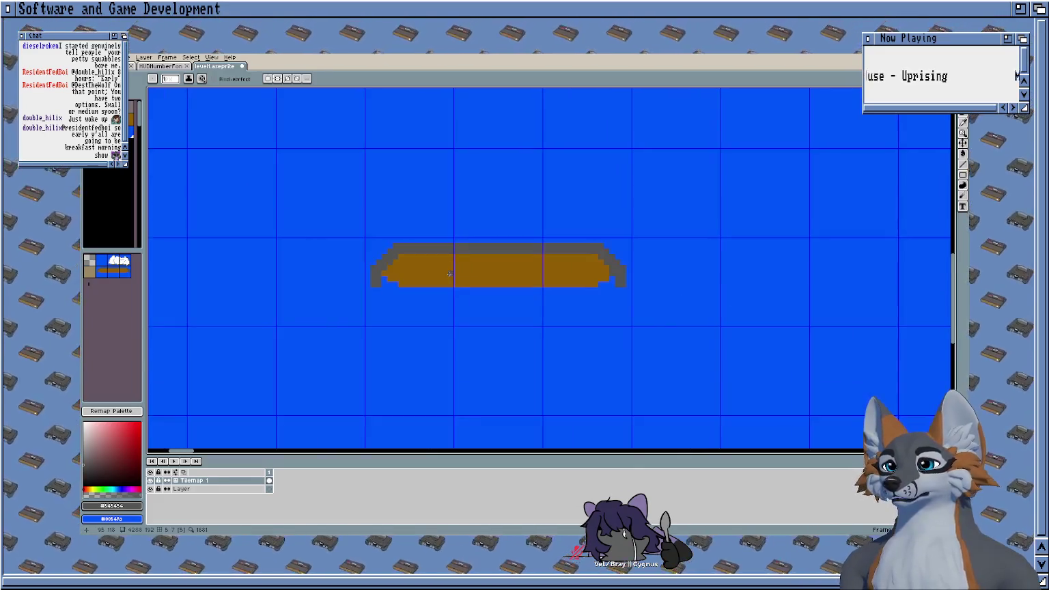
pyautogui.scroll(-1, 546, 243)
pyautogui.scroll(-2, 573, 221)
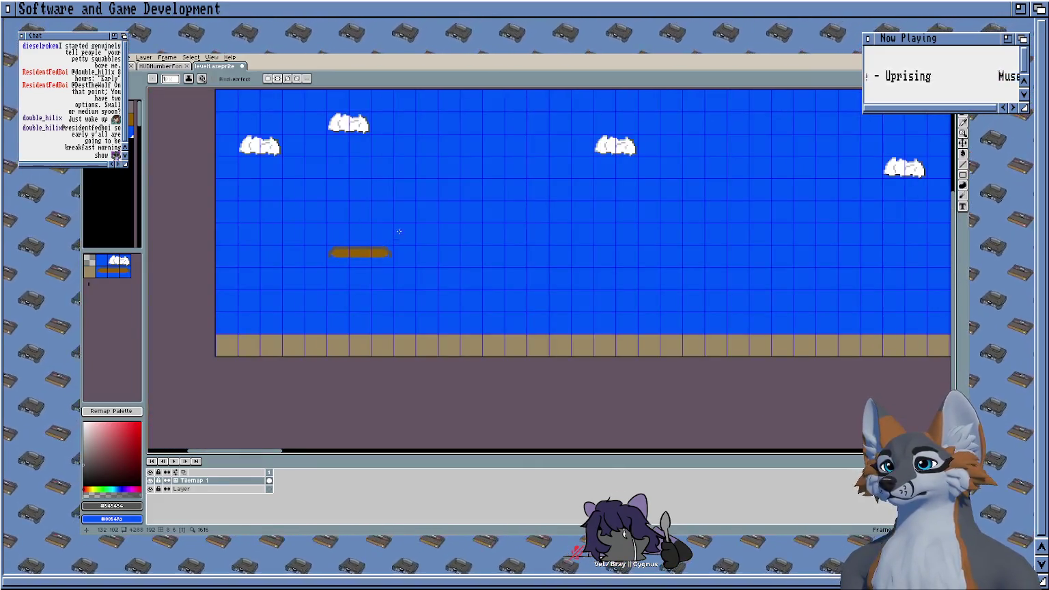
pyautogui.moveTo(423, 199)
pyautogui.mouseDown()
pyautogui.moveTo(347, 195)
pyautogui.moveTo(331, 198)
pyautogui.moveTo(421, 203)
pyautogui.moveTo(299, 207)
pyautogui.moveTo(400, 225)
pyautogui.mouseUp()
pyautogui.scroll(1, 491, 273)
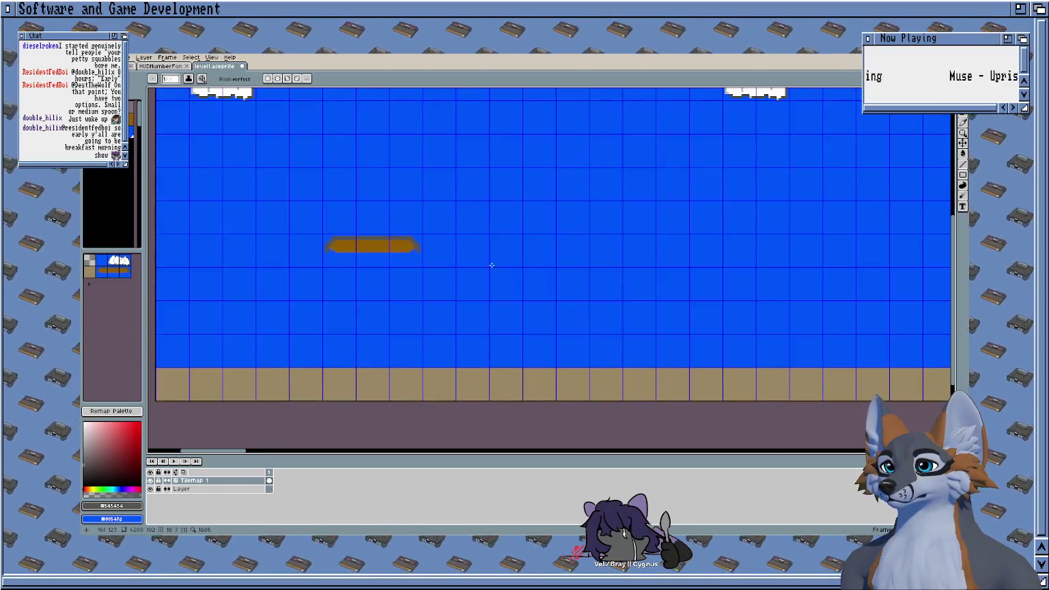
pyautogui.scroll(1, 493, 254)
pyautogui.scroll(1, 497, 277)
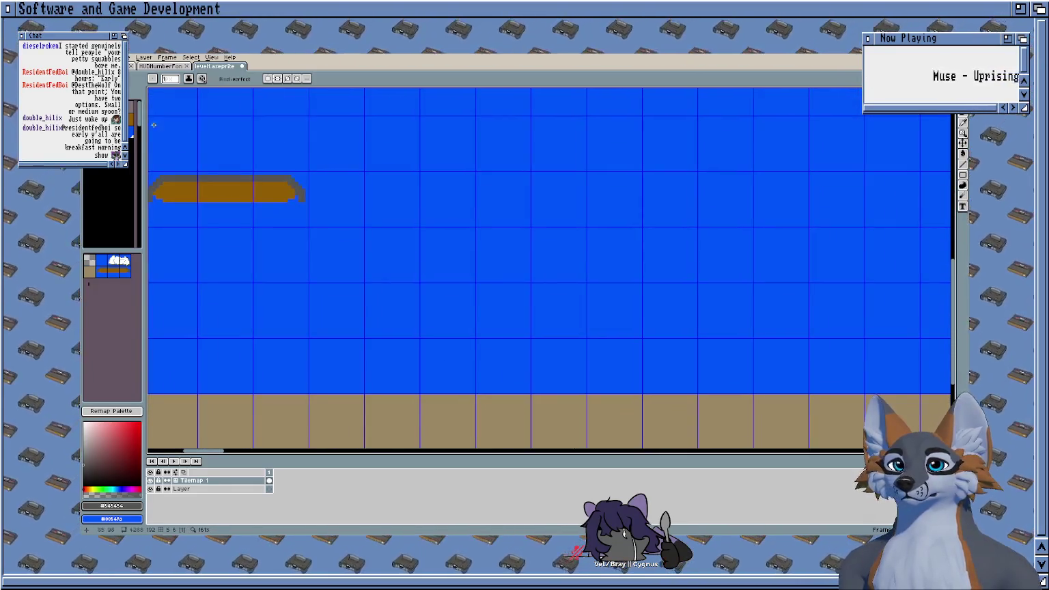
pyautogui.click(132, 123)
pyautogui.moveTo(468, 198); pyautogui.dragTo(528, 175)
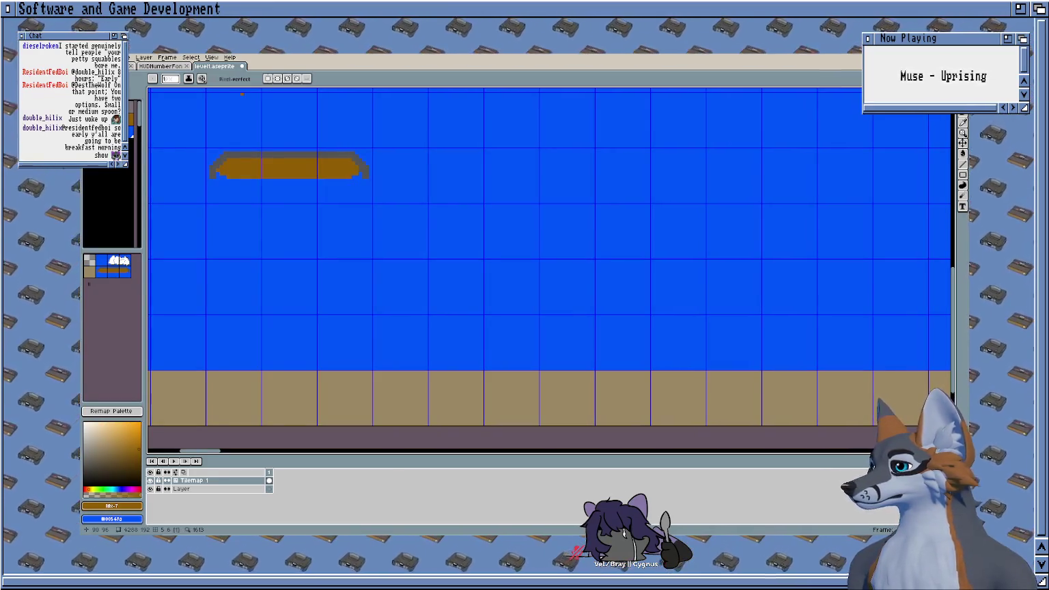
# Step: Switch to the Home screen to load a file from its recent files list
pyautogui.hotkey('ctrl', 'Tab')
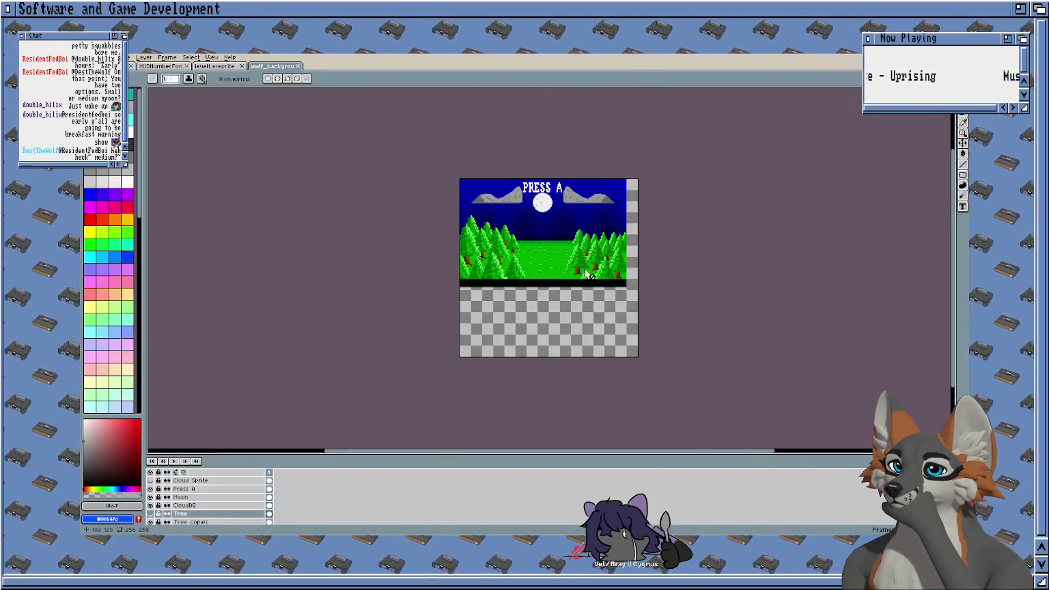
# Step: Bring the forest artwork into view and toggle the Tree layer's visibility off and on
pyautogui.scroll(3, 586, 273)
pyautogui.moveTo(533, 273)
pyautogui.mouseDown()
pyautogui.moveTo(546, 311)
pyautogui.moveTo(518, 309)
pyautogui.mouseUp()
pyautogui.scroll(-2, 205, 498)
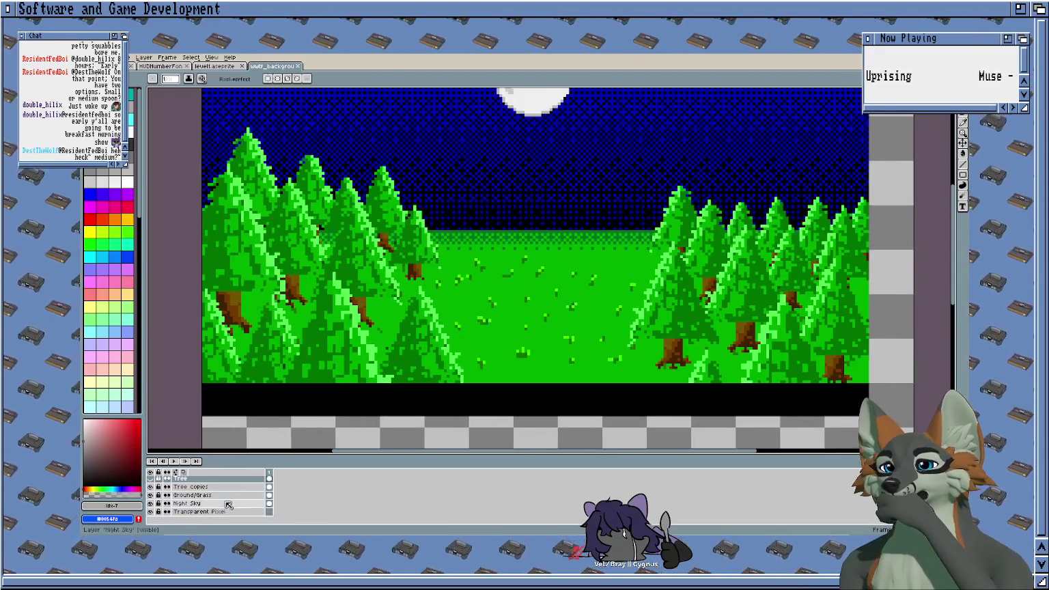
pyautogui.click(152, 487)
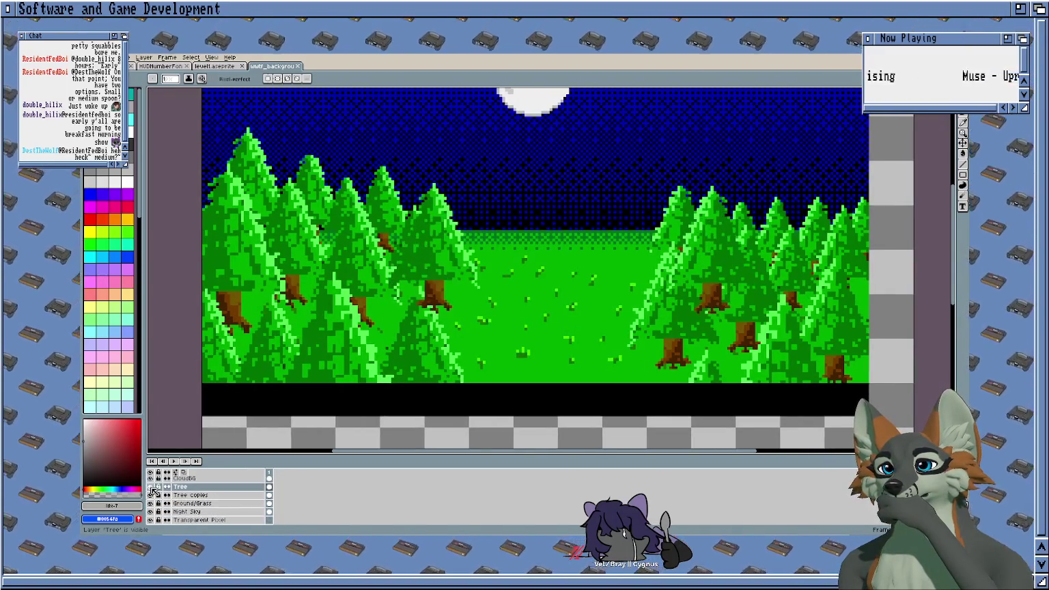
pyautogui.click(153, 487)
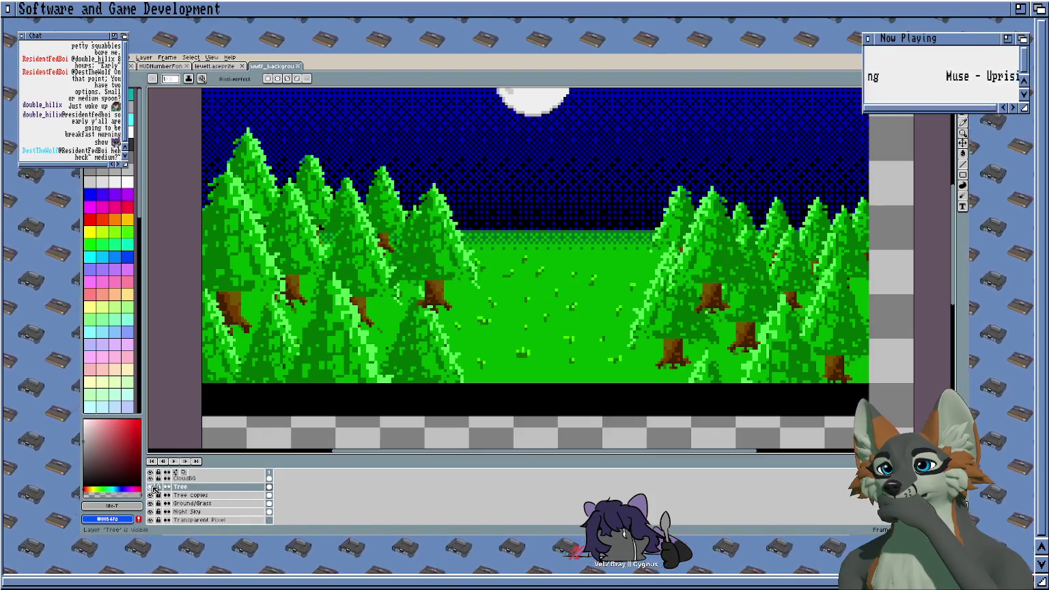
pyautogui.moveTo(492, 206); pyautogui.dragTo(567, 235)
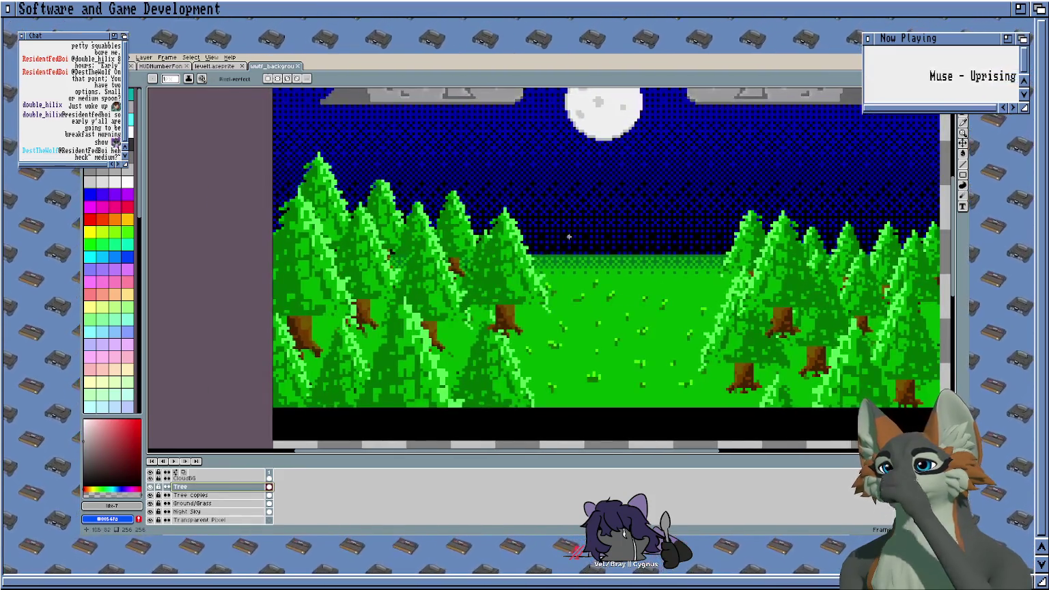
# Step: Marquee-select one pine tree in the forest artwork
pyautogui.click(963, 111)
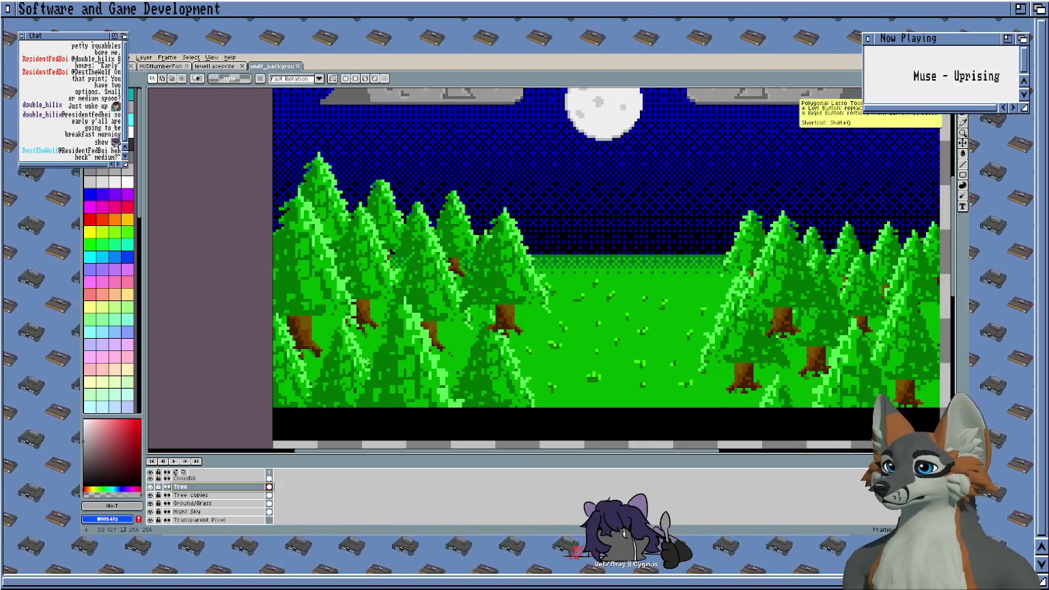
pyautogui.moveTo(562, 211); pyautogui.dragTo(450, 336)
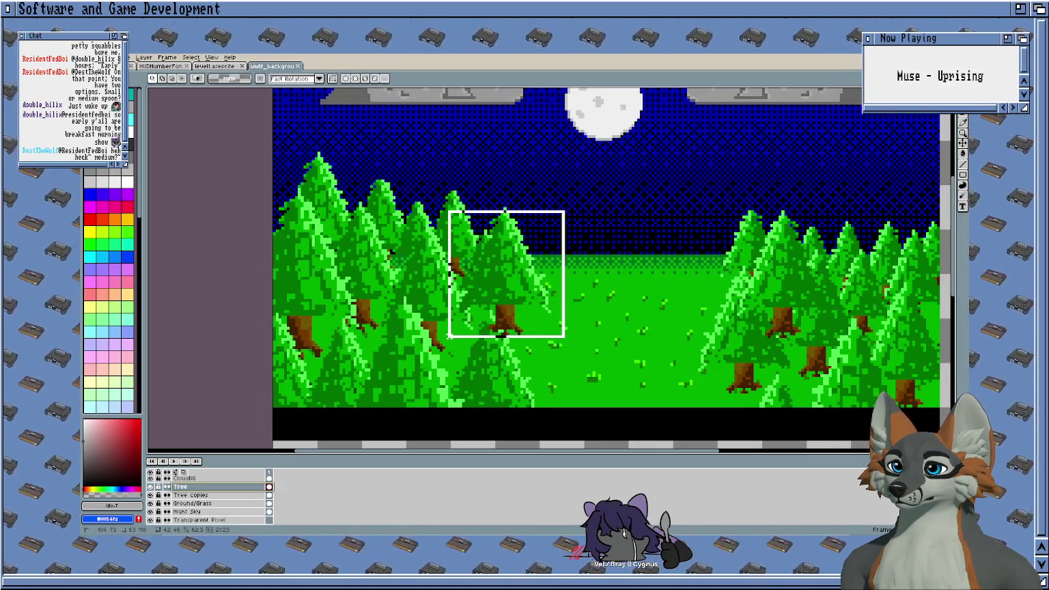
pyautogui.moveTo(530, 182); pyautogui.dragTo(496, 215)
pyautogui.click(496, 215)
pyautogui.moveTo(524, 239); pyautogui.dragTo(409, 376)
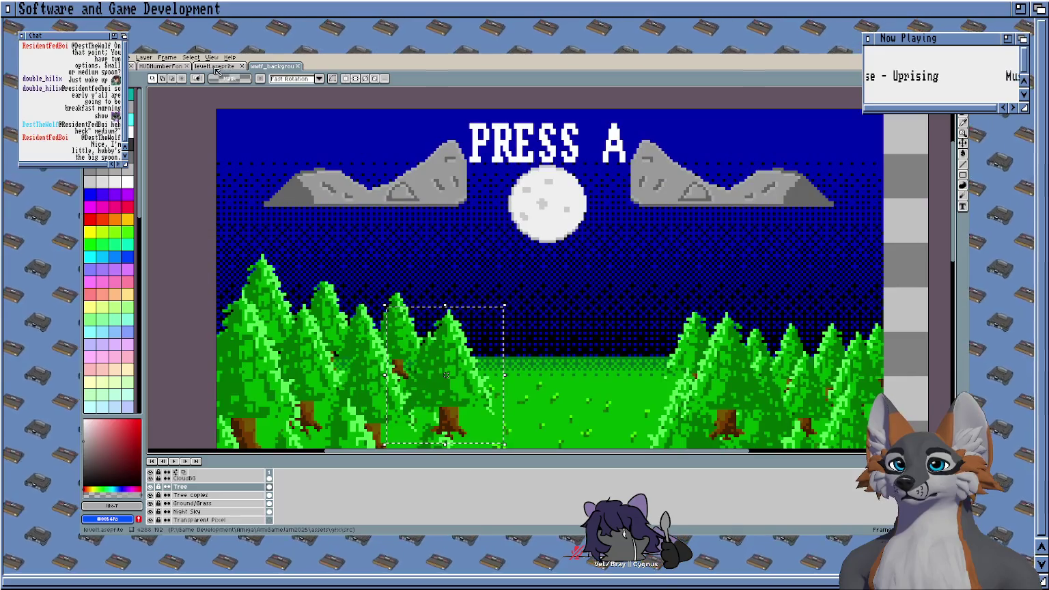
# Step: Paste the pine tree into level1.aseprite just above the ground strip
pyautogui.click(215, 67)
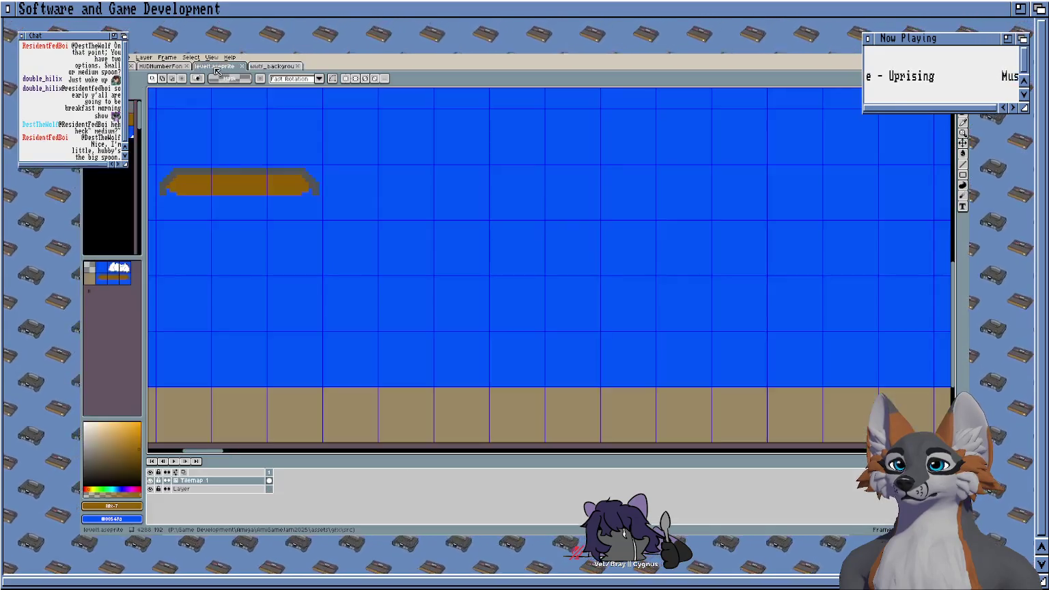
pyautogui.hotkey('ctrl', 'v')
pyautogui.moveTo(363, 199); pyautogui.dragTo(463, 268)
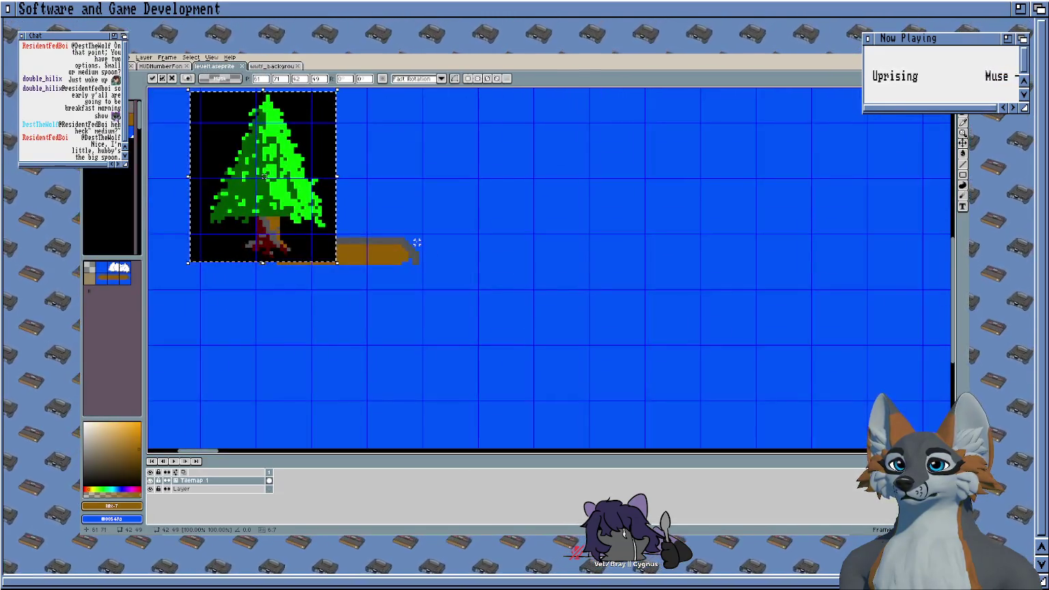
pyautogui.hotkey('ctrl', 'z')
pyautogui.scroll(-2, 388, 236)
pyautogui.scroll(-1, 520, 262)
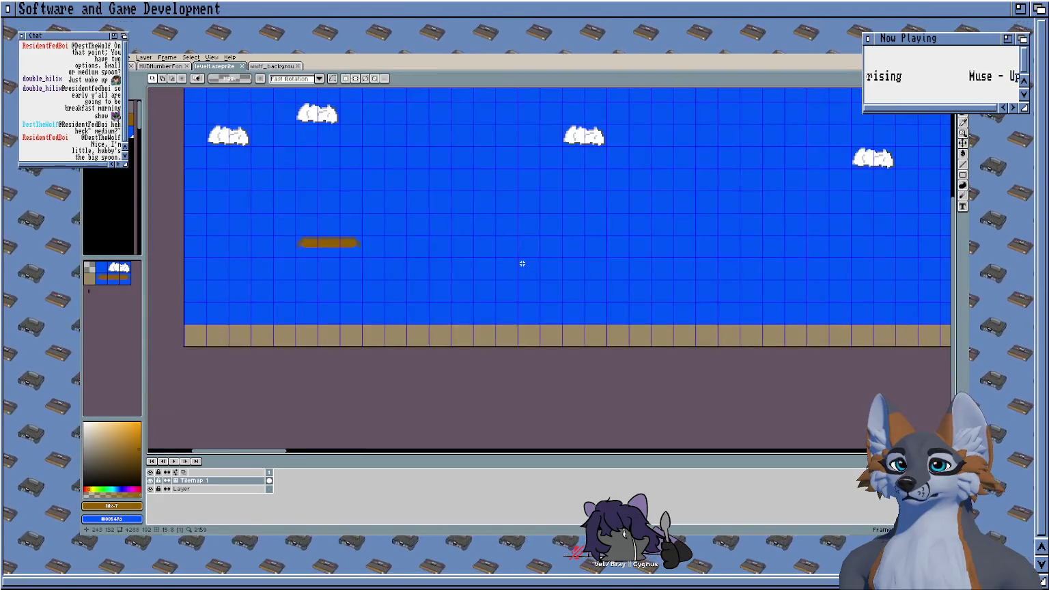
pyautogui.scroll(1, 480, 280)
pyautogui.hotkey('ctrl', 'v')
pyautogui.moveTo(269, 208)
pyautogui.mouseDown()
pyautogui.moveTo(430, 283)
pyautogui.moveTo(419, 283)
pyautogui.mouseUp()
pyautogui.press('Return')
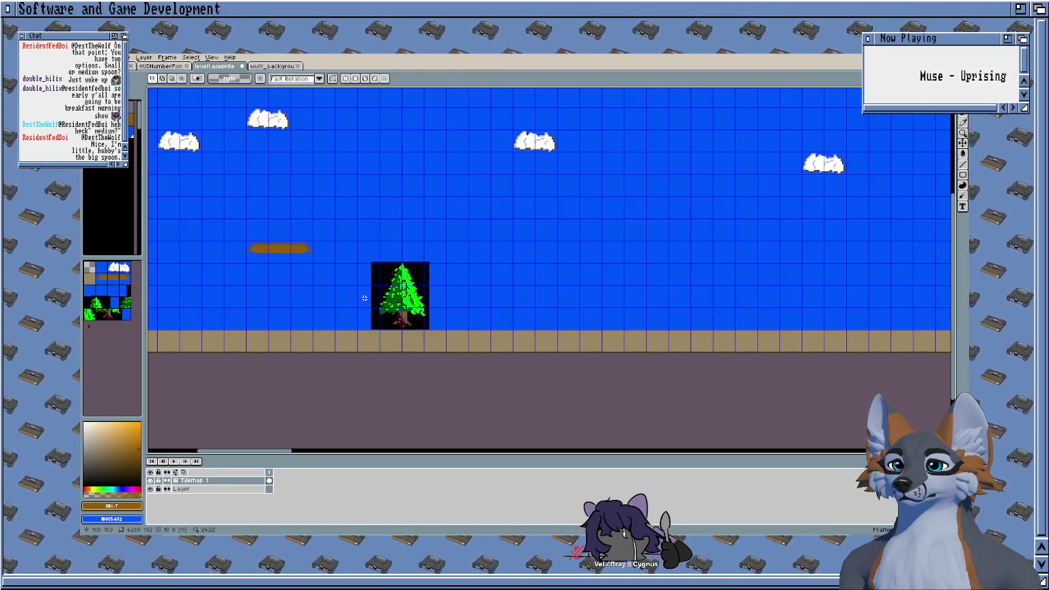
# Step: Flood-fill the pasted tree's black background with sky blue
pyautogui.scroll(2, 356, 281)
pyautogui.scroll(1, 354, 202)
pyautogui.press('e')
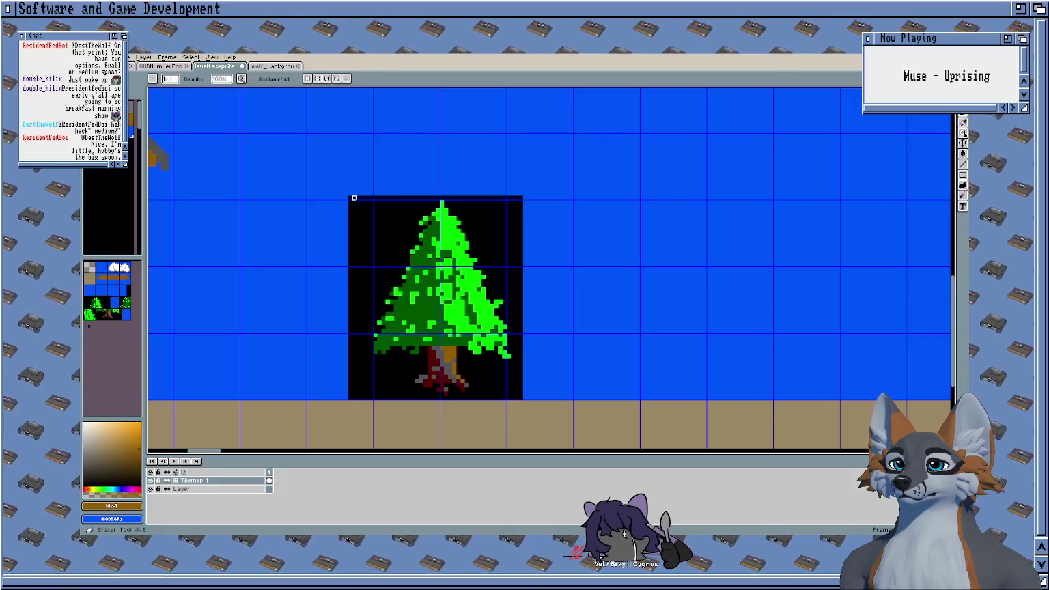
pyautogui.press('b')
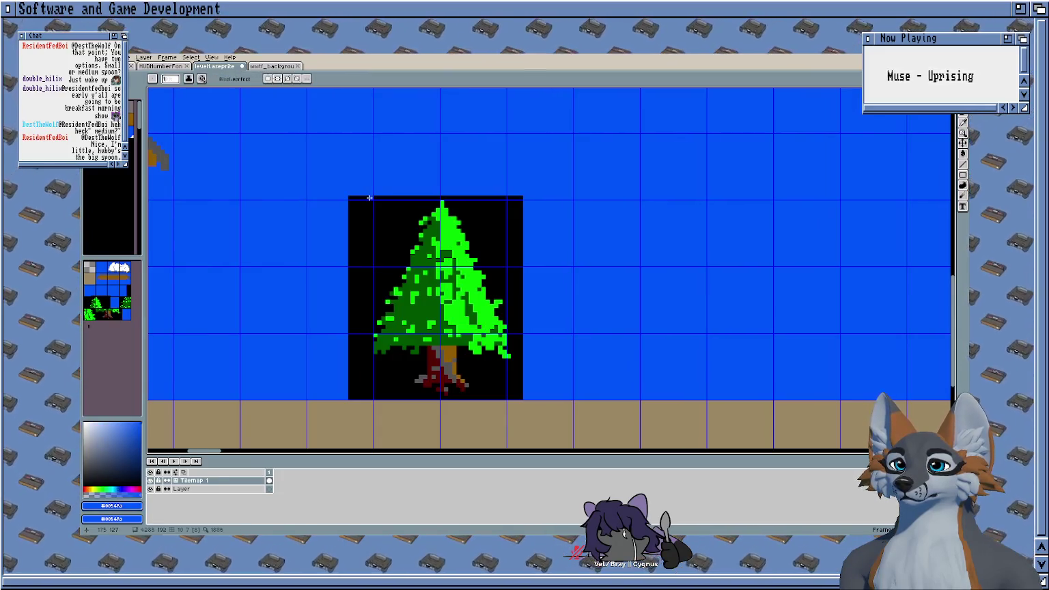
pyautogui.press('g')
pyautogui.click(367, 226)
# Step: Eyedrop the tree's dark green (index 13, #005500) as the drawing colour
pyautogui.scroll(2, 367, 189)
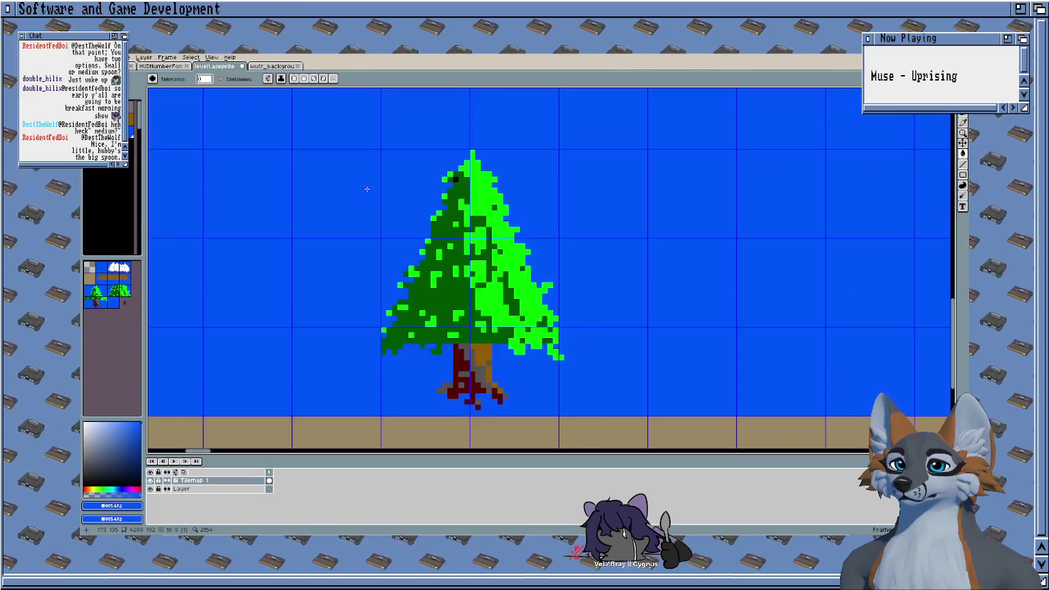
pyautogui.scroll(-1, 321, 174)
pyautogui.scroll(1, 359, 217)
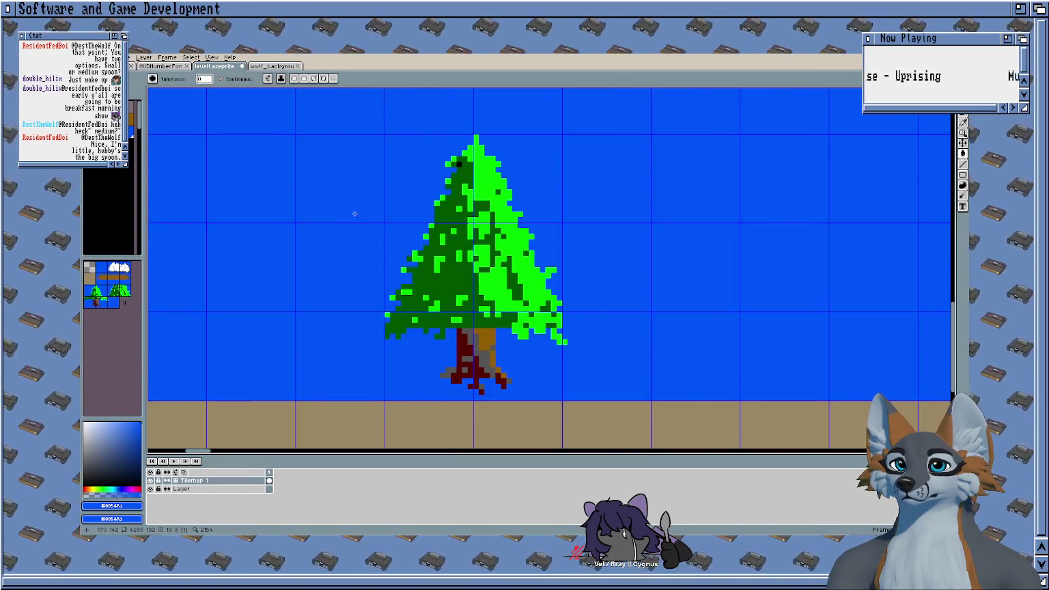
pyautogui.scroll(1, 354, 214)
pyautogui.scroll(-1, 354, 214)
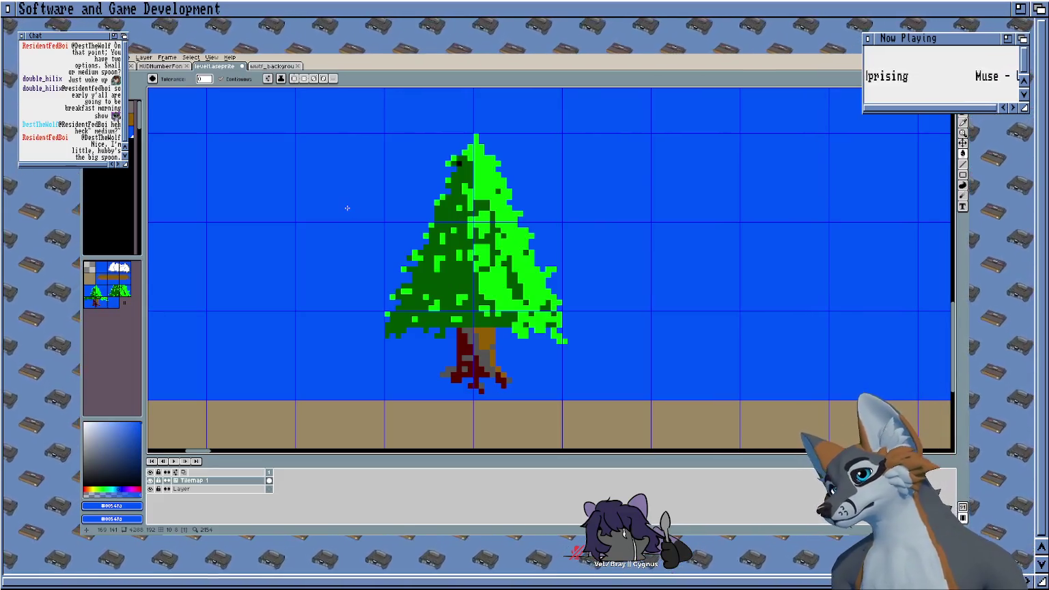
pyautogui.keyDown('alt'); pyautogui.click(444, 273); pyautogui.keyUp('alt')
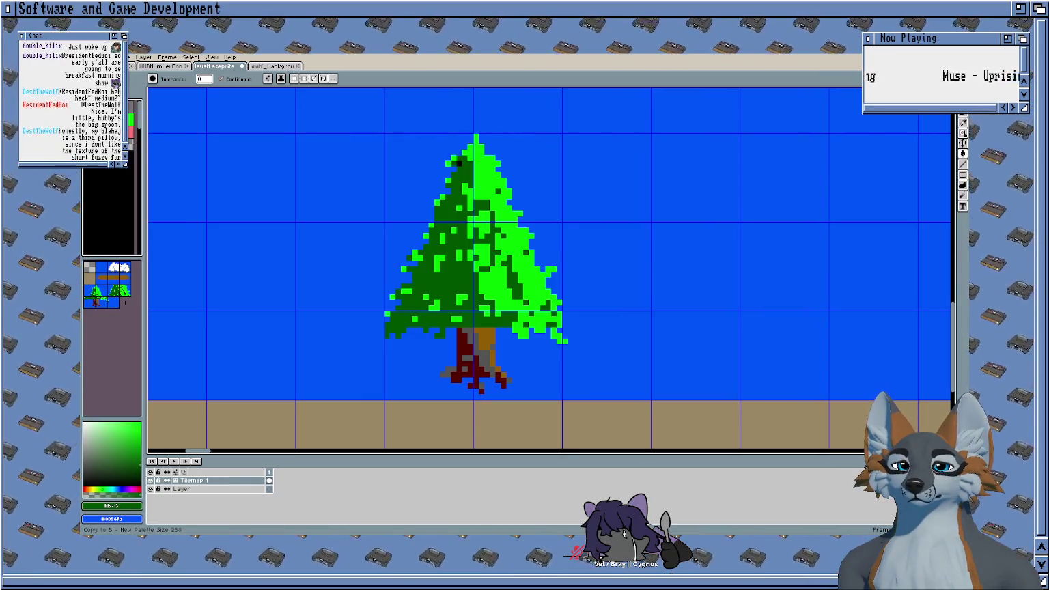
# Step: Reorder a palette swatch, remap the artwork, and shrink the palette to 36 colours
pyautogui.moveTo(109, 123); pyautogui.dragTo(102, 136)
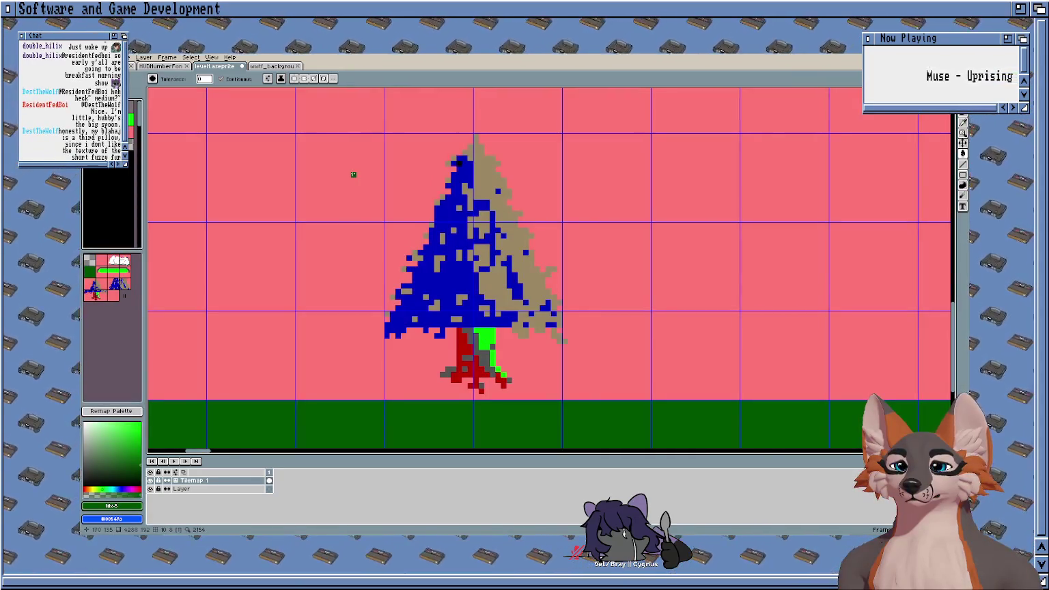
pyautogui.scroll(2, 353, 174)
pyautogui.click(120, 412)
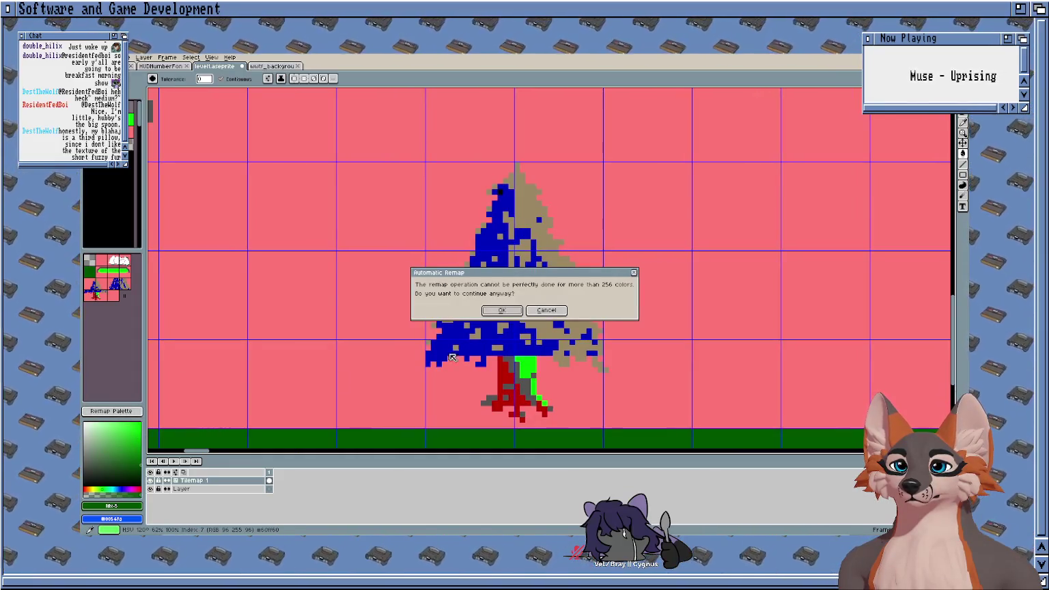
pyautogui.click(502, 311)
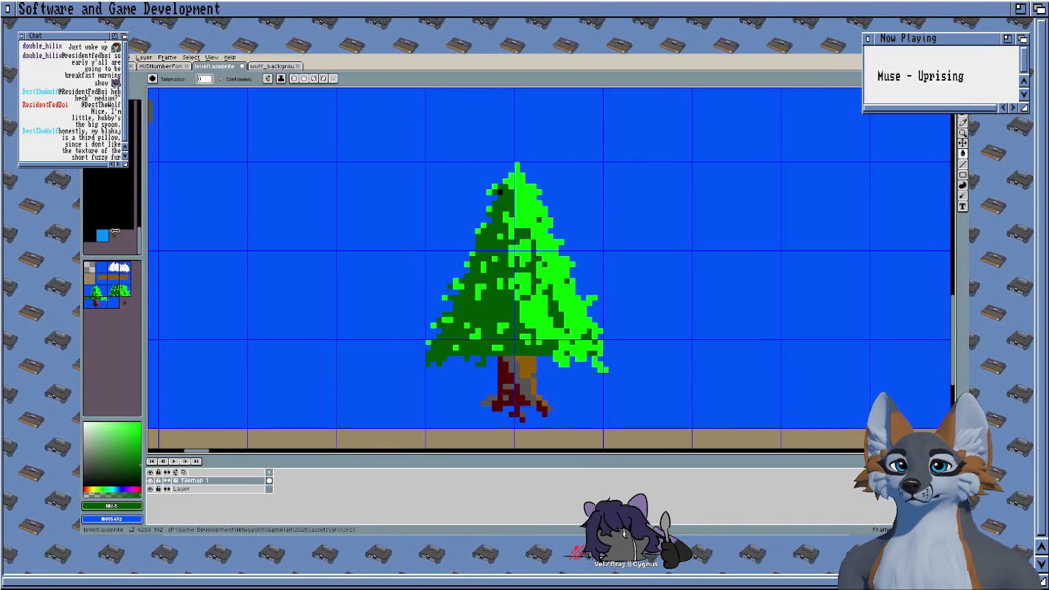
pyautogui.moveTo(115, 231); pyautogui.dragTo(120, 189)
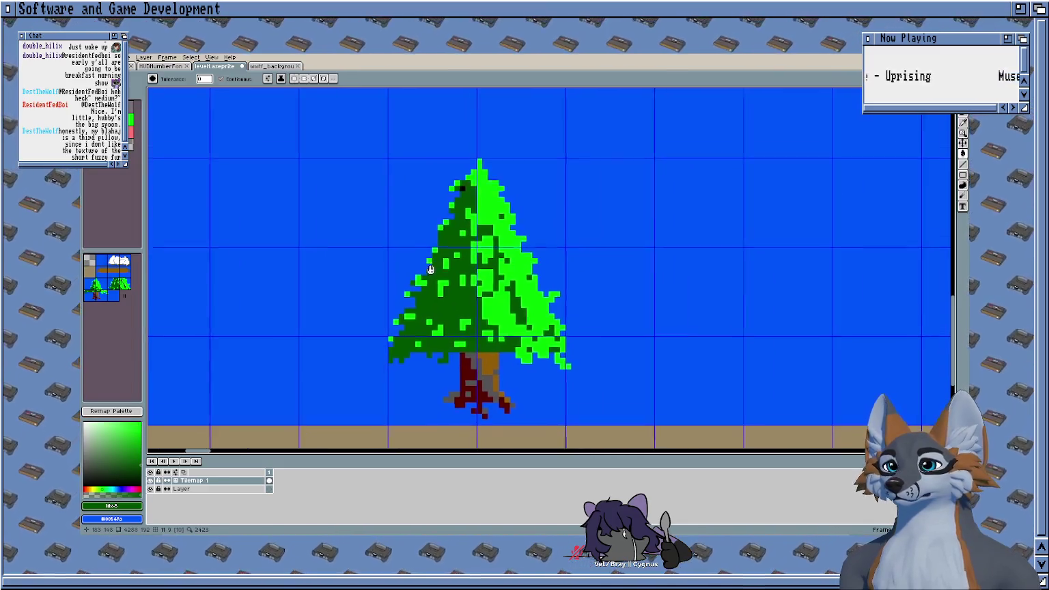
# Step: Pick the dark red swatch and move it to a new palette slot
pyautogui.scroll(2, 421, 185)
pyautogui.click(109, 136)
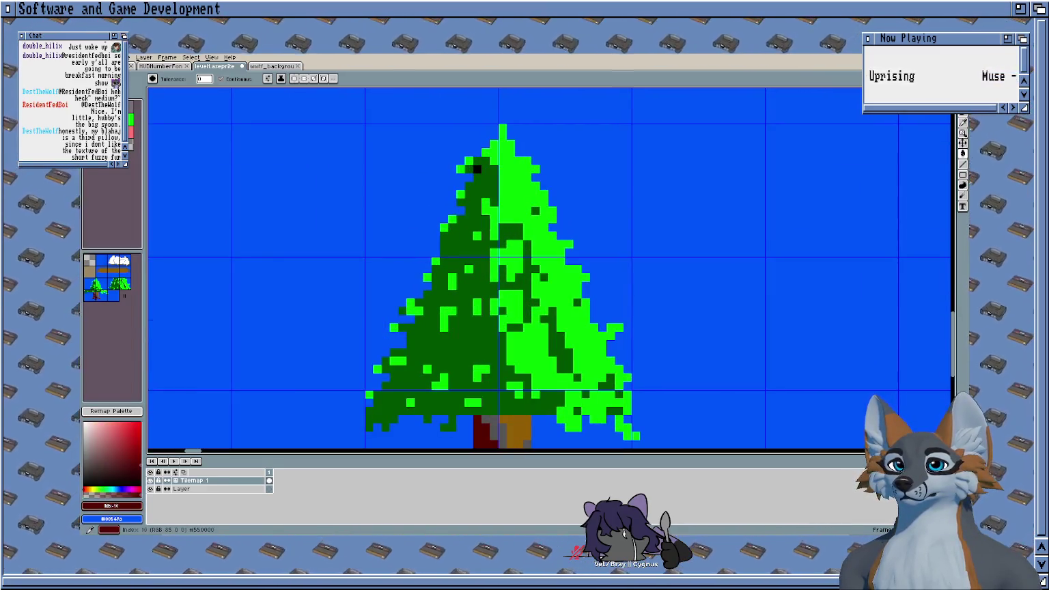
pyautogui.moveTo(133, 145); pyautogui.dragTo(133, 147)
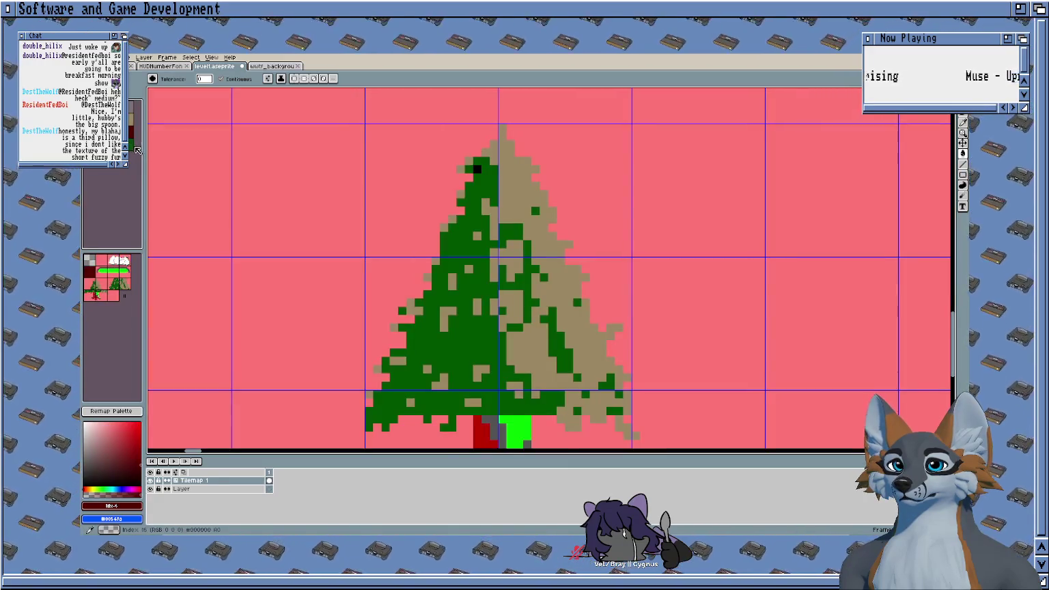
pyautogui.hotkey('ctrl', 'z')
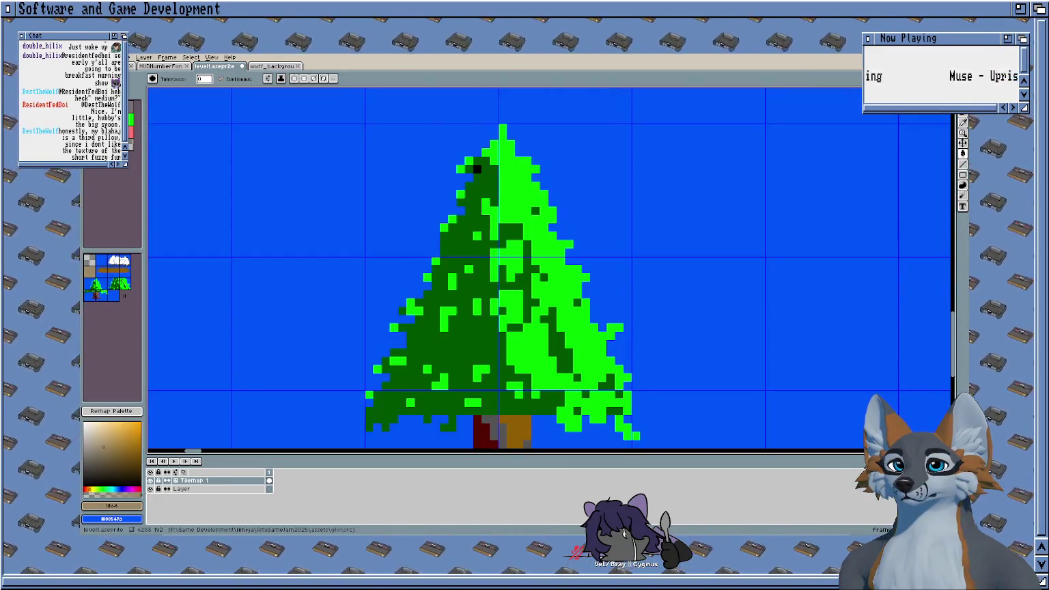
pyautogui.click(131, 127)
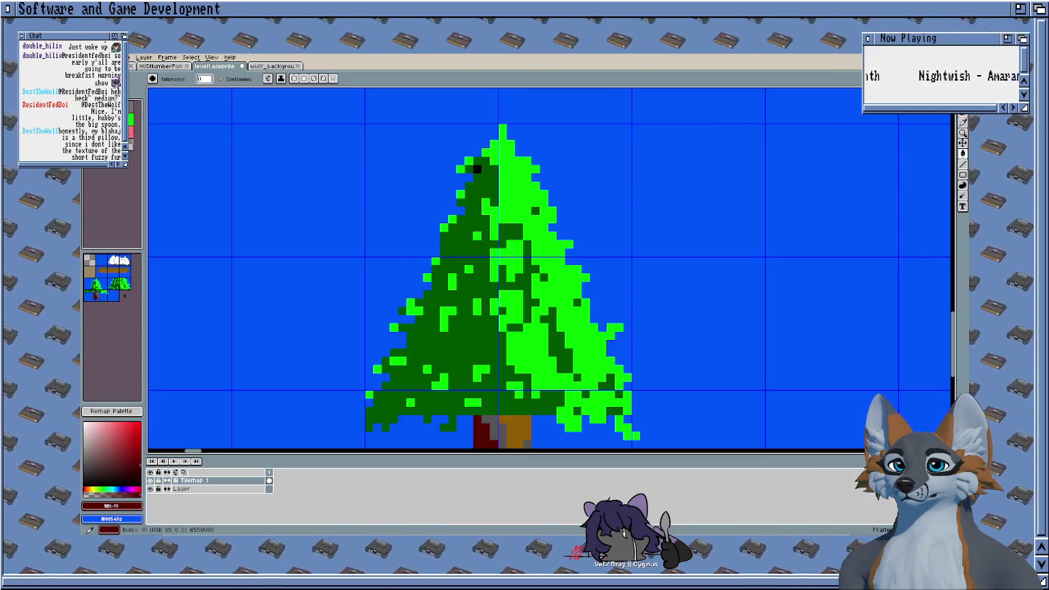
pyautogui.moveTo(131, 127); pyautogui.dragTo(131, 118)
pyautogui.scroll(-1, 231, 174)
pyautogui.scroll(1, 279, 197)
pyautogui.scroll(-1, 180, 189)
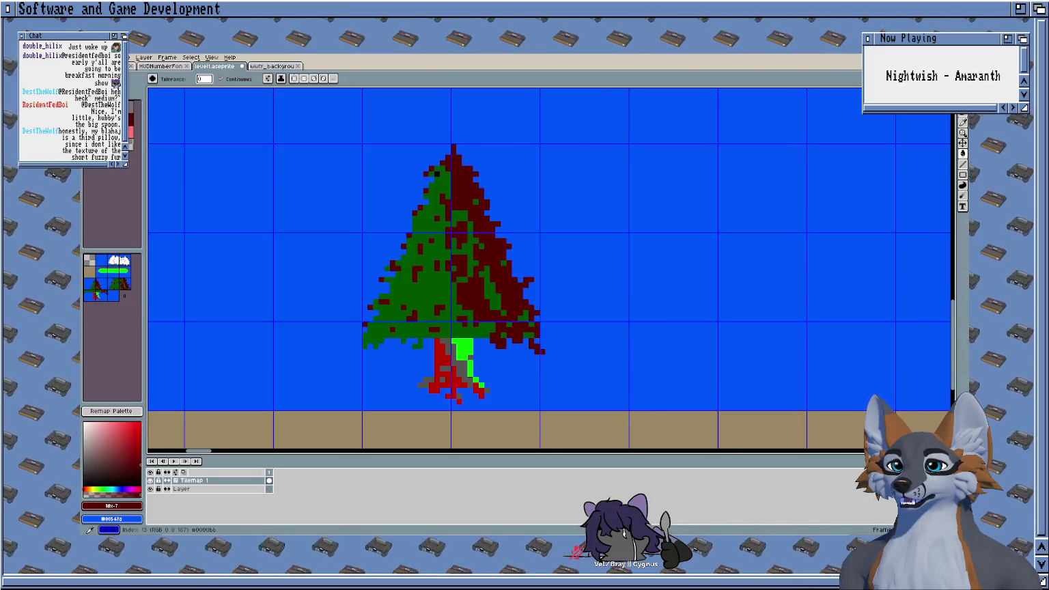
# Step: Undo the palette rearrangement, move dark green index 13 to a new slot, and remap
pyautogui.click(133, 109)
pyautogui.hotkey('ctrl', 'z')
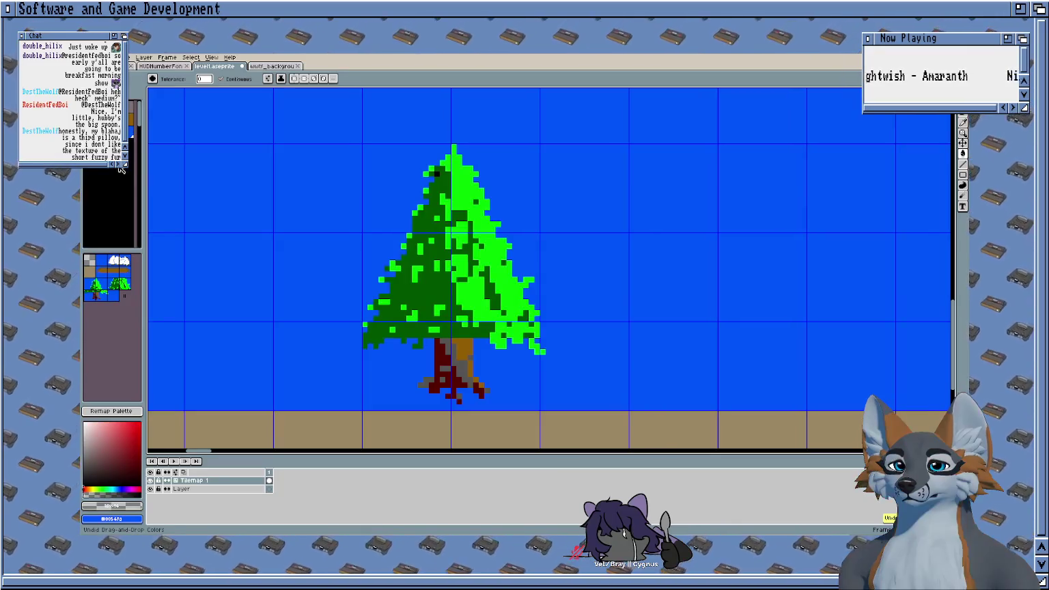
pyautogui.click(125, 110)
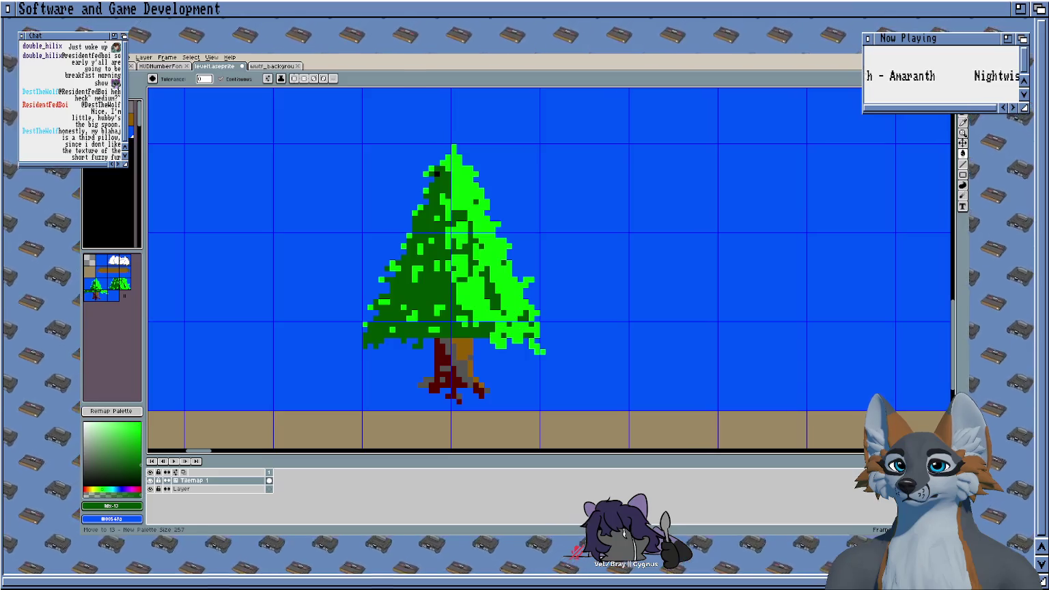
pyautogui.moveTo(133, 143); pyautogui.dragTo(125, 163)
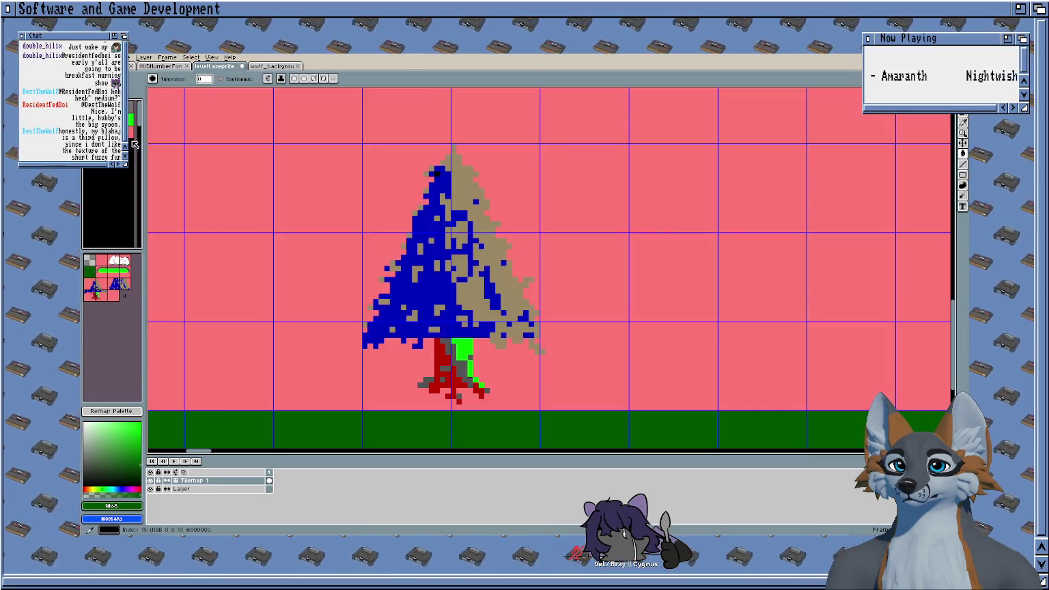
pyautogui.click(134, 413)
pyautogui.click(502, 310)
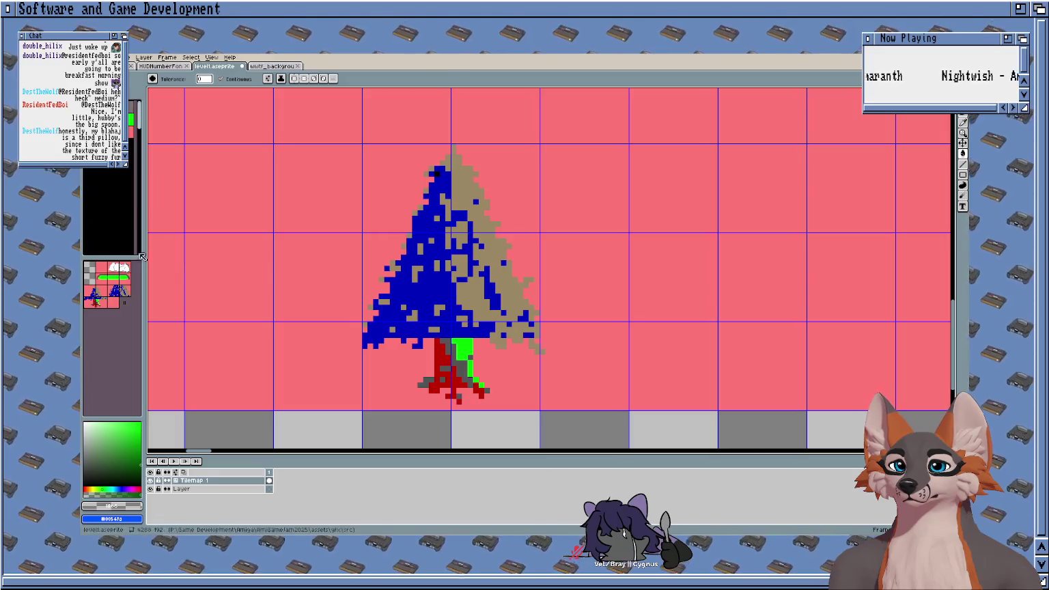
# Step: Resize the palette to 122 colours and remap the artwork automatically
pyautogui.moveTo(141, 256); pyautogui.dragTo(115, 195)
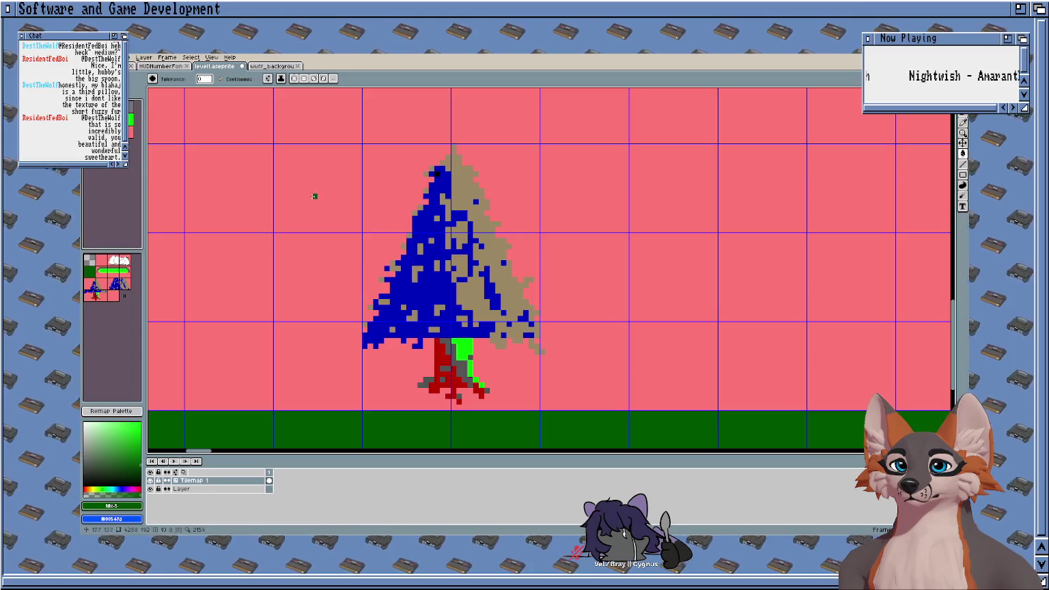
pyautogui.click(139, 410)
pyautogui.click(518, 313)
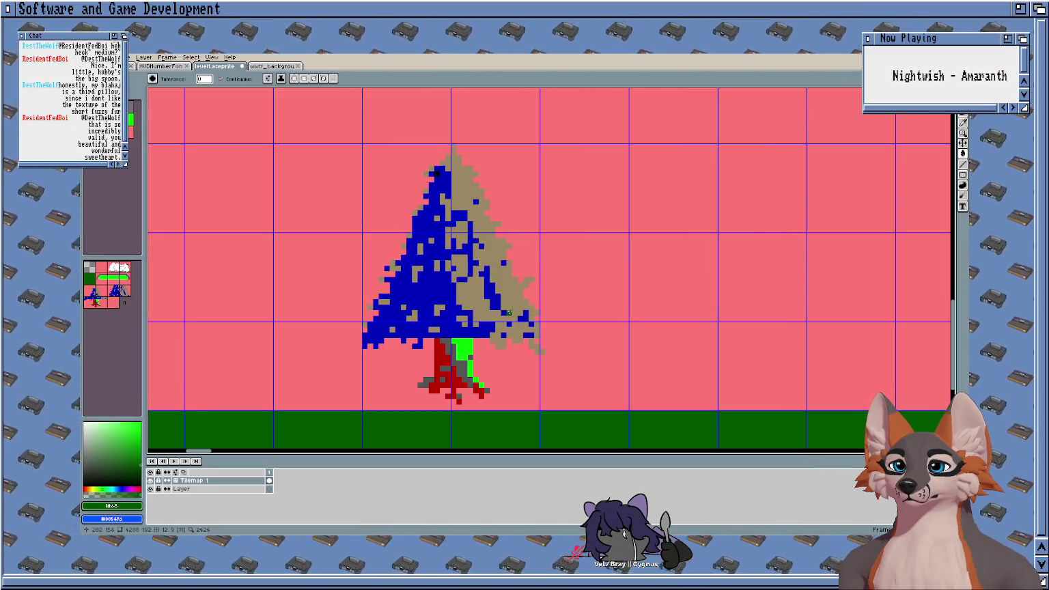
pyautogui.scroll(-5, 519, 313)
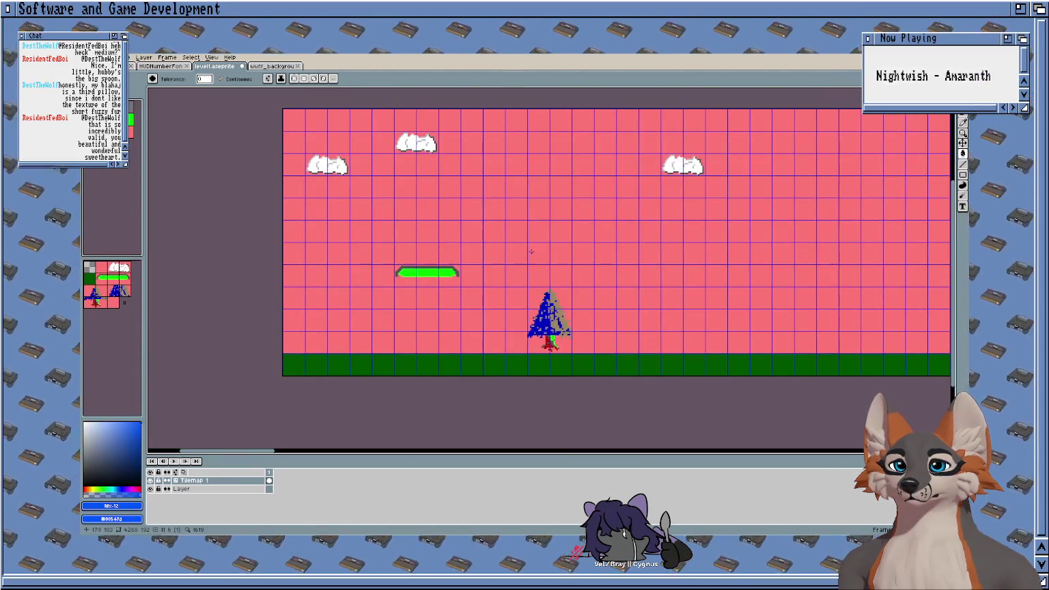
# Step: Bucket-fill the pink sky blue and the tree's right half bright green
pyautogui.click(514, 247)
pyautogui.scroll(1, 479, 290)
pyautogui.scroll(2, 492, 264)
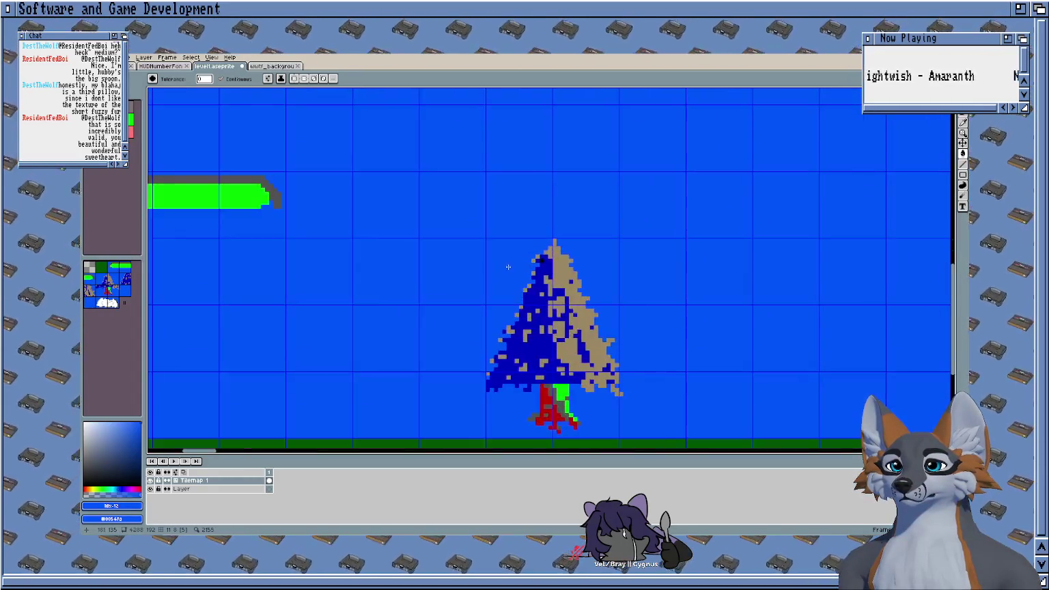
pyautogui.scroll(1, 223, 145)
pyautogui.click(130, 120)
pyautogui.click(558, 283)
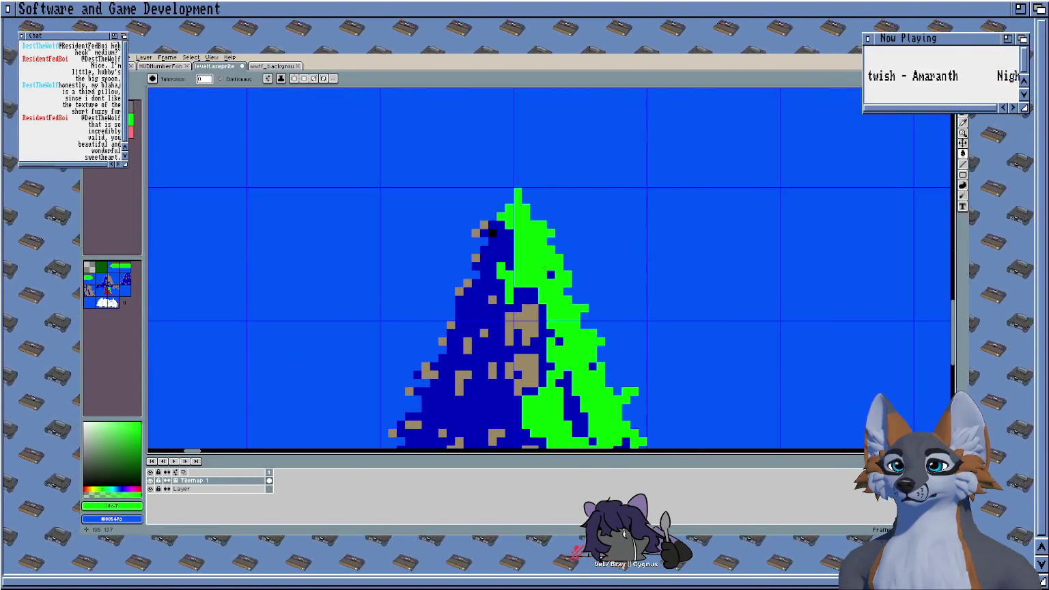
# Step: Fill the tree's left half dark green, then undo the recent bucket fills
pyautogui.scroll(-2, 490, 235)
pyautogui.click(129, 109)
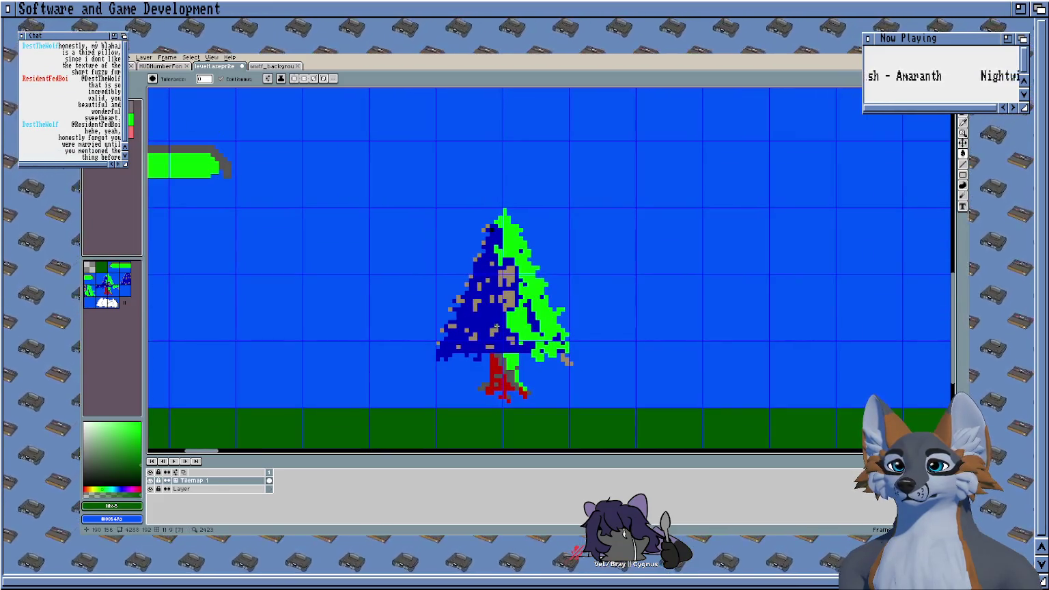
pyautogui.click(496, 327)
pyautogui.scroll(2, 509, 345)
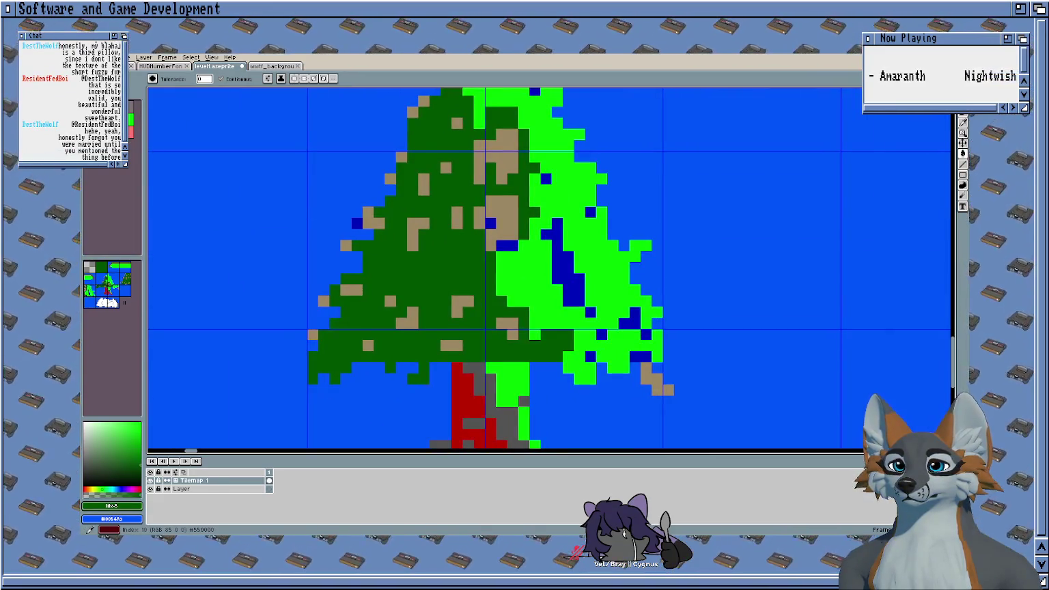
pyautogui.hotkey('ctrl', 'z')
pyautogui.hotkey('ctrl', 'z')
pyautogui.hotkey('ctrl', 'z')
pyautogui.hotkey('ctrl', 'z')
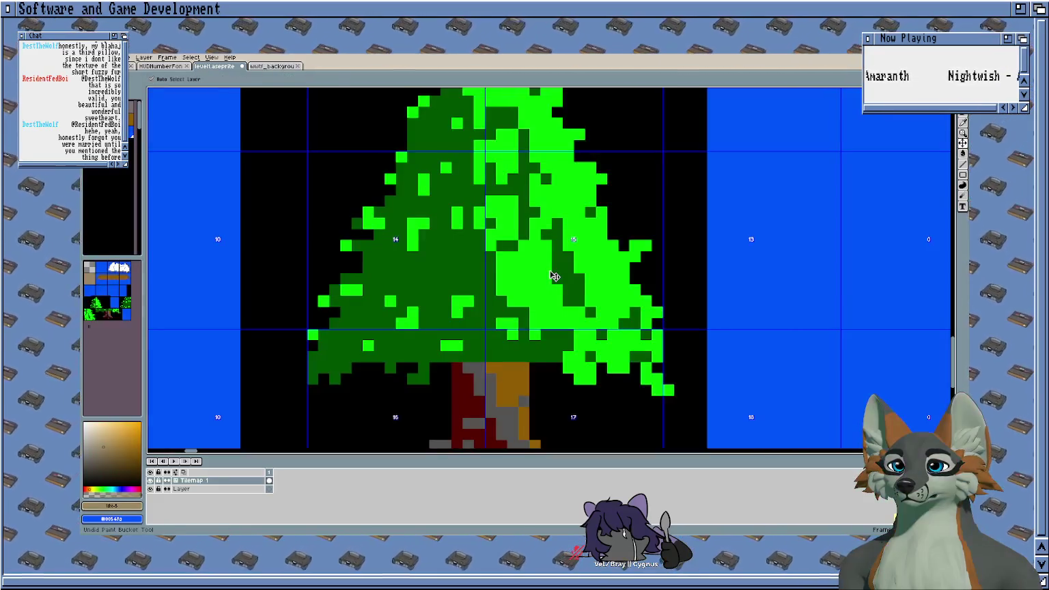
pyautogui.scroll(-3, 547, 273)
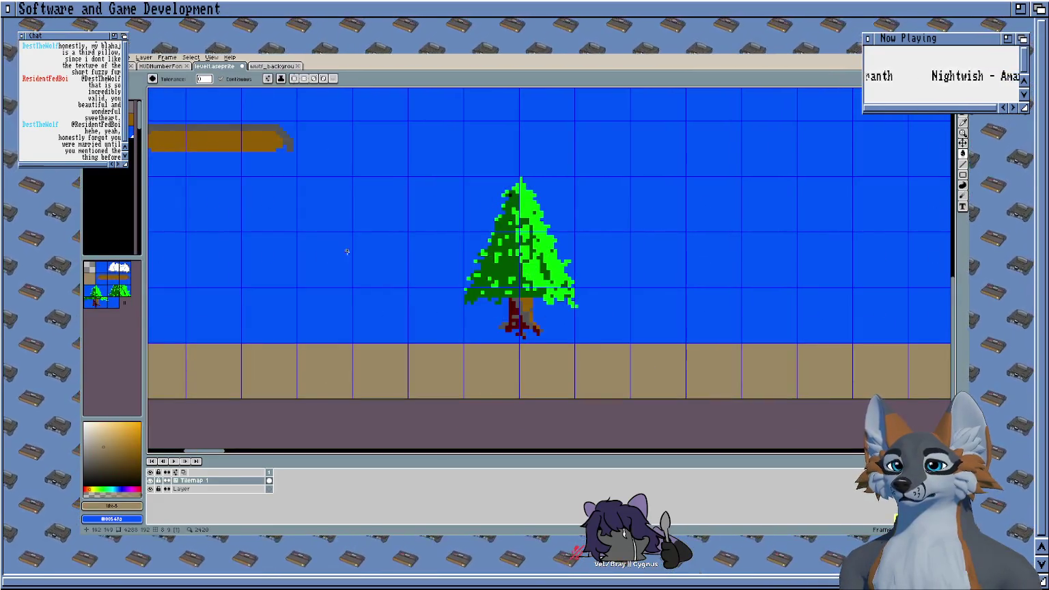
# Step: Trim the palette to 15 colours and save level1.aseprite
pyautogui.scroll(-5, 108, 204)
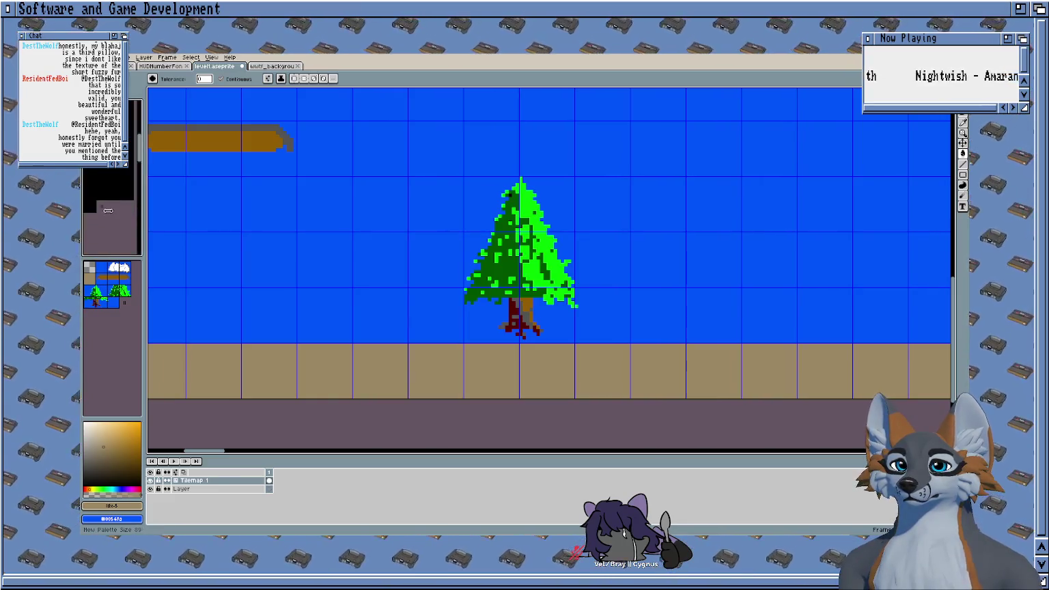
pyautogui.moveTo(108, 211); pyautogui.dragTo(110, 154)
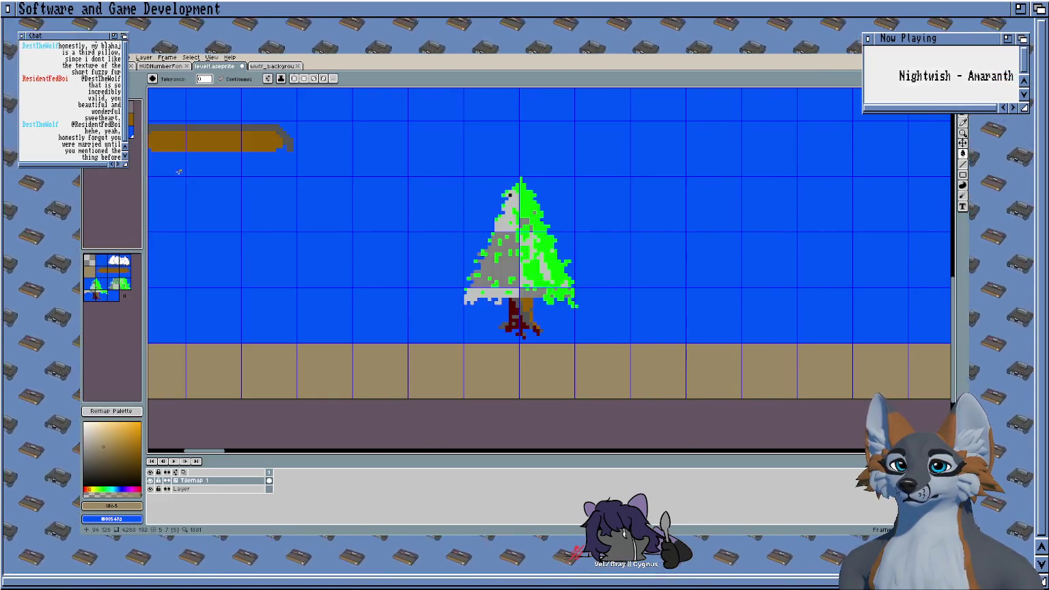
pyautogui.hotkey('ctrl', 'z')
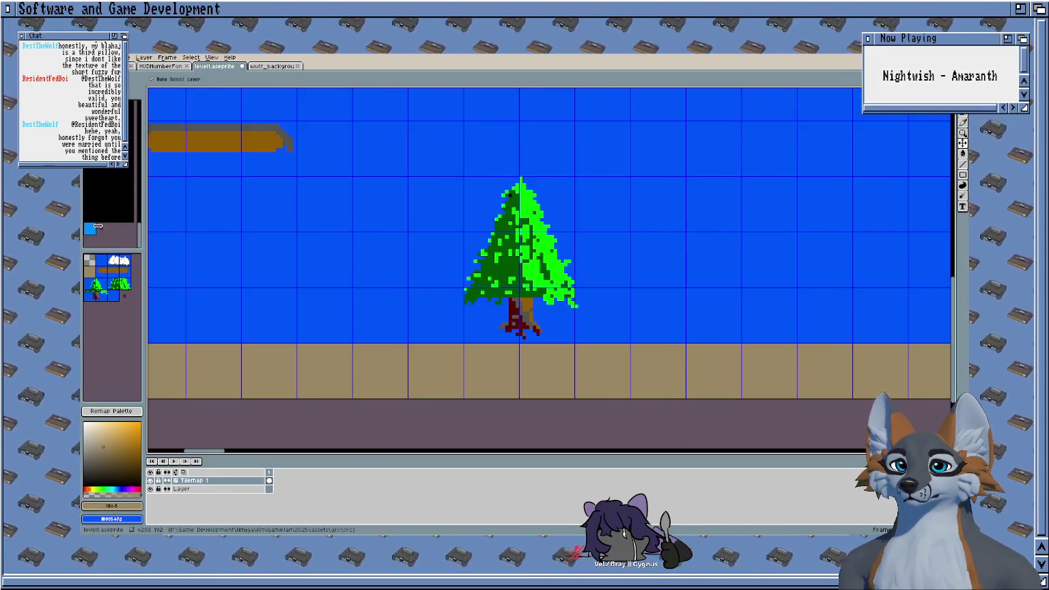
pyautogui.moveTo(114, 216); pyautogui.dragTo(128, 145)
pyautogui.hotkey('ctrl', 's')
pyautogui.press('g')
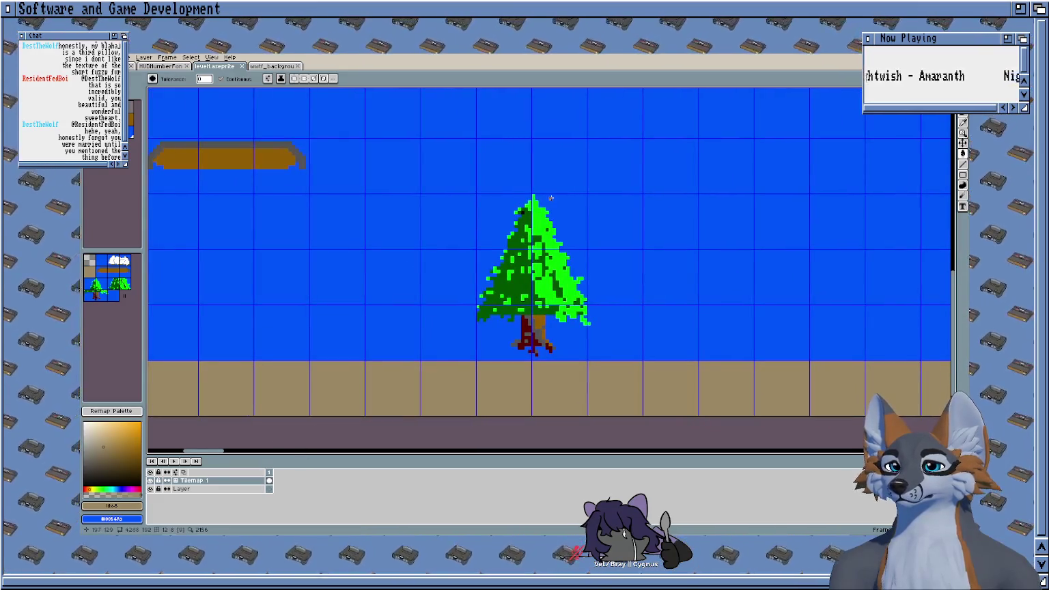
# Step: Select the upper tree and set sky blue as the drawing colour
pyautogui.scroll(-1, 587, 212)
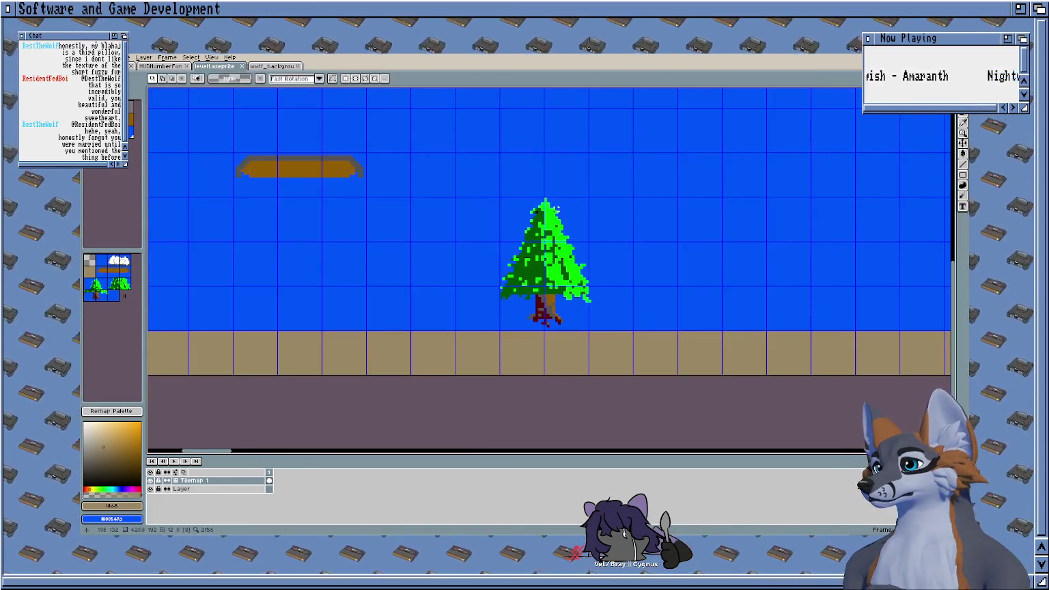
pyautogui.scroll(1, 464, 236)
pyautogui.moveTo(461, 233); pyautogui.dragTo(447, 191)
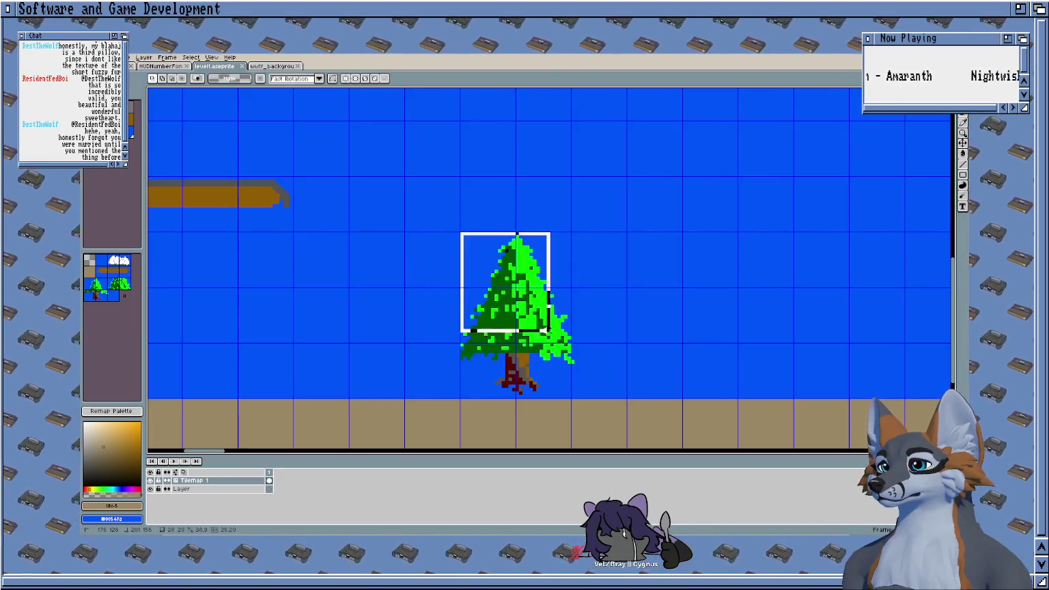
pyautogui.scroll(4, 580, 362)
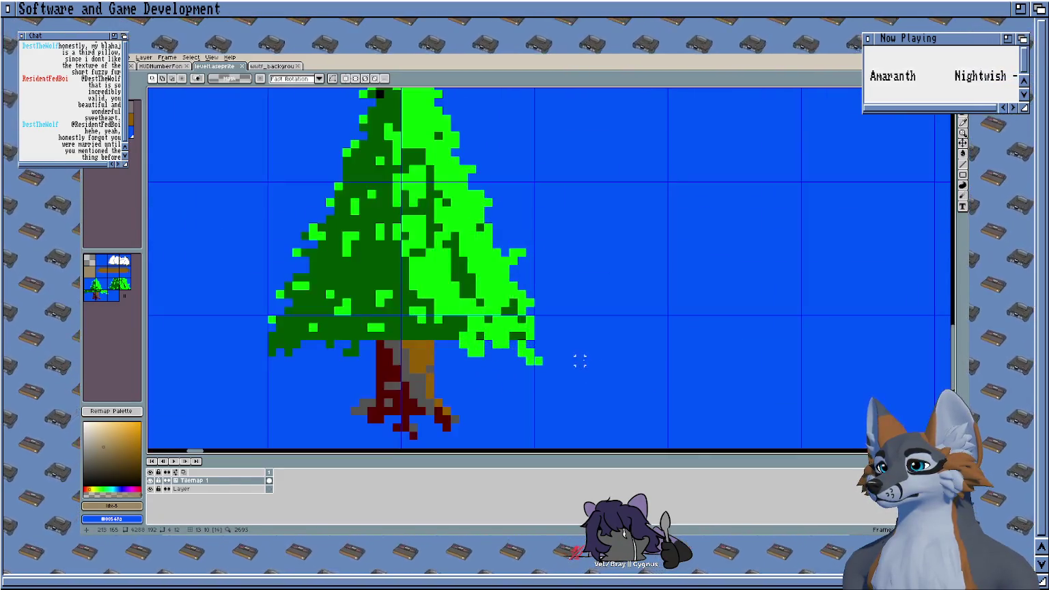
pyautogui.press('b')
pyautogui.keyDown('alt'); pyautogui.click(563, 356); pyautogui.keyUp('alt')
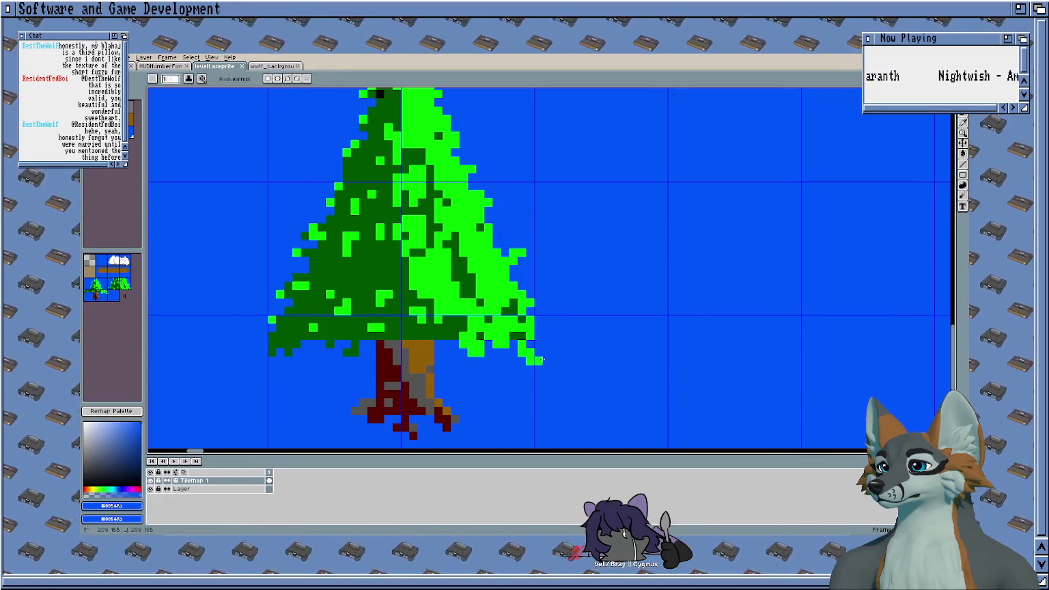
pyautogui.scroll(-2, 544, 330)
pyautogui.scroll(-2, 601, 328)
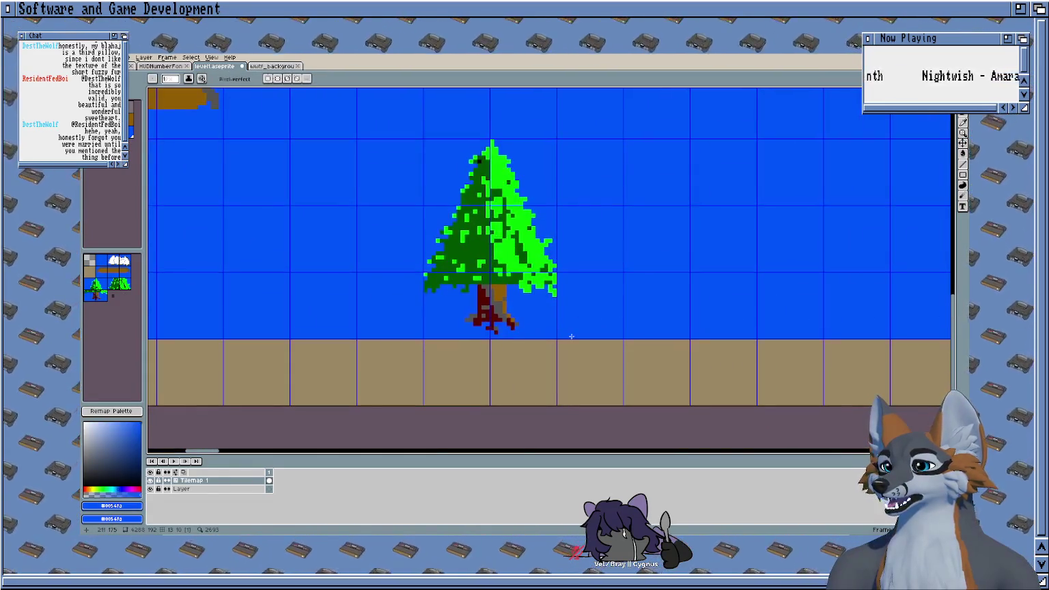
pyautogui.scroll(1, 586, 242)
pyautogui.scroll(1, 586, 242)
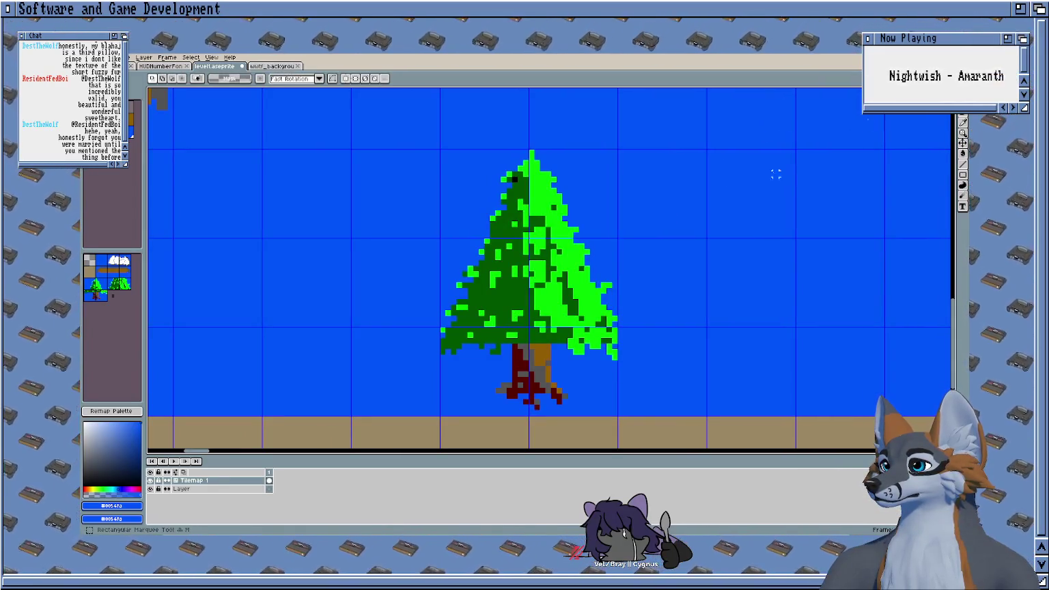
# Step: Scale the whole pine tree to about 137% by 130% and nudge it onto the ground
pyautogui.moveTo(608, 157); pyautogui.dragTo(440, 412)
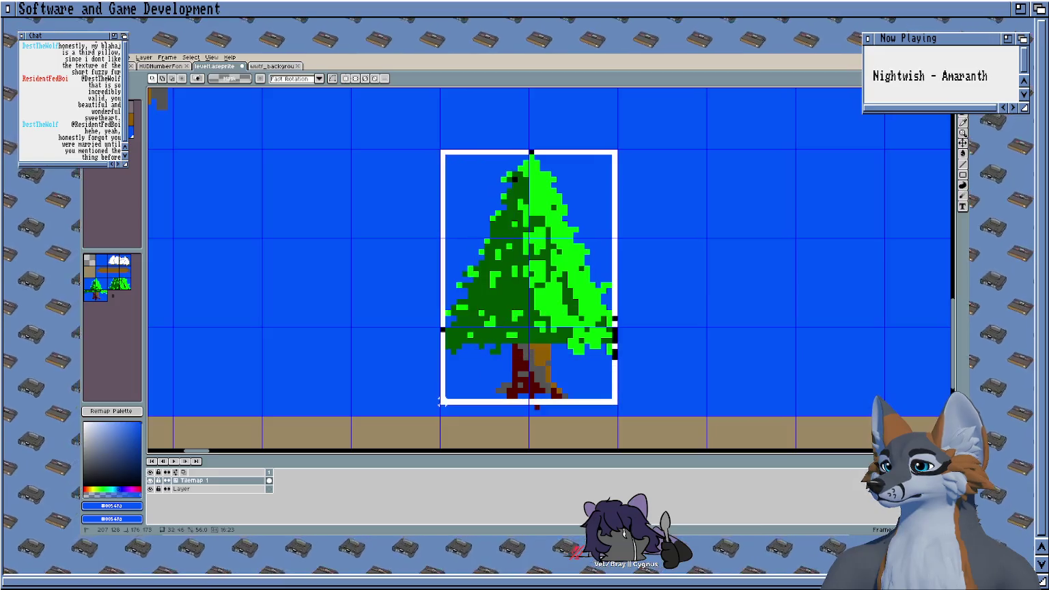
pyautogui.scroll(-1, 358, 363)
pyautogui.scroll(-2, 393, 323)
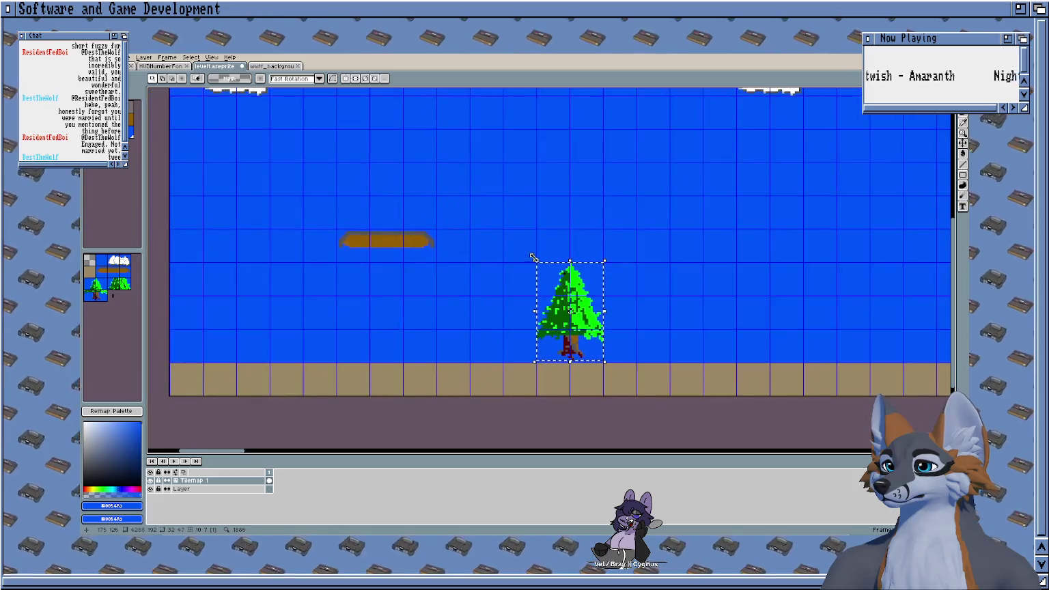
pyautogui.moveTo(534, 259)
pyautogui.mouseDown()
pyautogui.moveTo(499, 215)
pyautogui.moveTo(498, 138)
pyautogui.mouseUp()
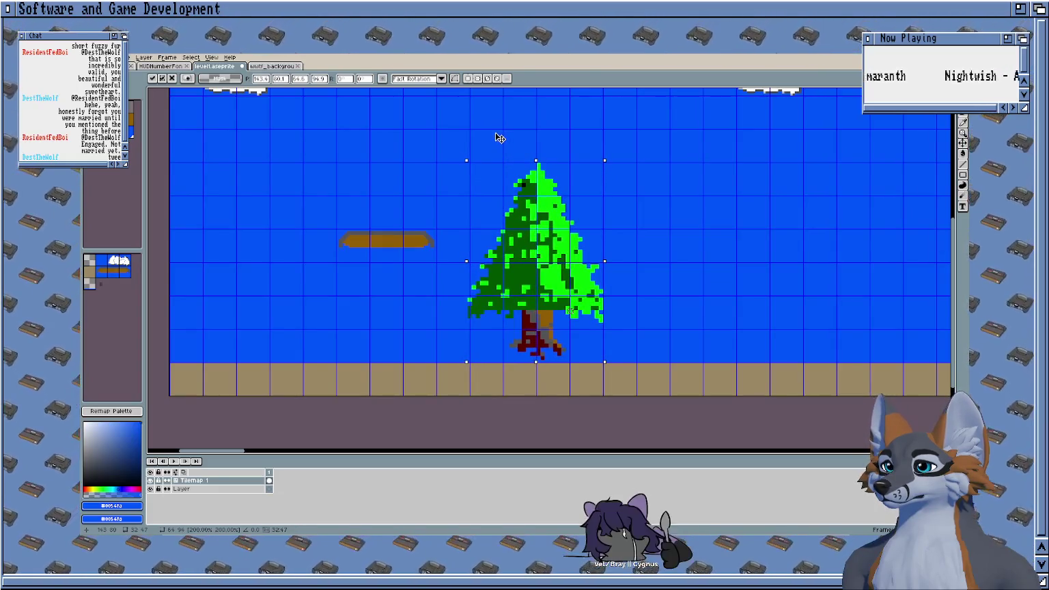
pyautogui.moveTo(409, 165); pyautogui.dragTo(483, 188)
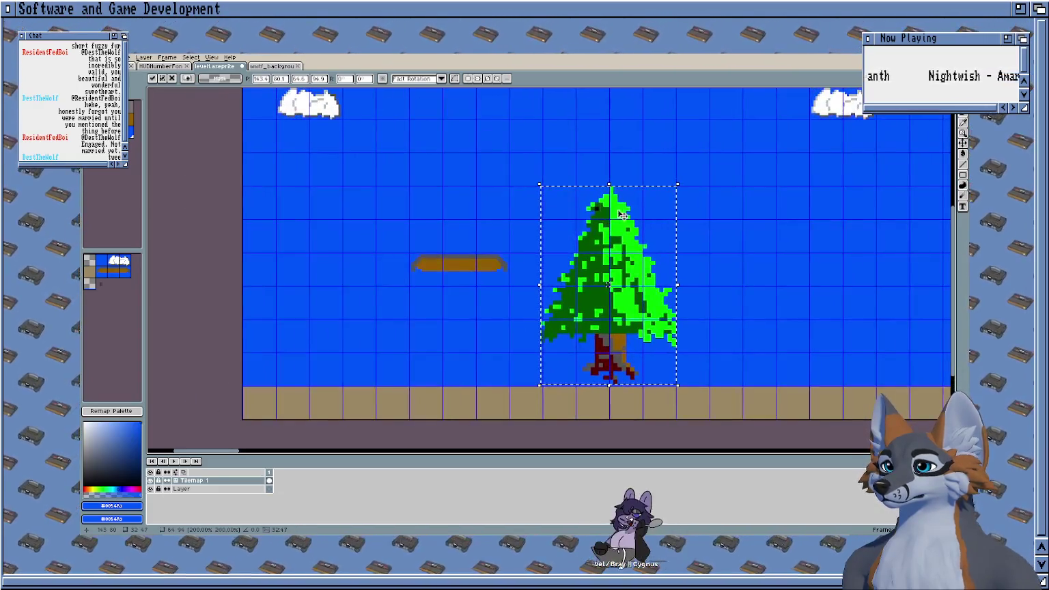
pyautogui.moveTo(606, 224); pyautogui.dragTo(606, 227)
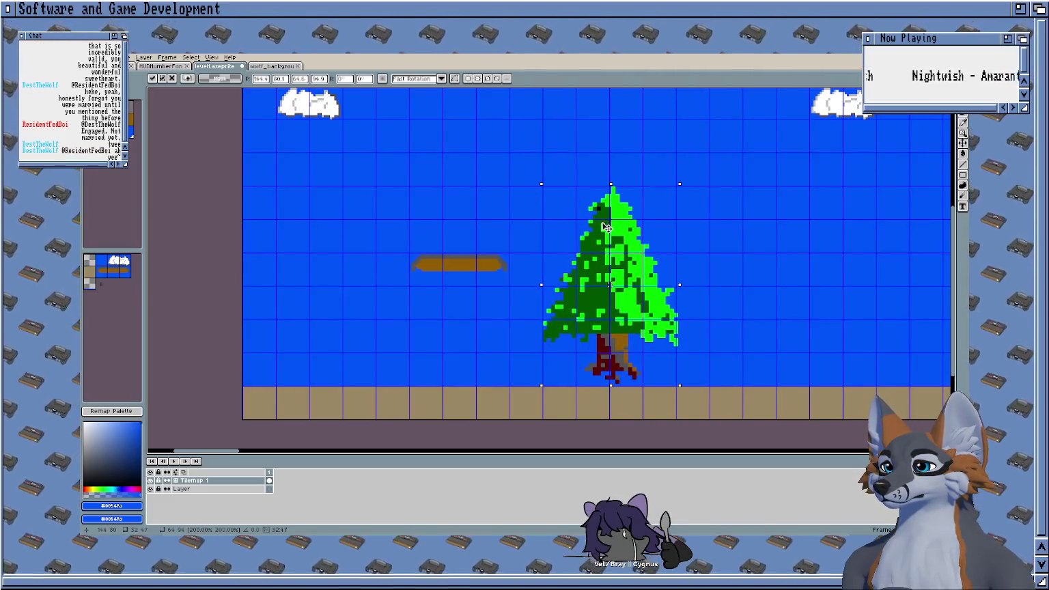
pyautogui.press('Return')
pyautogui.scroll(2, 602, 234)
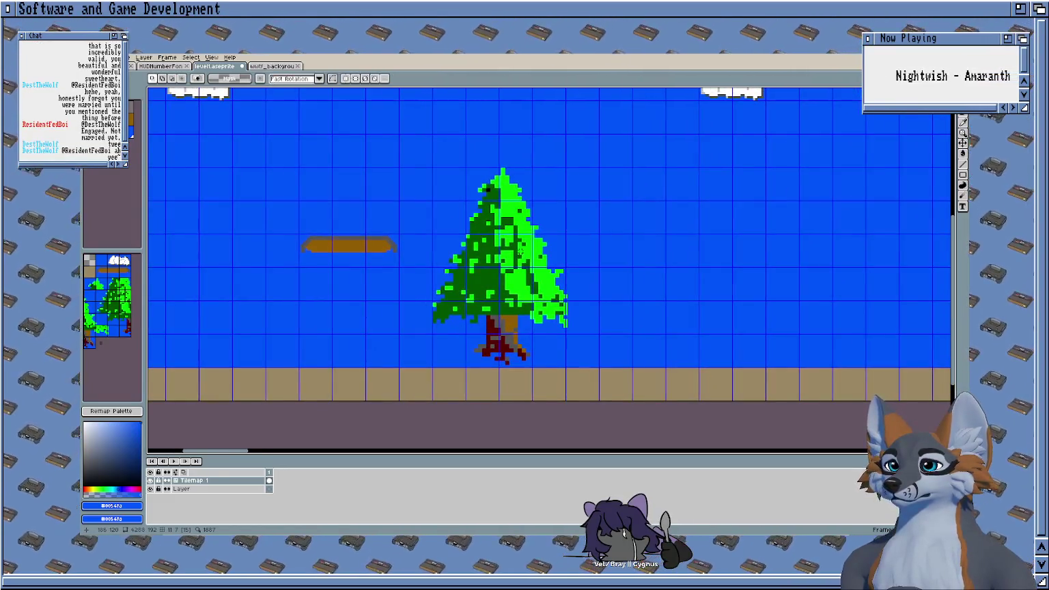
# Step: Paint the stray root pixels at the trunk base sky blue with the pencil
pyautogui.scroll(-1, 520, 251)
pyautogui.scroll(-2, 512, 287)
pyautogui.scroll(3, 505, 328)
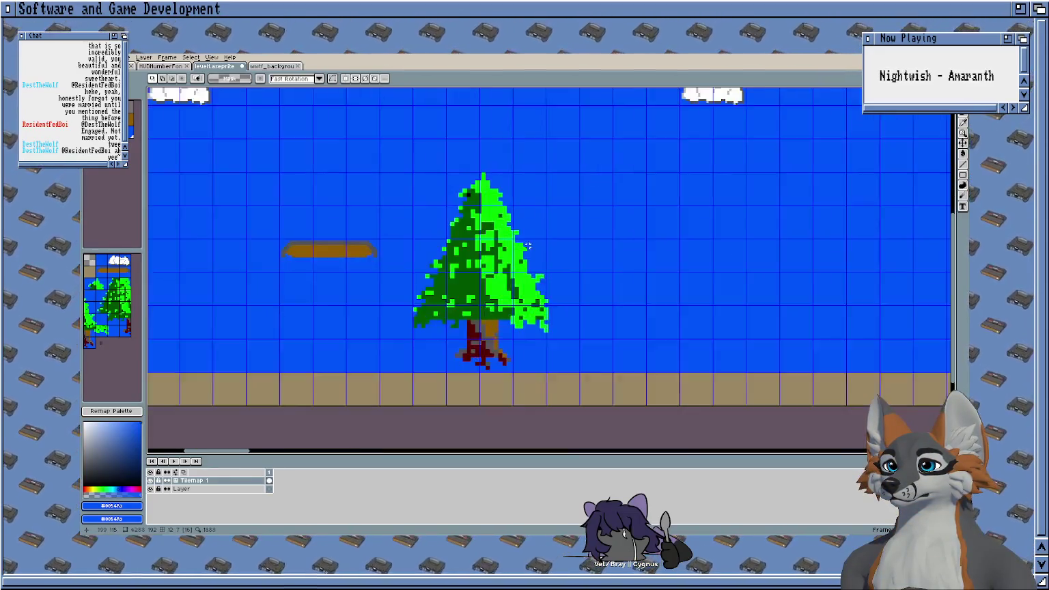
pyautogui.scroll(1, 499, 348)
pyautogui.scroll(1, 498, 320)
pyautogui.scroll(2, 494, 287)
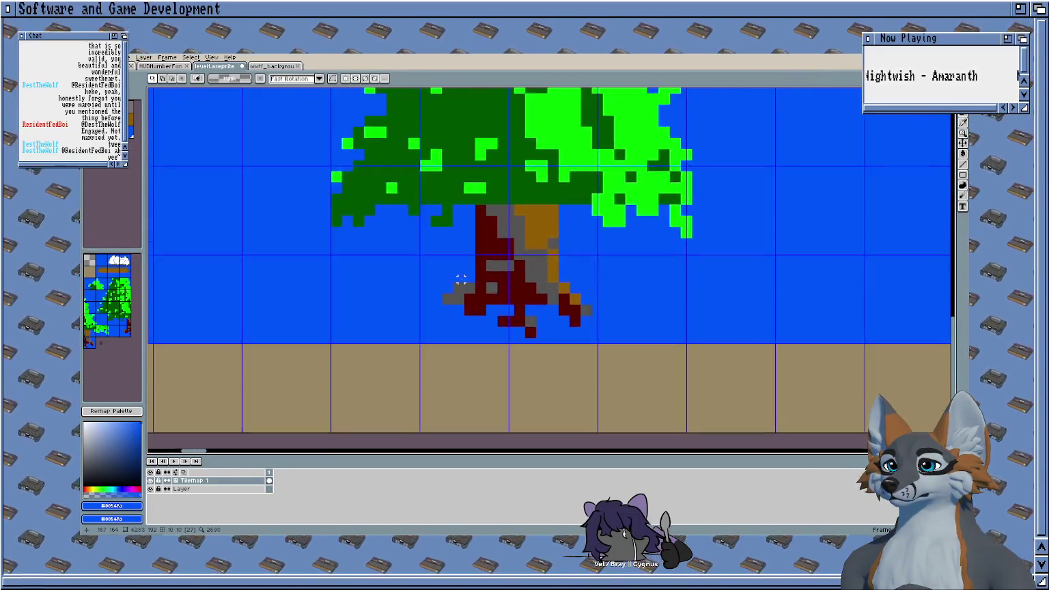
pyautogui.scroll(1, 491, 253)
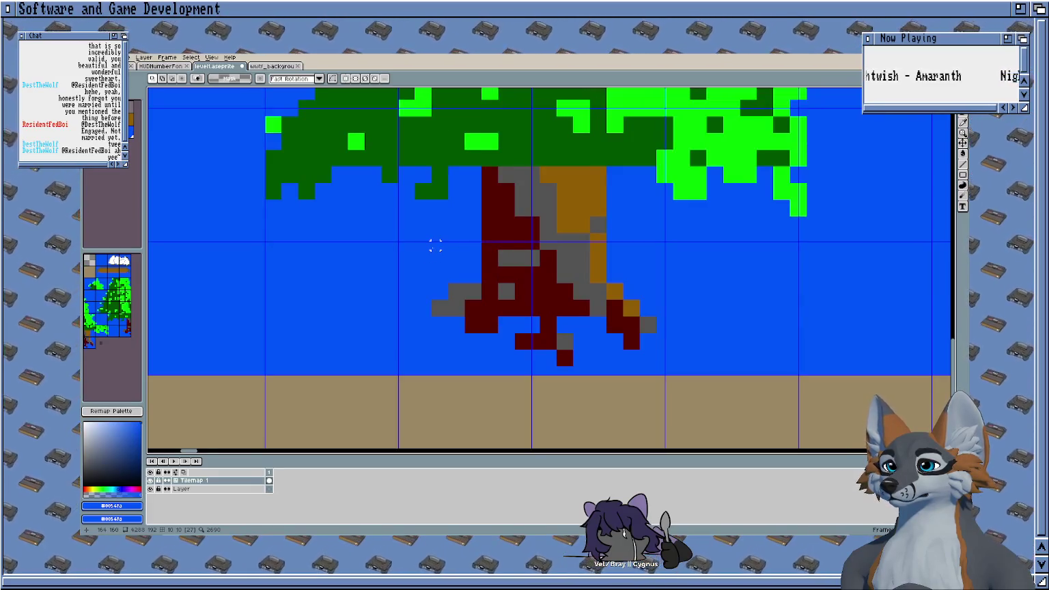
pyautogui.press('b')
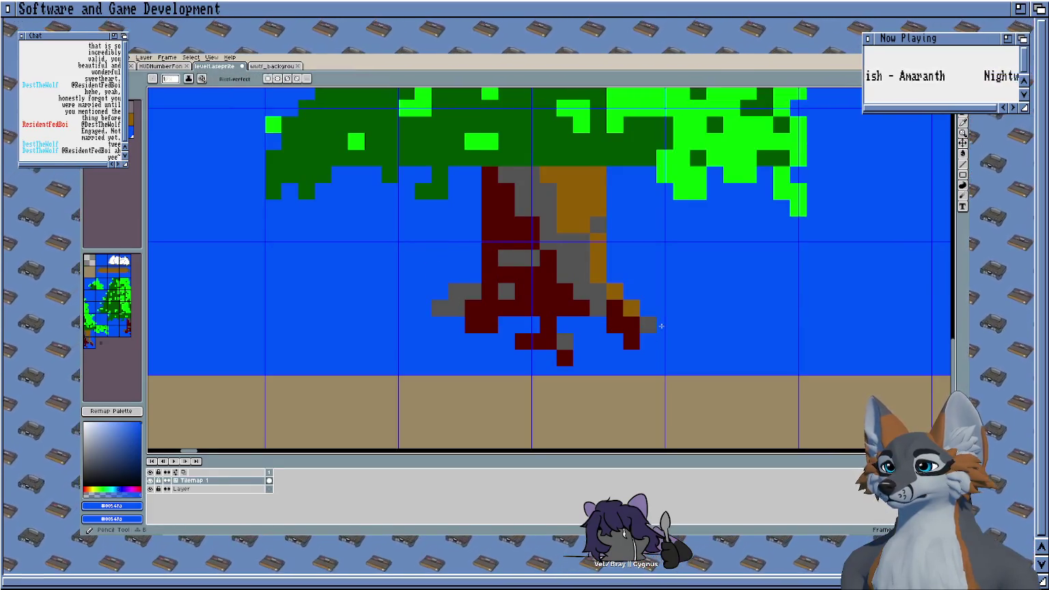
pyautogui.moveTo(577, 327); pyautogui.dragTo(492, 323)
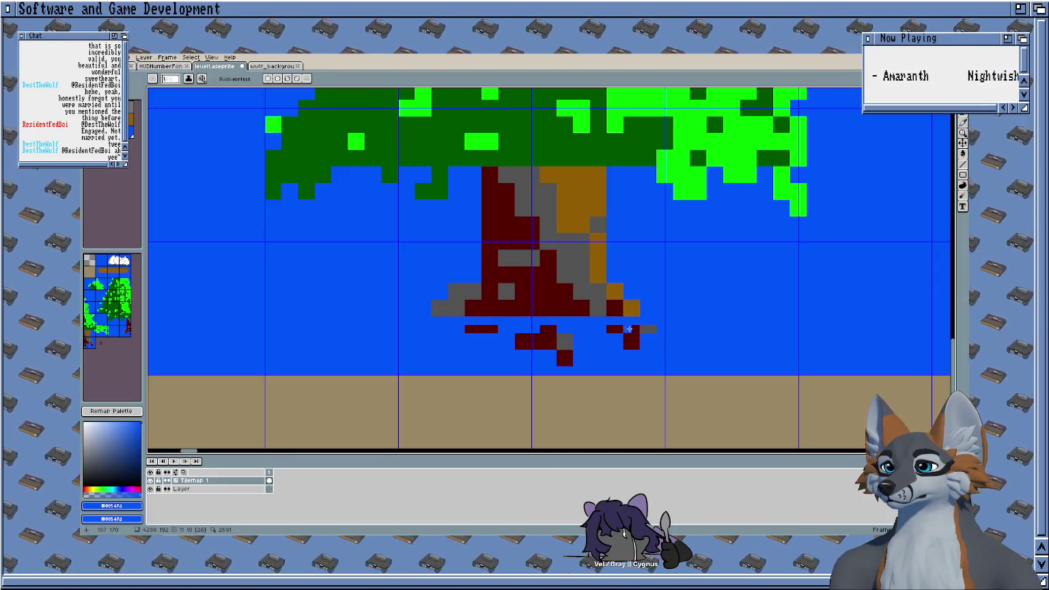
pyautogui.moveTo(633, 328); pyautogui.dragTo(467, 331)
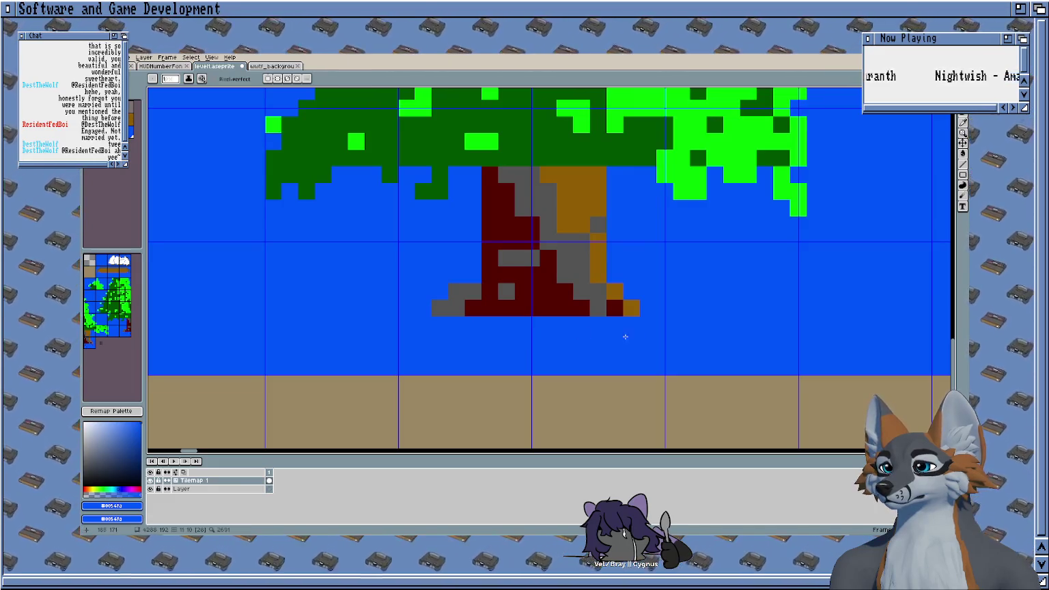
# Step: Stretch the selected trunk down to the ground and move the grey block beside it
pyautogui.scroll(-5, 625, 337)
pyautogui.scroll(2, 588, 320)
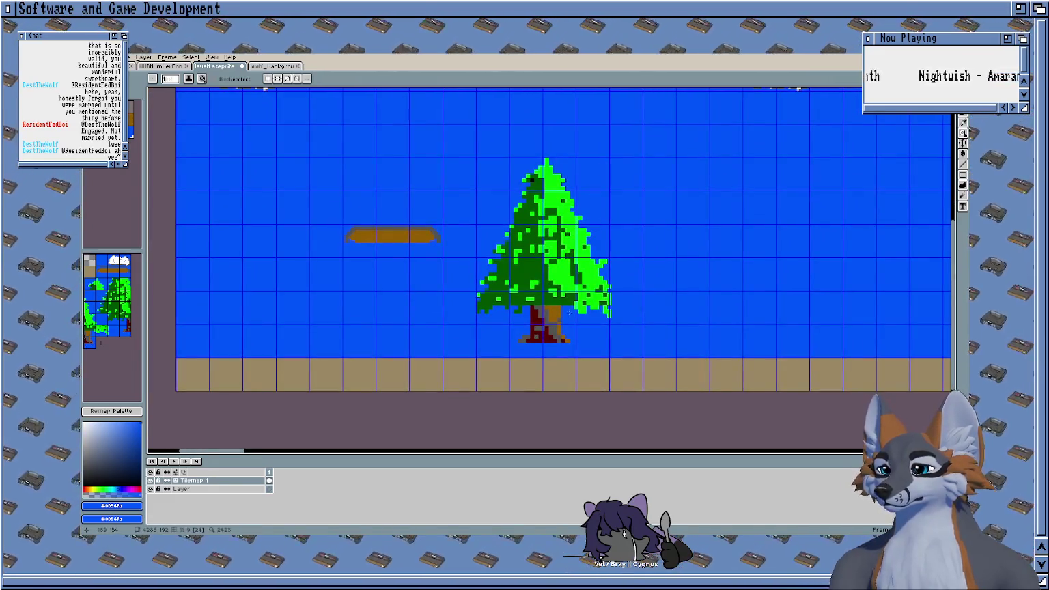
pyautogui.scroll(3, 568, 313)
pyautogui.scroll(1, 459, 309)
pyautogui.scroll(-1, 628, 277)
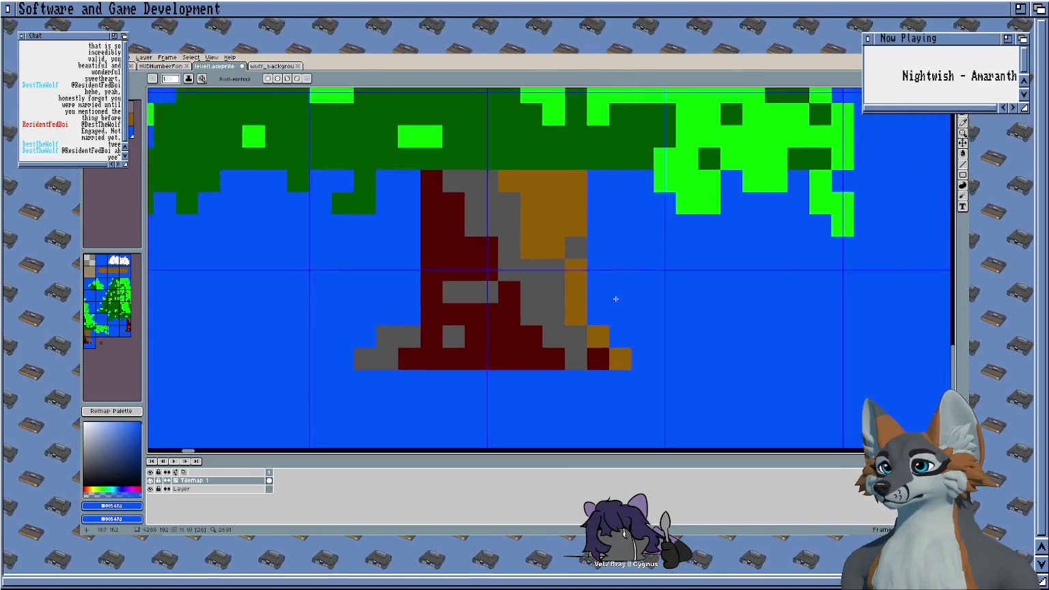
pyautogui.press('m')
pyautogui.moveTo(594, 203)
pyautogui.mouseDown()
pyautogui.moveTo(467, 353)
pyautogui.moveTo(530, 411)
pyautogui.mouseUp()
pyautogui.click(622, 324)
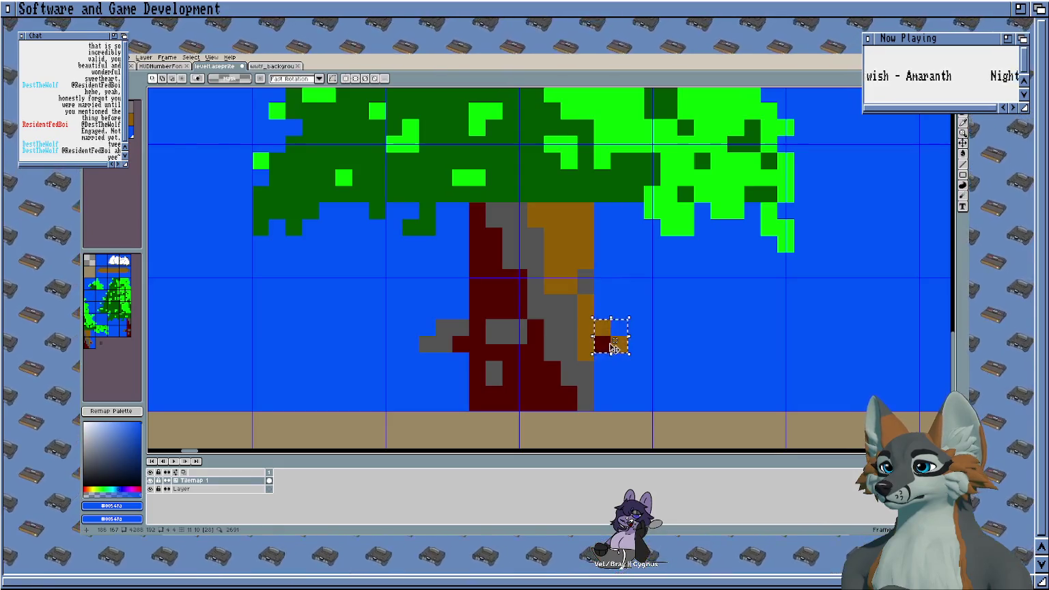
pyautogui.click(604, 394)
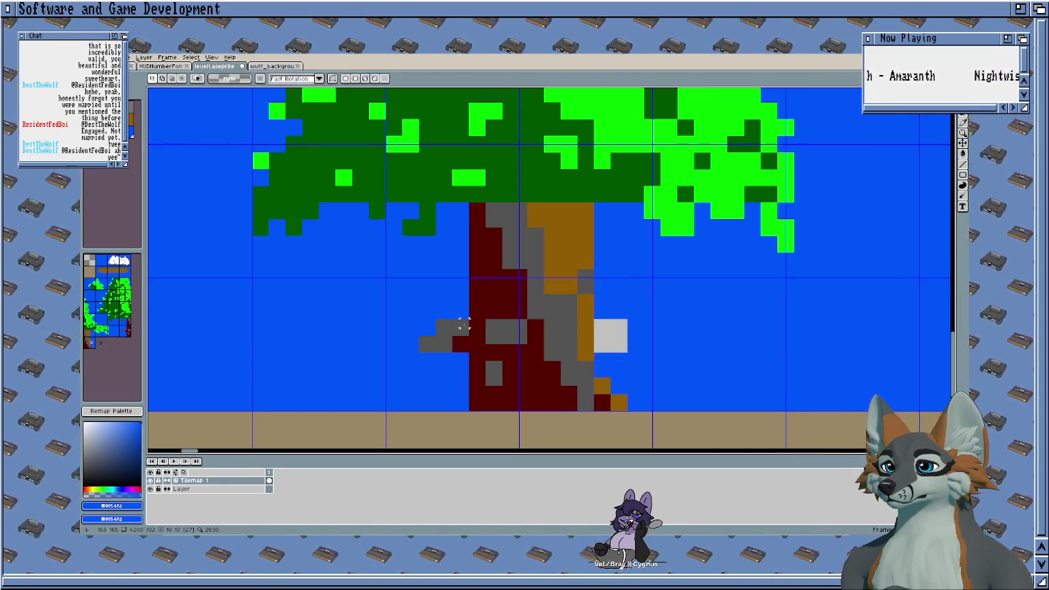
pyautogui.moveTo(463, 326)
pyautogui.mouseDown()
pyautogui.moveTo(417, 353)
pyautogui.moveTo(442, 402)
pyautogui.mouseUp()
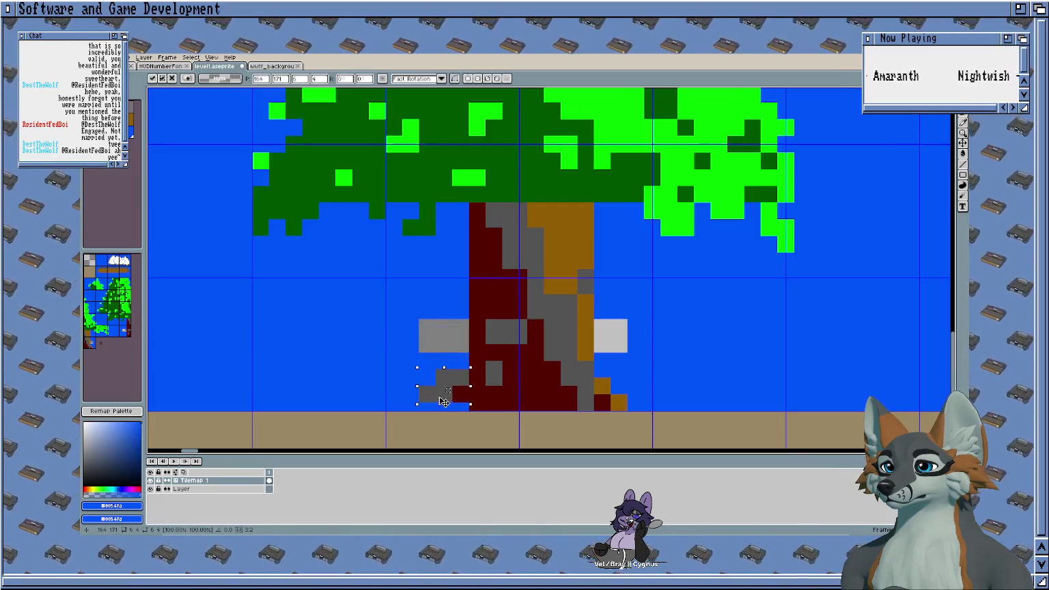
pyautogui.press('Return')
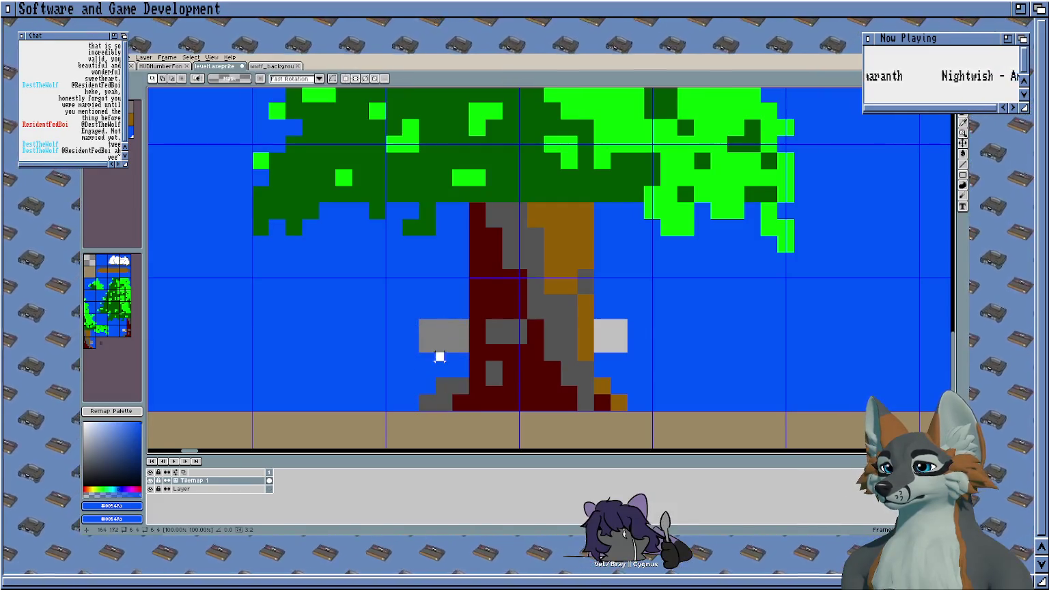
# Step: Bucket-fill the stray grey block with sky blue
pyautogui.press('g')
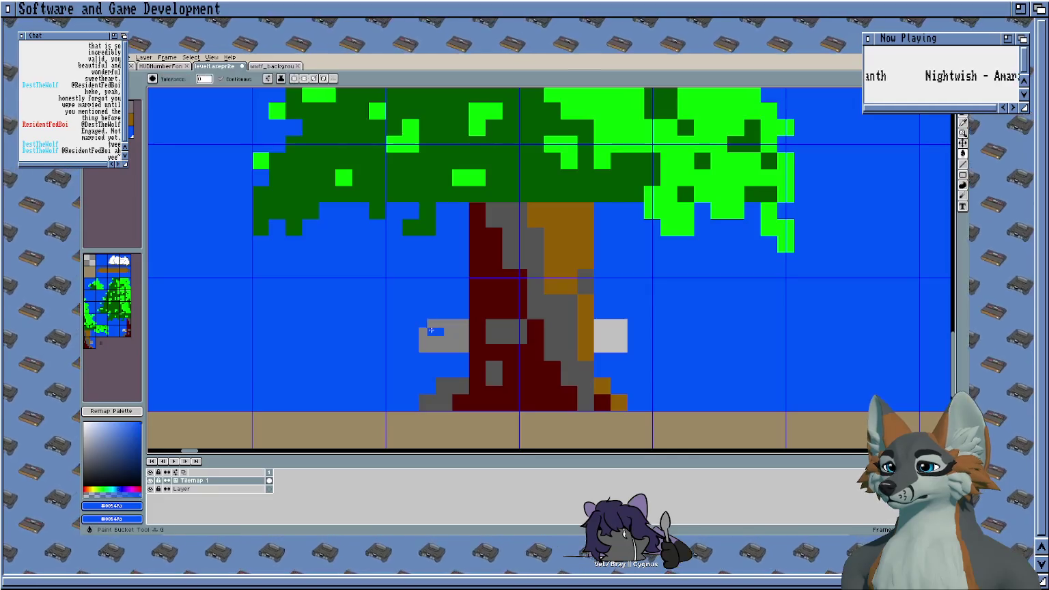
pyautogui.click(431, 330)
pyautogui.scroll(-3, 431, 244)
pyautogui.scroll(1, 615, 287)
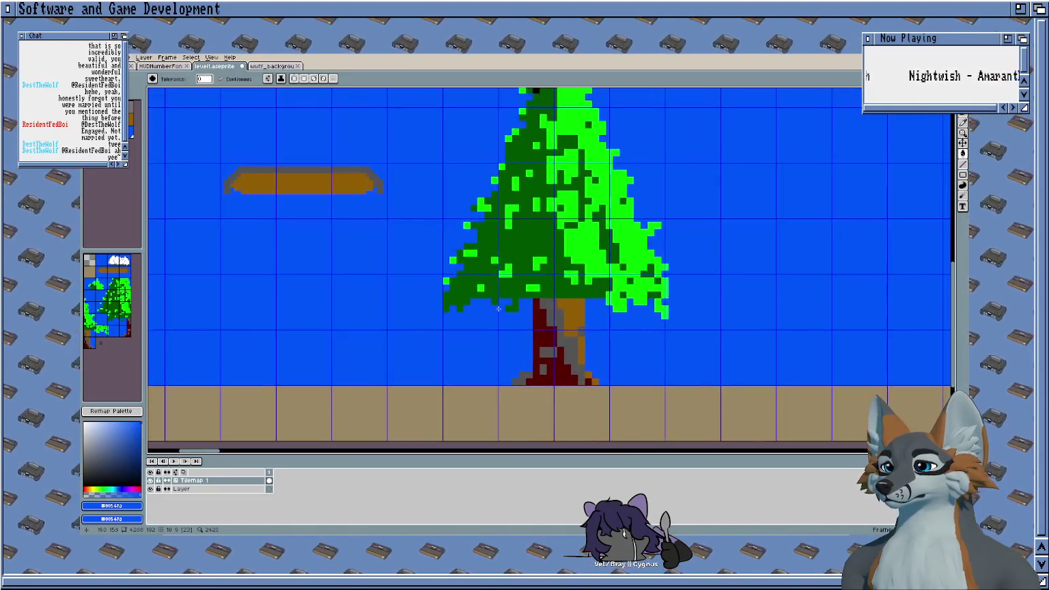
pyautogui.scroll(1, 691, 299)
pyautogui.scroll(3, 614, 300)
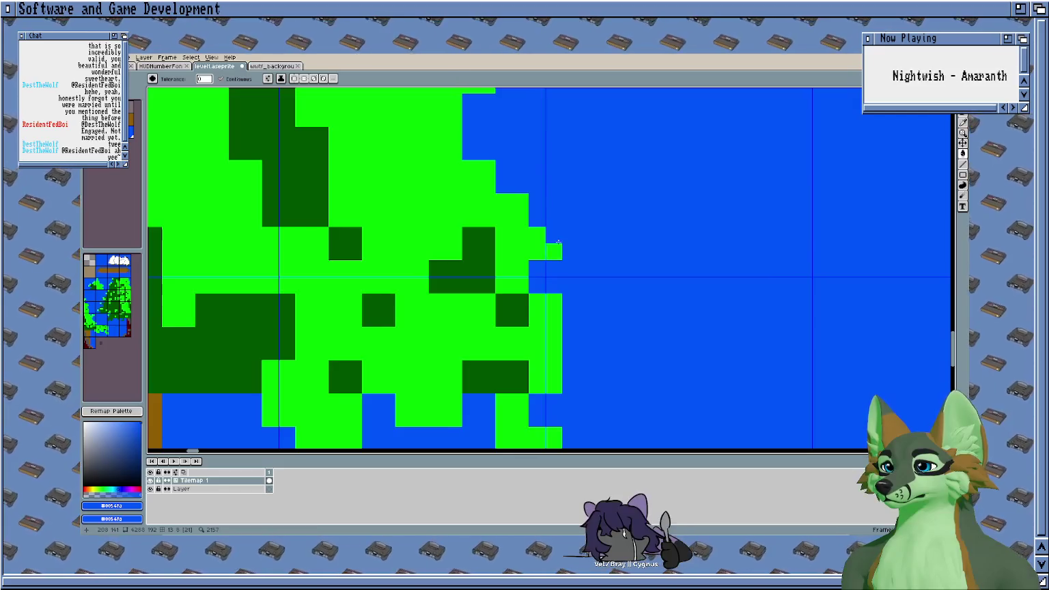
pyautogui.click(560, 328)
pyautogui.press('b')
pyautogui.hotkey('ctrl', 'z')
pyautogui.scroll(-2, 567, 369)
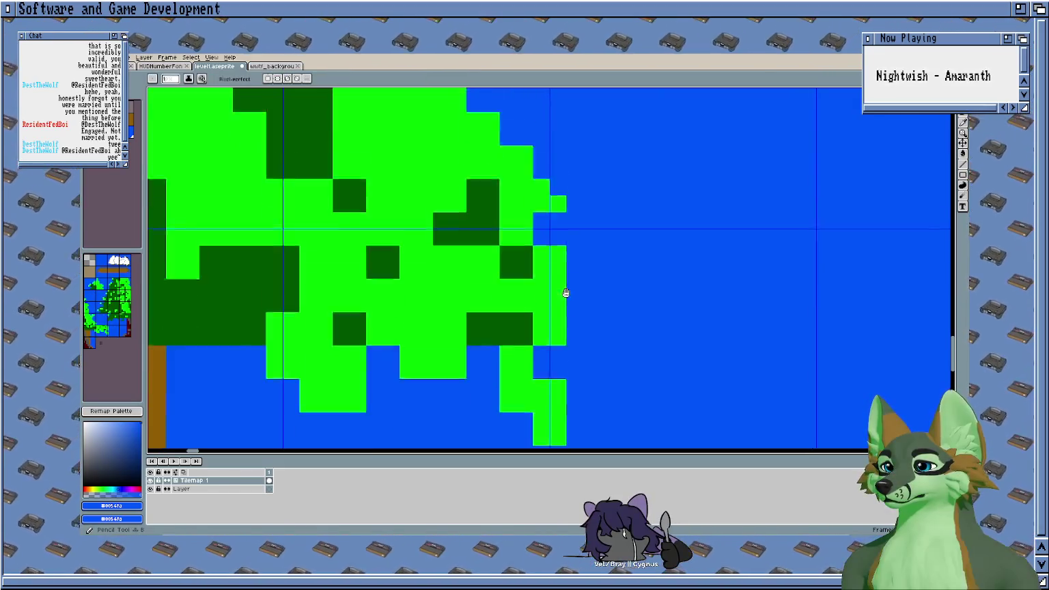
pyautogui.scroll(-4, 544, 379)
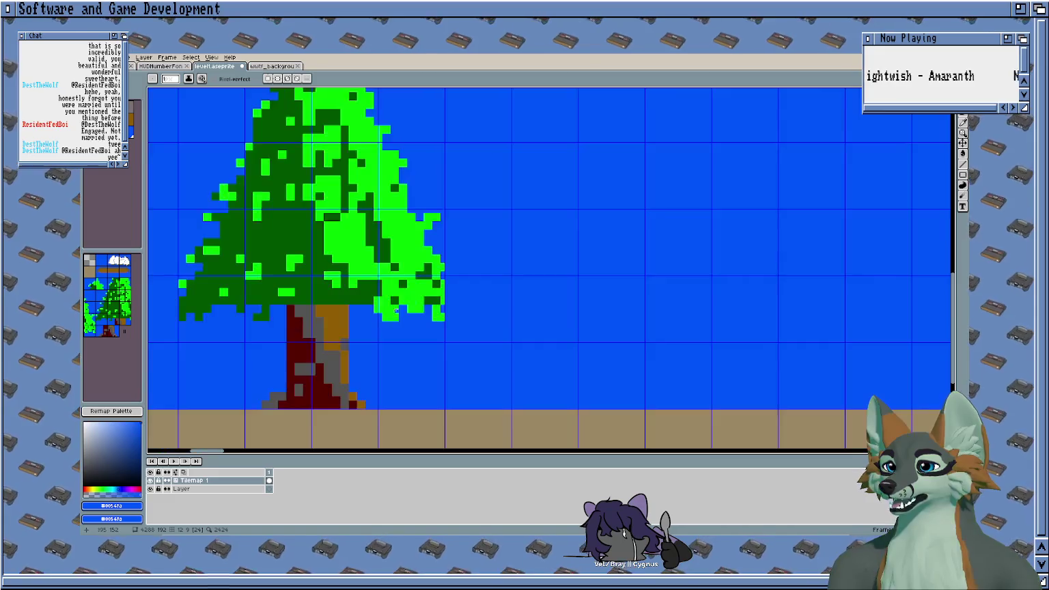
pyautogui.scroll(1, 652, 324)
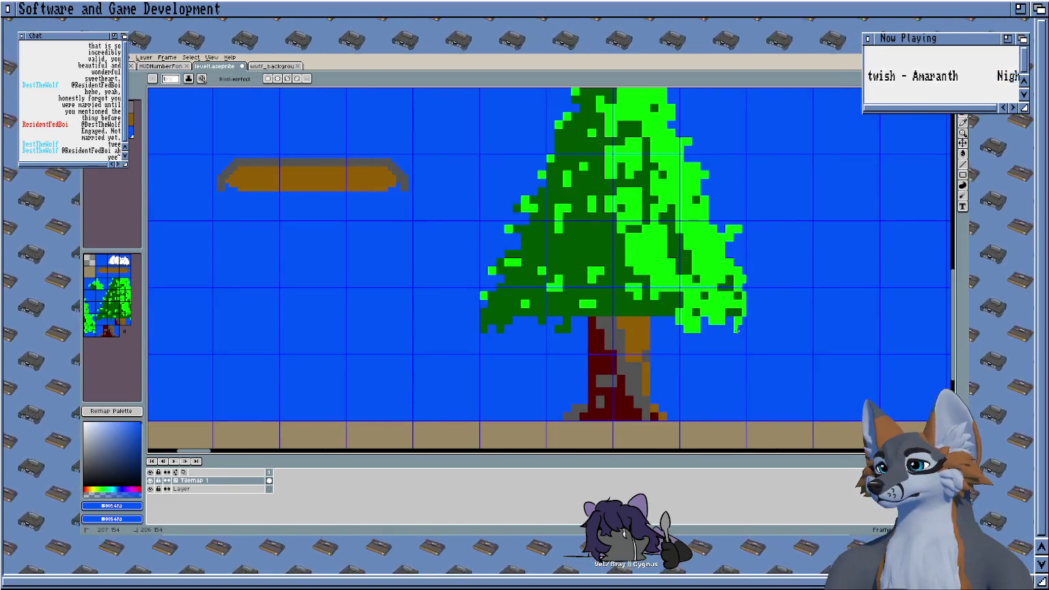
pyautogui.scroll(-2, 737, 330)
pyautogui.scroll(1, 614, 382)
pyautogui.scroll(3, 596, 401)
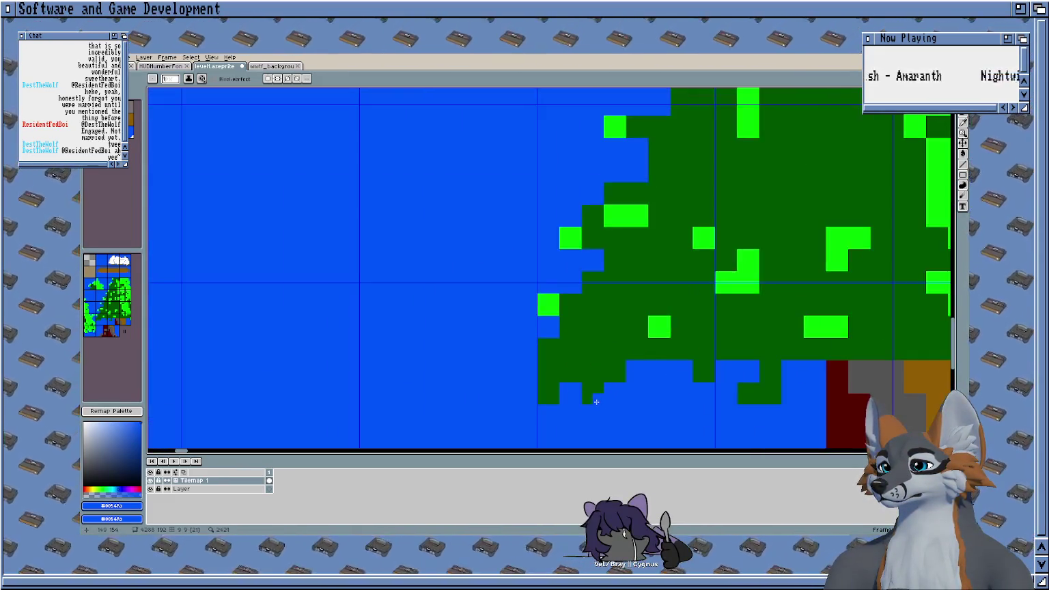
pyautogui.scroll(-2, 581, 382)
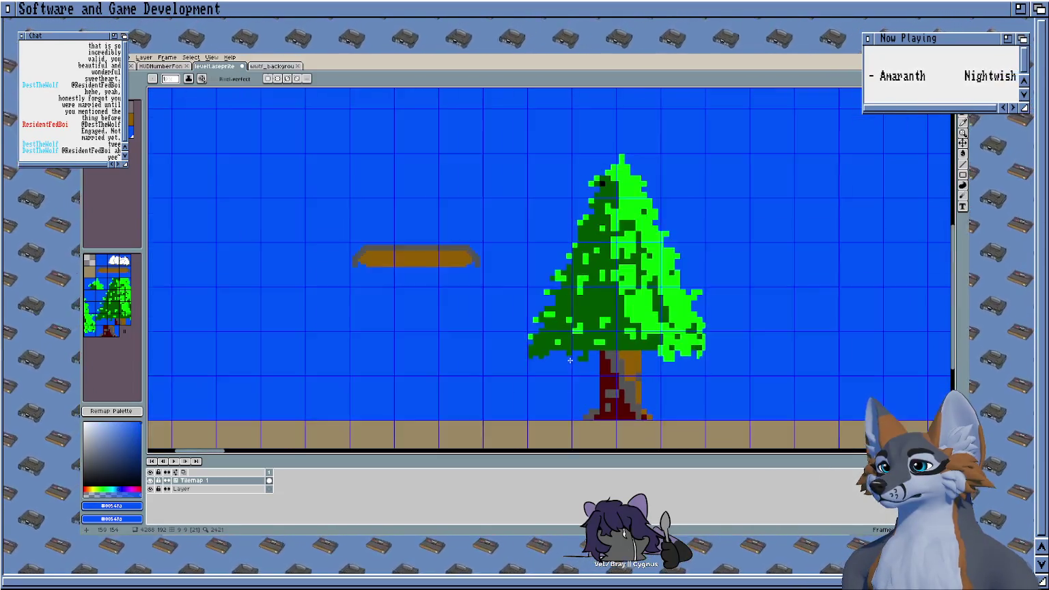
pyautogui.scroll(2, 560, 364)
pyautogui.scroll(1, 512, 342)
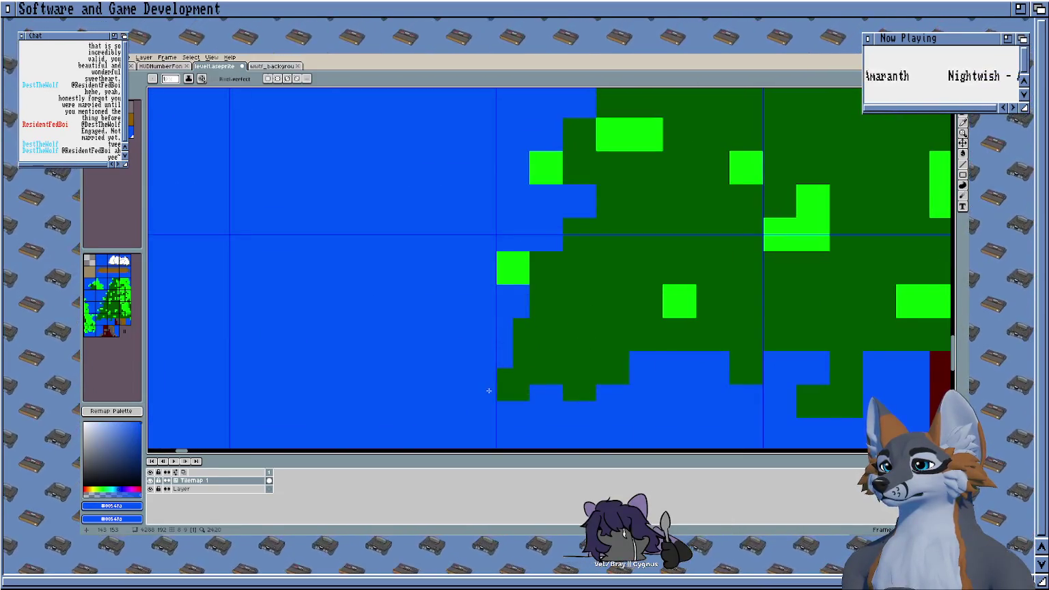
pyautogui.scroll(-2, 536, 403)
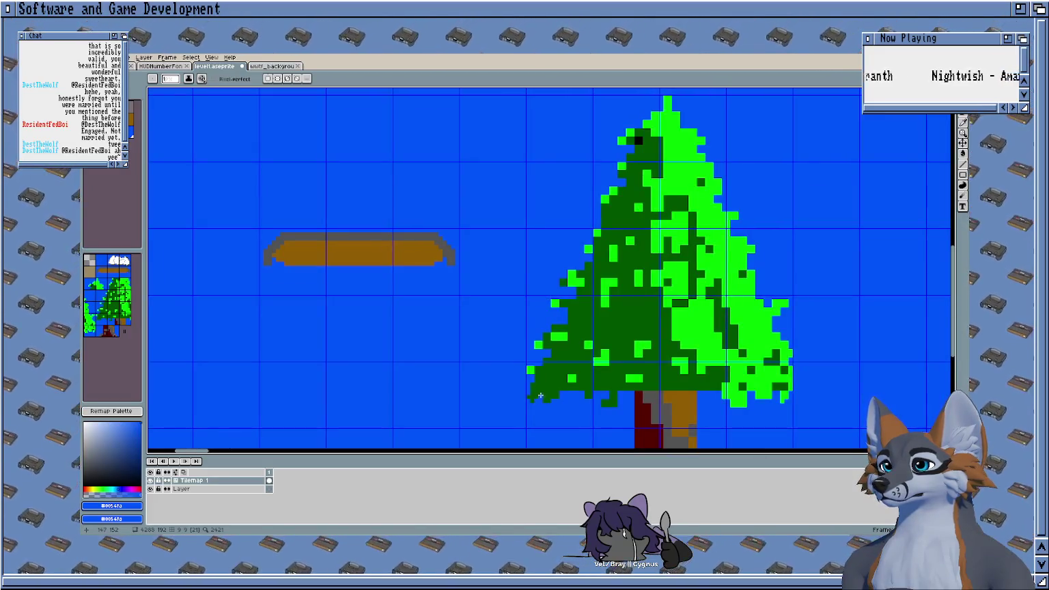
pyautogui.scroll(-1, 540, 396)
pyautogui.scroll(-1, 544, 276)
pyautogui.moveTo(544, 276)
pyautogui.mouseDown()
pyautogui.moveTo(461, 265)
pyautogui.moveTo(573, 263)
pyautogui.moveTo(564, 217)
pyautogui.moveTo(583, 279)
pyautogui.moveTo(454, 289)
pyautogui.mouseUp()
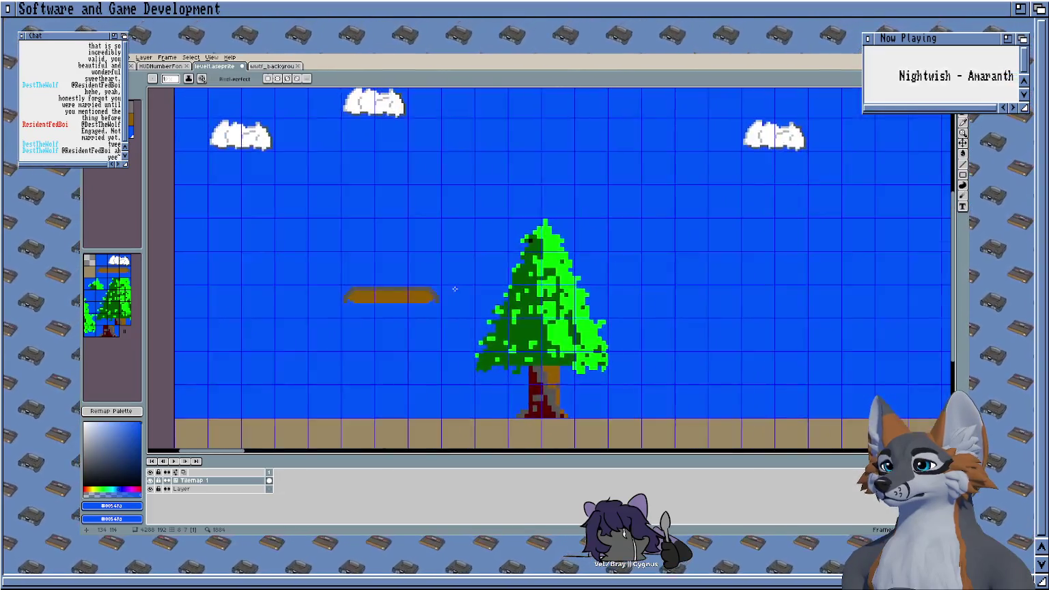
pyautogui.scroll(-2, 455, 289)
pyautogui.scroll(2, 478, 273)
pyautogui.scroll(-1, 500, 256)
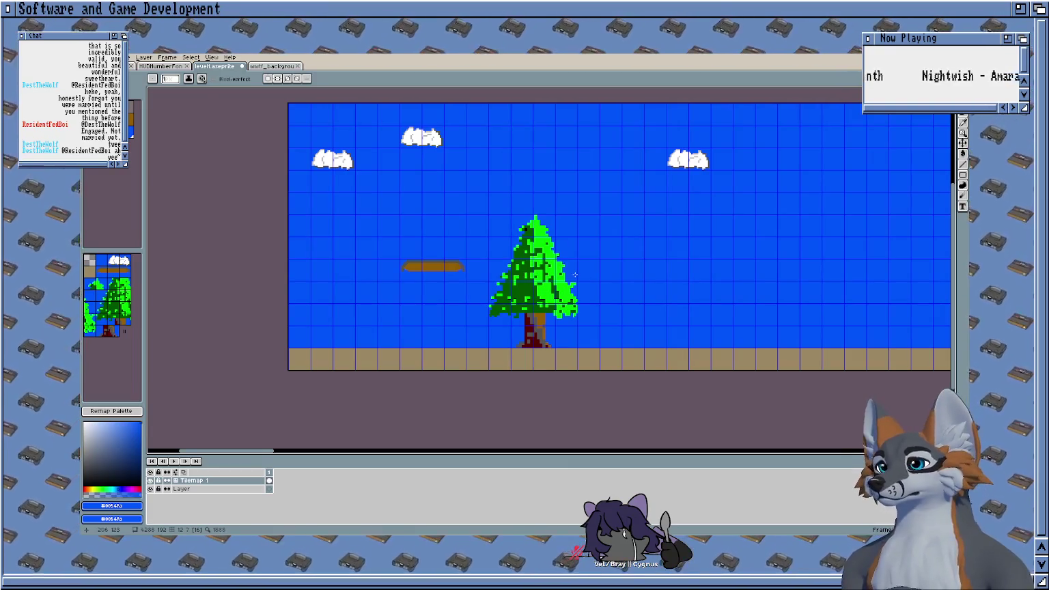
pyautogui.scroll(1, 579, 260)
pyautogui.scroll(-2, 585, 223)
# Step: Save the level and bring the wooden platform into view
pyautogui.hotkey('ctrl', 's')
pyautogui.moveTo(644, 174); pyautogui.dragTo(545, 206)
pyautogui.scroll(1, 385, 198)
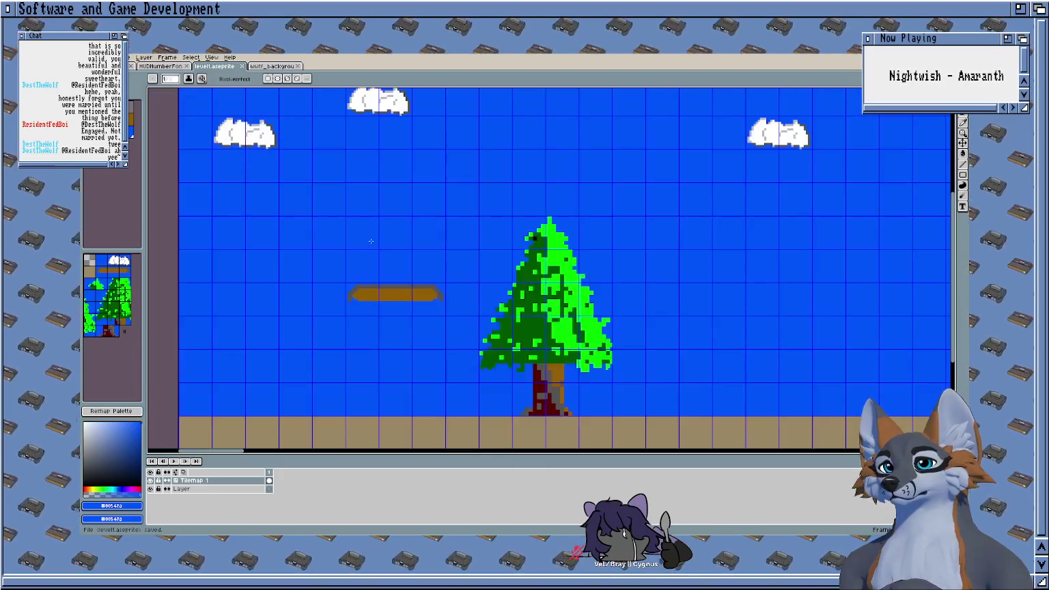
pyautogui.moveTo(317, 254); pyautogui.dragTo(348, 242)
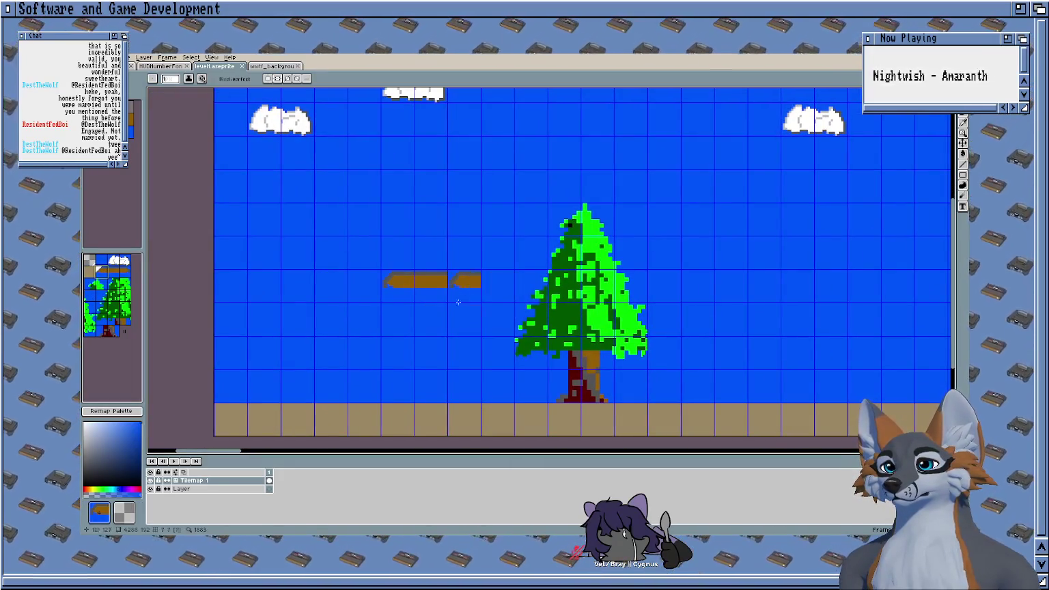
# Step: Marquee-select the wooden platform tiles and copy them
pyautogui.press('m')
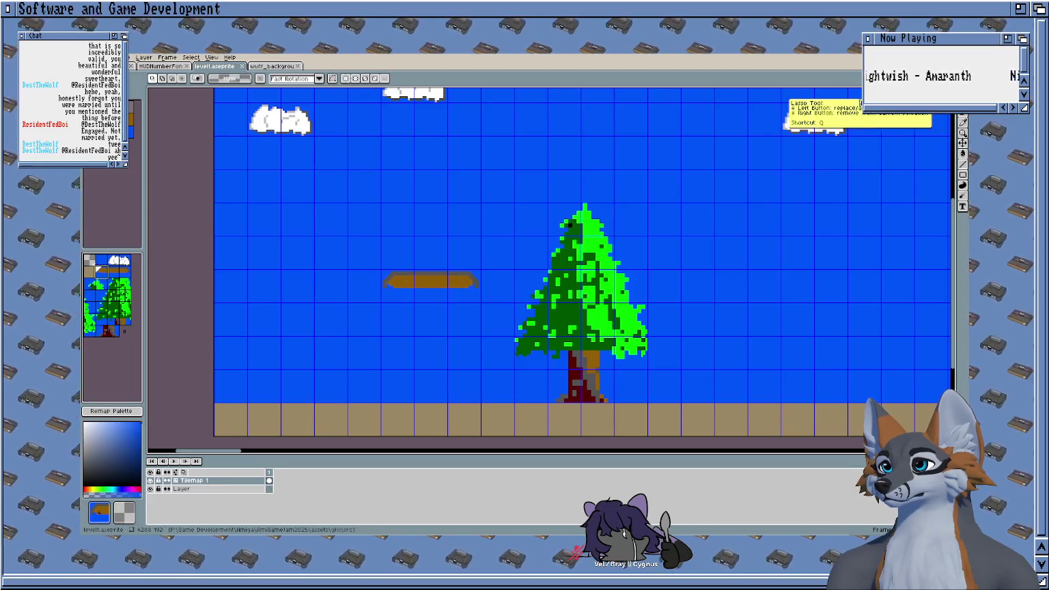
pyautogui.moveTo(373, 274); pyautogui.dragTo(482, 303)
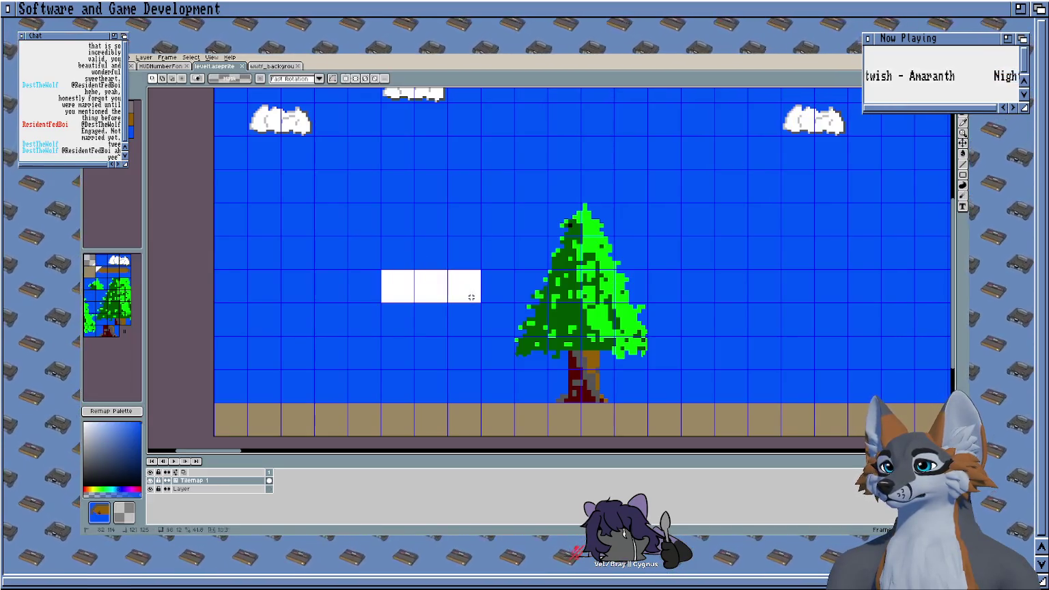
pyautogui.scroll(-3, 502, 224)
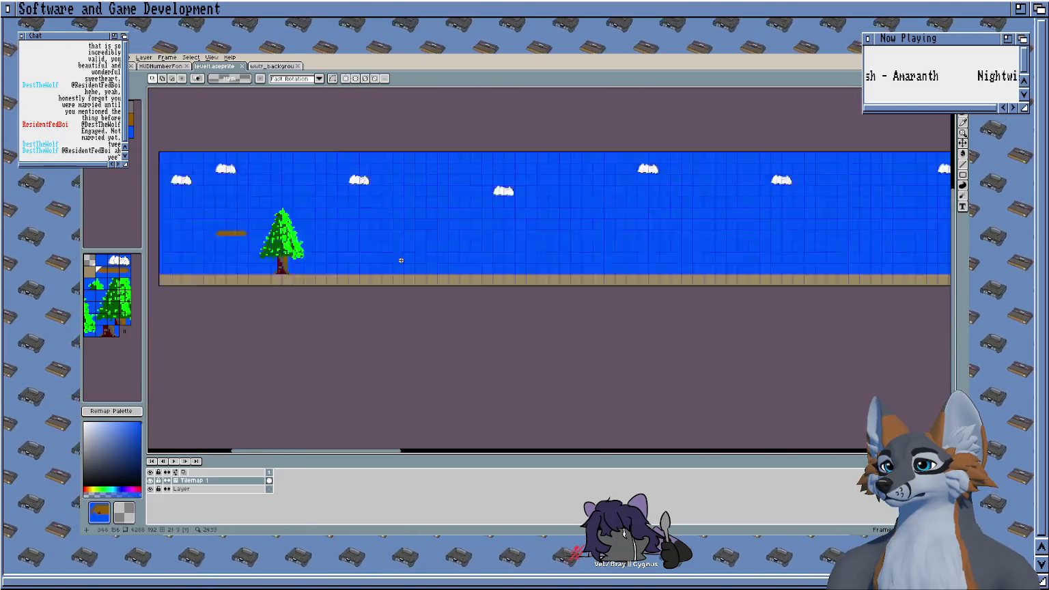
pyautogui.scroll(2, 492, 273)
pyautogui.scroll(-1, 584, 305)
pyautogui.scroll(2, 585, 305)
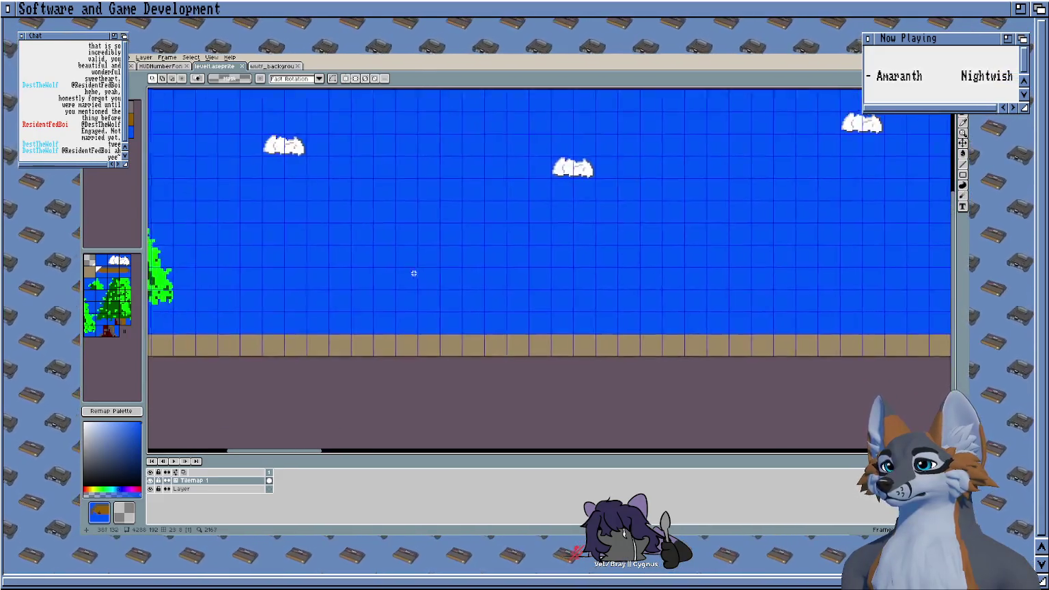
pyautogui.scroll(-2, 415, 273)
pyautogui.hotkey('ctrl', 't')
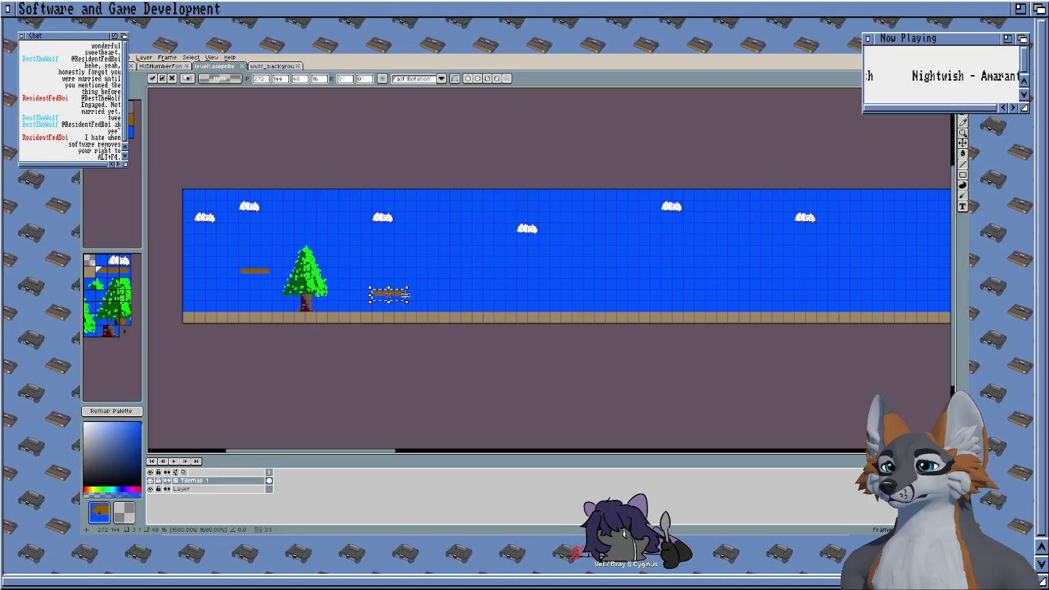
# Step: Place two platform copies, one higher to the right and one lower to the left
pyautogui.scroll(2, 413, 280)
pyautogui.moveTo(337, 304)
pyautogui.mouseDown()
pyautogui.moveTo(562, 262)
pyautogui.moveTo(440, 286)
pyautogui.mouseUp()
pyautogui.scroll(1, 562, 262)
pyautogui.press('Return')
pyautogui.scroll(-5, 596, 320)
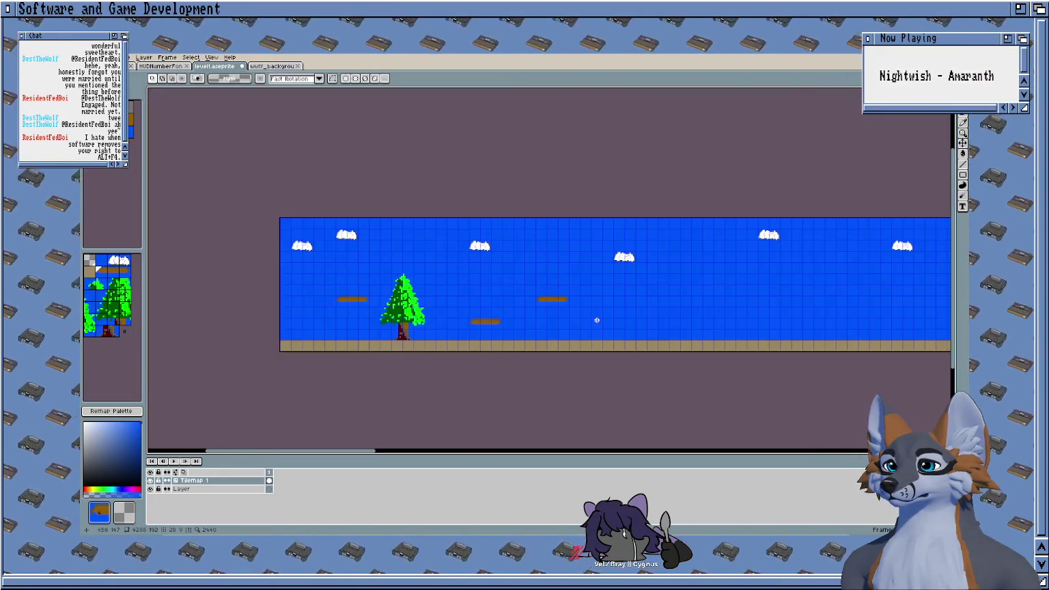
pyautogui.scroll(1, 473, 257)
pyautogui.scroll(1, 325, 241)
pyautogui.scroll(2, 473, 283)
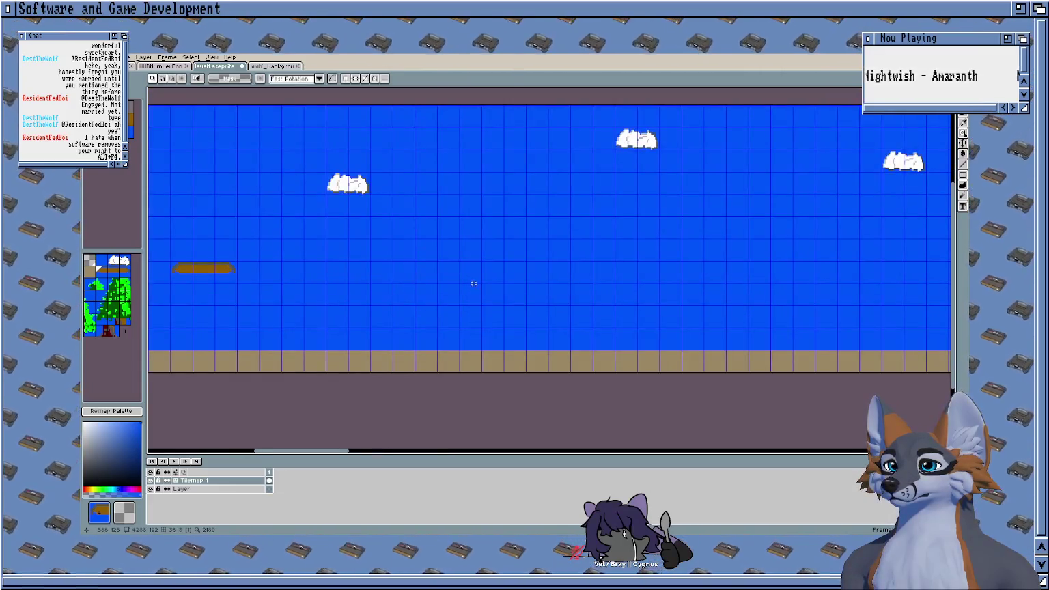
pyautogui.hotkey('ctrl', 'v')
pyautogui.moveTo(576, 273)
pyautogui.mouseDown()
pyautogui.moveTo(367, 328)
pyautogui.moveTo(520, 301)
pyautogui.moveTo(345, 319)
pyautogui.mouseUp()
pyautogui.click(338, 284)
# Step: Paste three more platform copies at different heights, up-left and lower-left
pyautogui.scroll(-2, 468, 281)
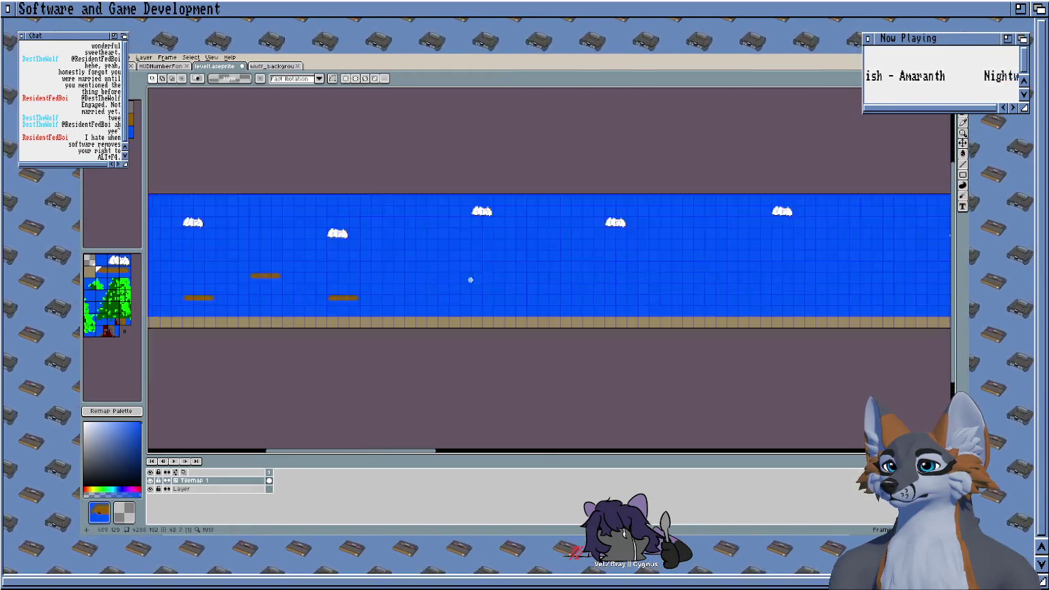
pyautogui.scroll(-2, 375, 283)
pyautogui.scroll(2, 370, 284)
pyautogui.scroll(2, 370, 284)
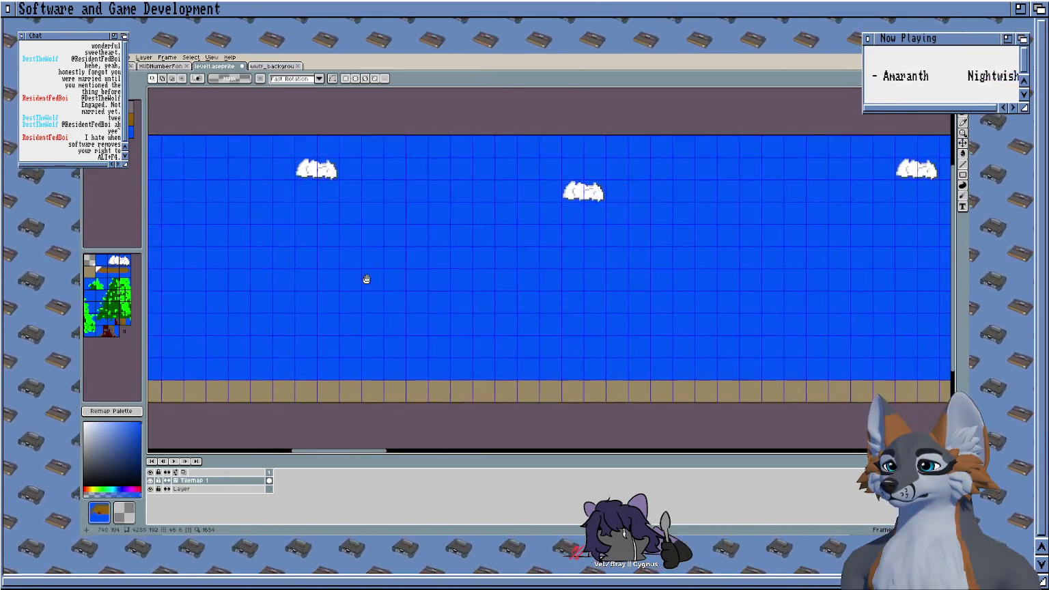
pyautogui.scroll(-2, 365, 280)
pyautogui.scroll(2, 411, 299)
pyautogui.hotkey('ctrl', 'v')
pyautogui.moveTo(563, 287)
pyautogui.mouseDown()
pyautogui.moveTo(305, 254)
pyautogui.moveTo(308, 244)
pyautogui.mouseUp()
pyautogui.click(370, 297)
pyautogui.hotkey('ctrl', 'v')
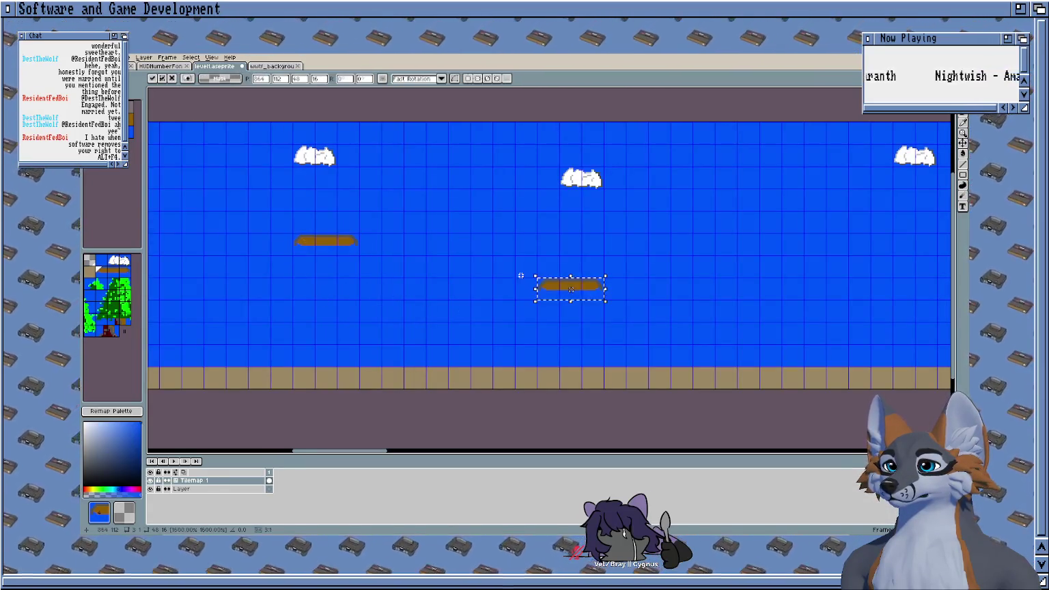
pyautogui.moveTo(527, 275); pyautogui.dragTo(484, 235)
pyautogui.hotkey('ctrl', 'v')
pyautogui.moveTo(529, 289); pyautogui.dragTo(369, 317)
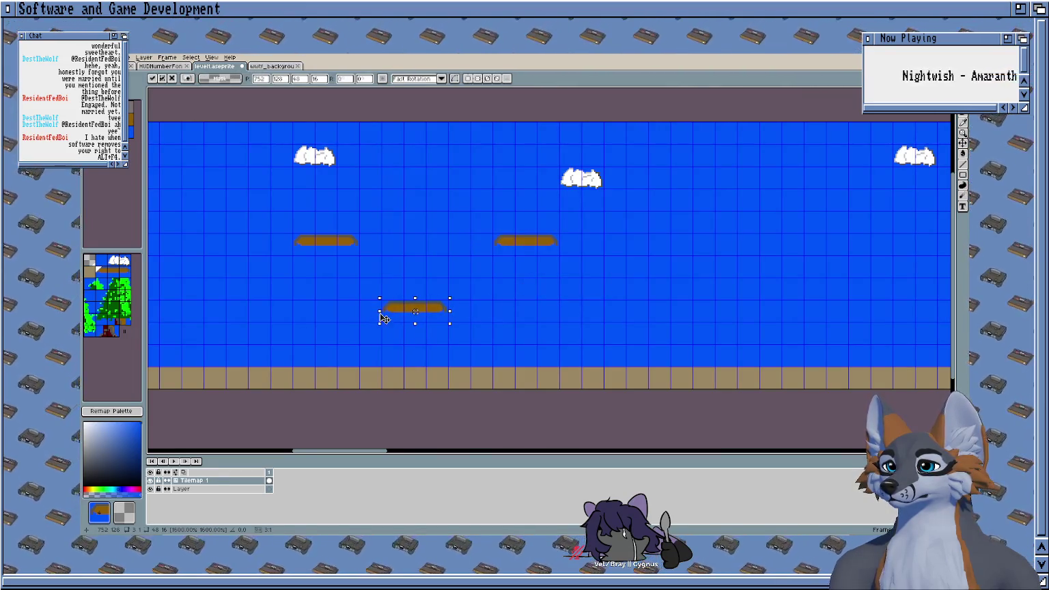
# Step: Shift the middle platform one tile right and fill the leftover gap with blue sky
pyautogui.moveTo(494, 244); pyautogui.dragTo(579, 251)
pyautogui.click(490, 259)
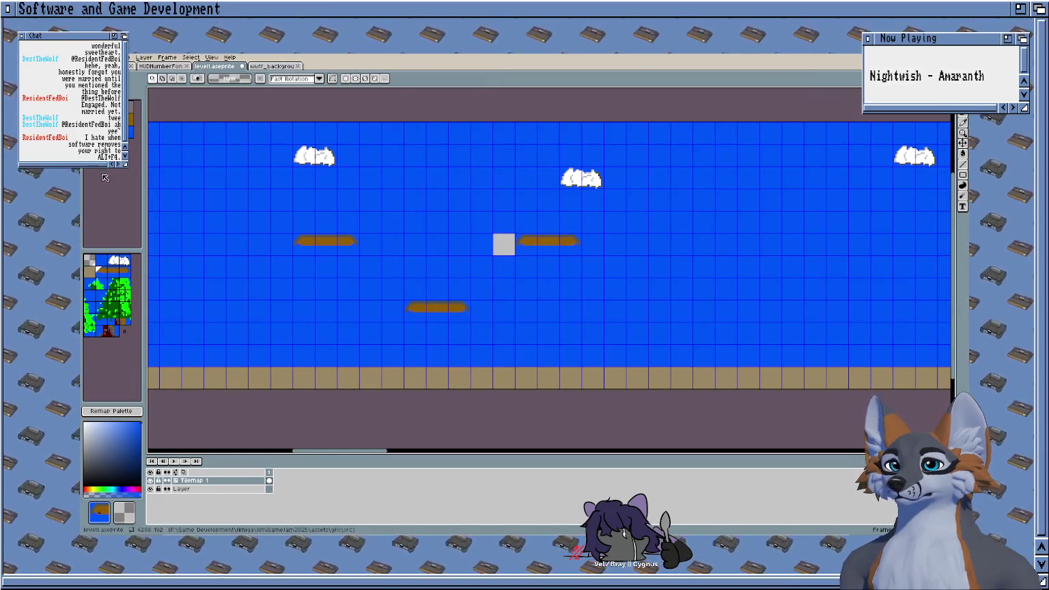
pyautogui.click(106, 263)
pyautogui.press('g')
pyautogui.click(504, 243)
pyautogui.scroll(-2, 407, 299)
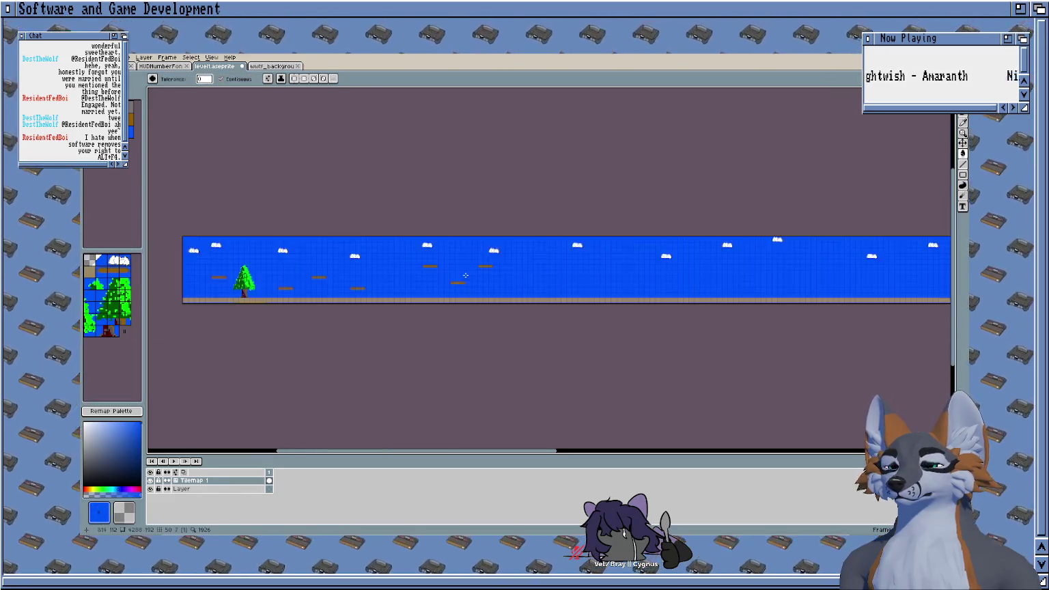
pyautogui.scroll(1, 465, 281)
pyautogui.press('b')
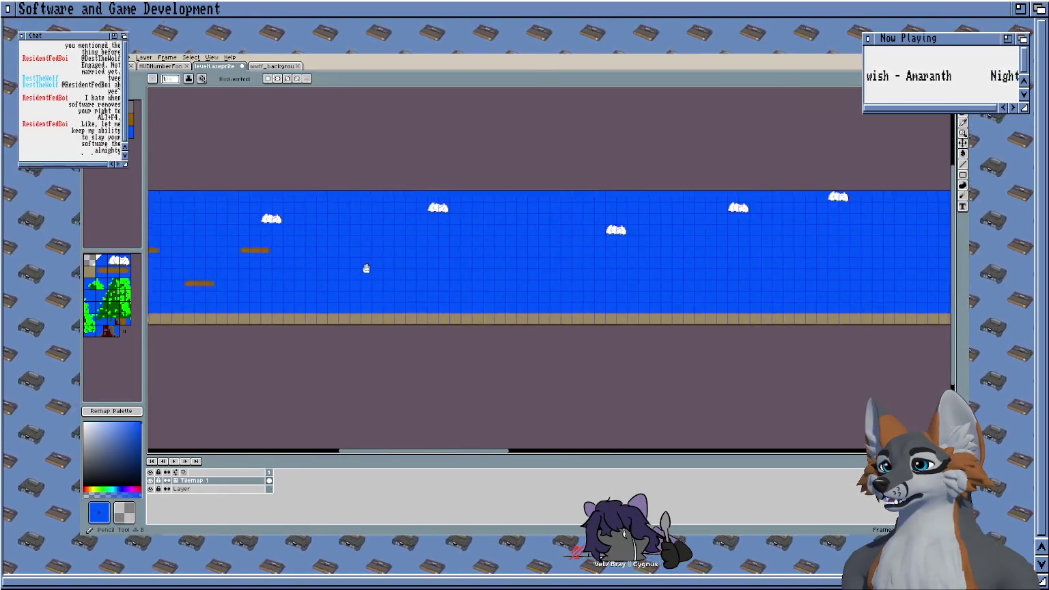
pyautogui.scroll(-1, 467, 267)
# Step: Paste another platform and settle it as a floating platform lower right
pyautogui.hotkey('ctrl', 'v')
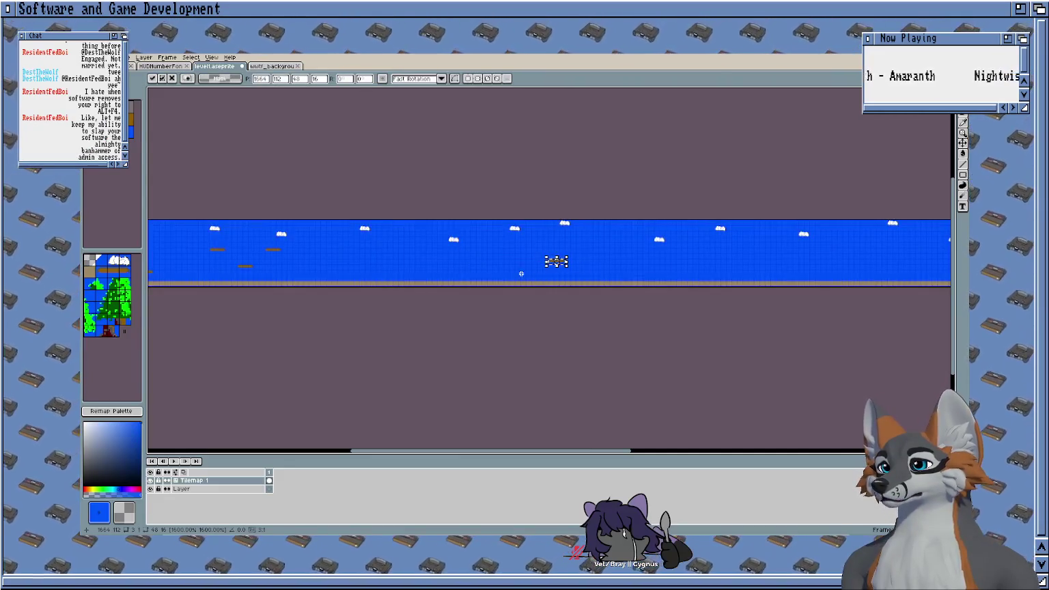
pyautogui.scroll(2, 521, 273)
pyautogui.scroll(-1, 721, 247)
pyautogui.moveTo(717, 251); pyautogui.dragTo(360, 273)
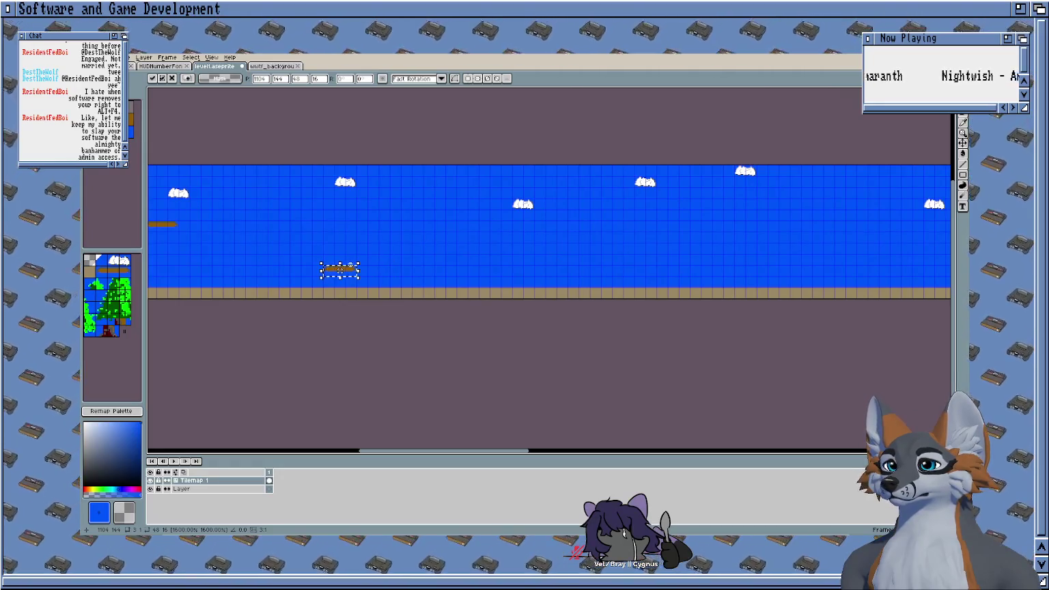
pyautogui.scroll(2, 406, 239)
pyautogui.moveTo(468, 251); pyautogui.dragTo(367, 176)
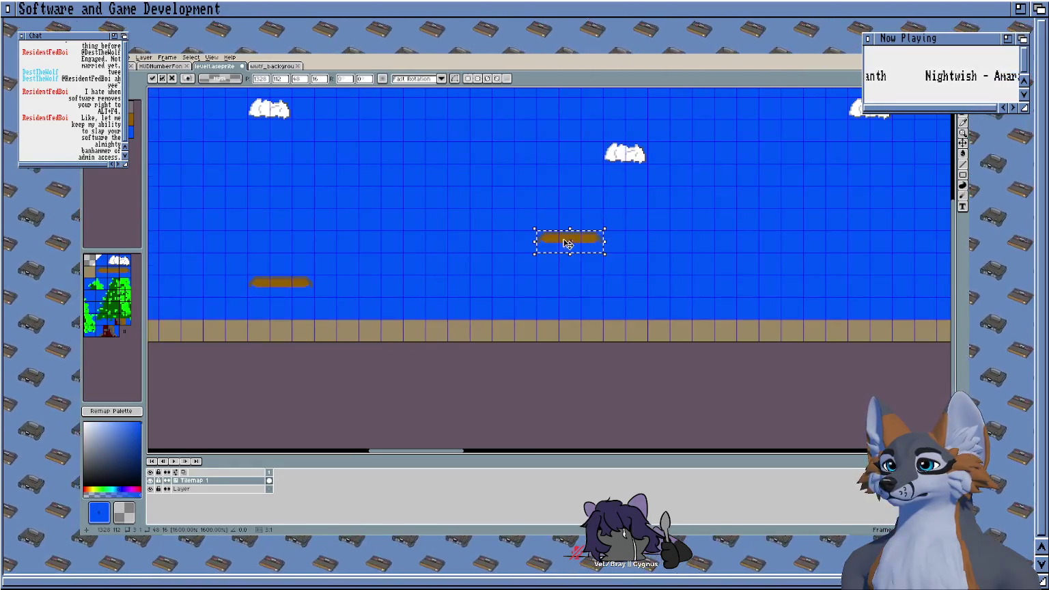
pyautogui.moveTo(442, 247); pyautogui.dragTo(502, 286)
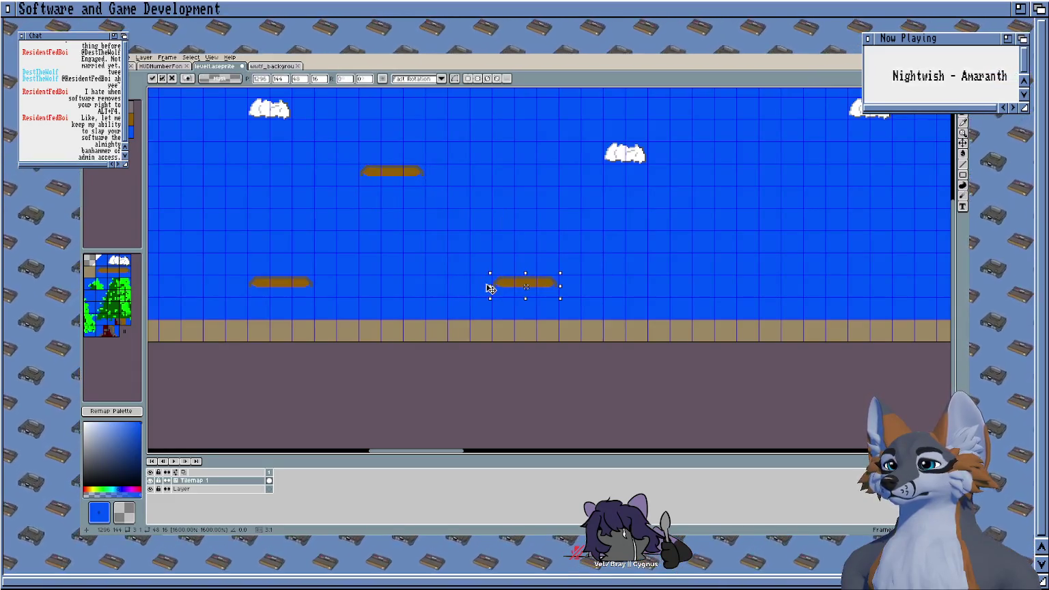
pyautogui.press('Return')
# Step: Look over the platform layout and pick the brown plank tile
pyautogui.scroll(-2, 599, 213)
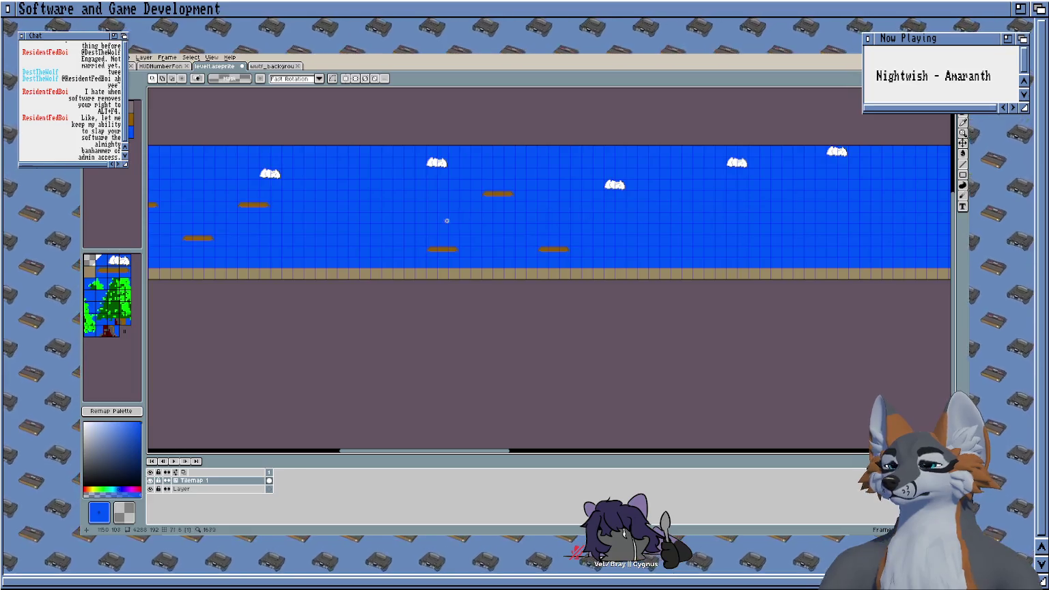
pyautogui.scroll(-1, 741, 201)
pyautogui.scroll(1, 751, 212)
pyautogui.hscroll(-5, 779, 224)
pyautogui.hscroll(-4, 452, 223)
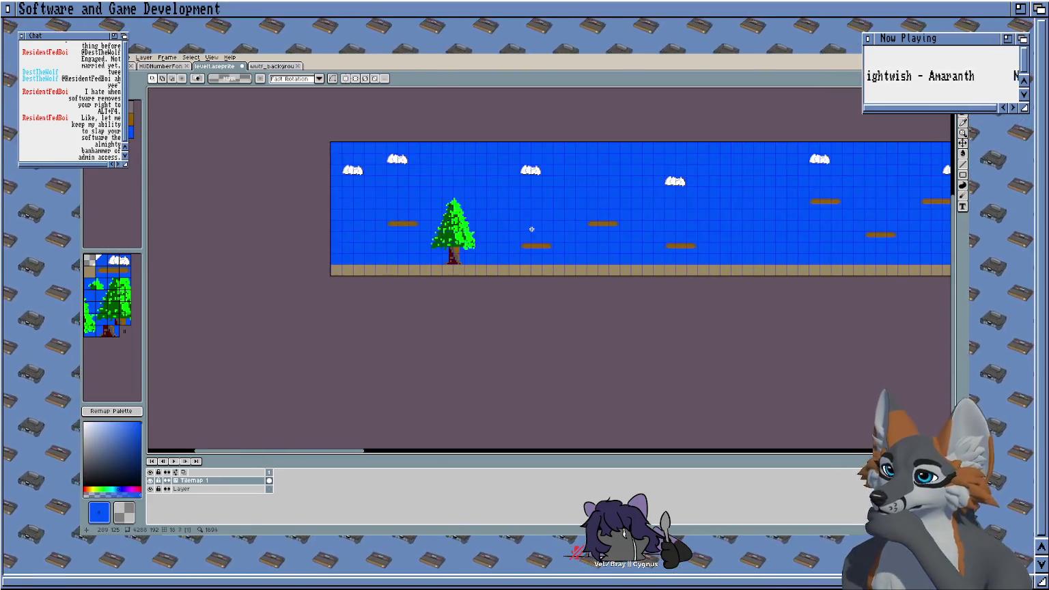
pyautogui.hscroll(4, 531, 229)
pyautogui.hscroll(2, 478, 220)
pyautogui.hscroll(-2, 464, 225)
pyautogui.scroll(3, 437, 224)
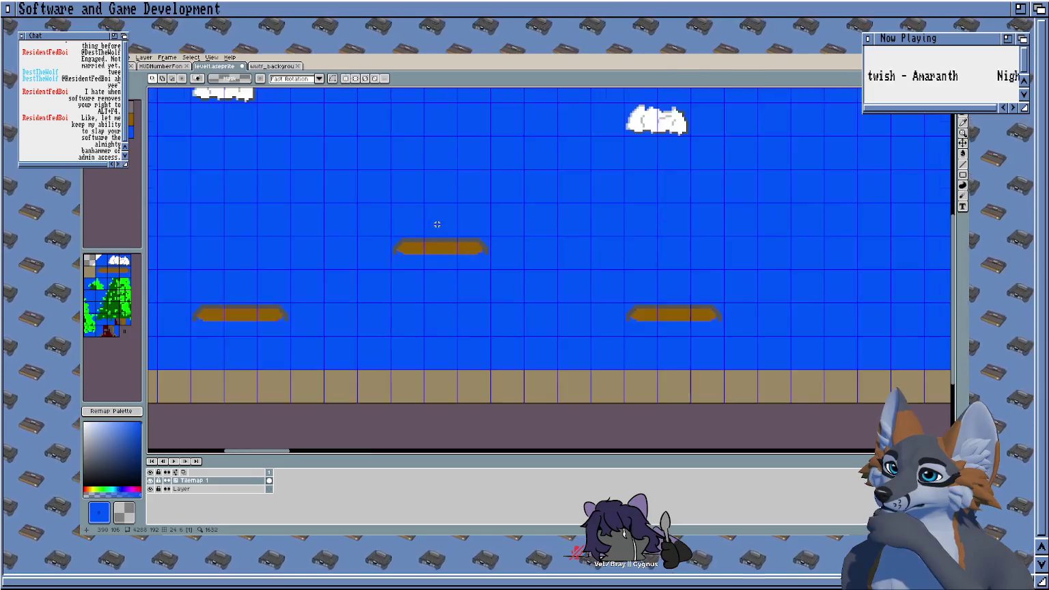
pyautogui.click(119, 275)
pyautogui.hscroll(-1, 307, 300)
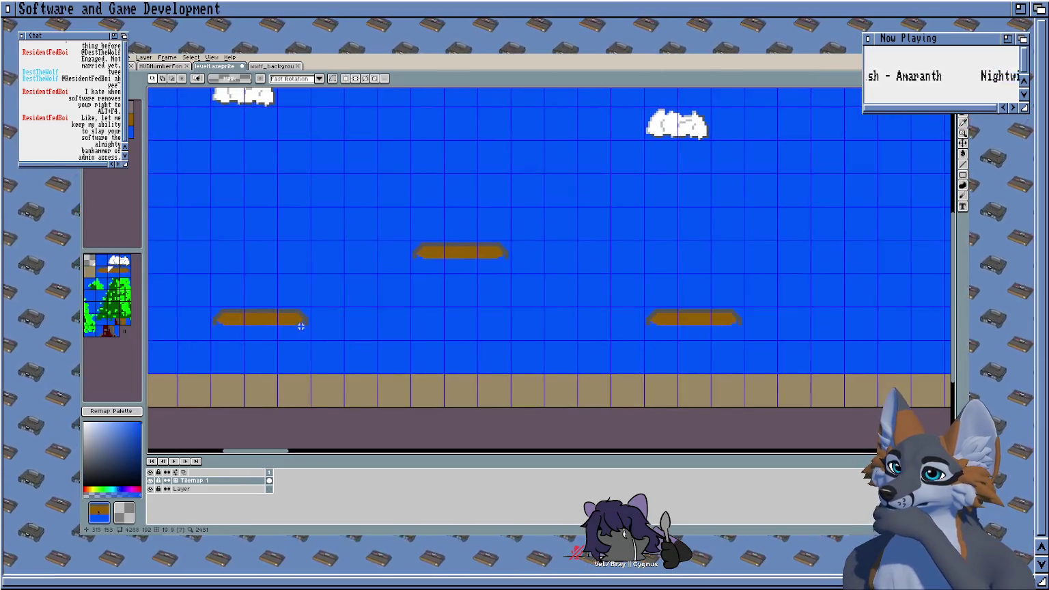
# Step: Extend the left platform by one plank tile and add a tile to the right platform's end
pyautogui.press('b')
pyautogui.moveTo(294, 321); pyautogui.dragTo(328, 319)
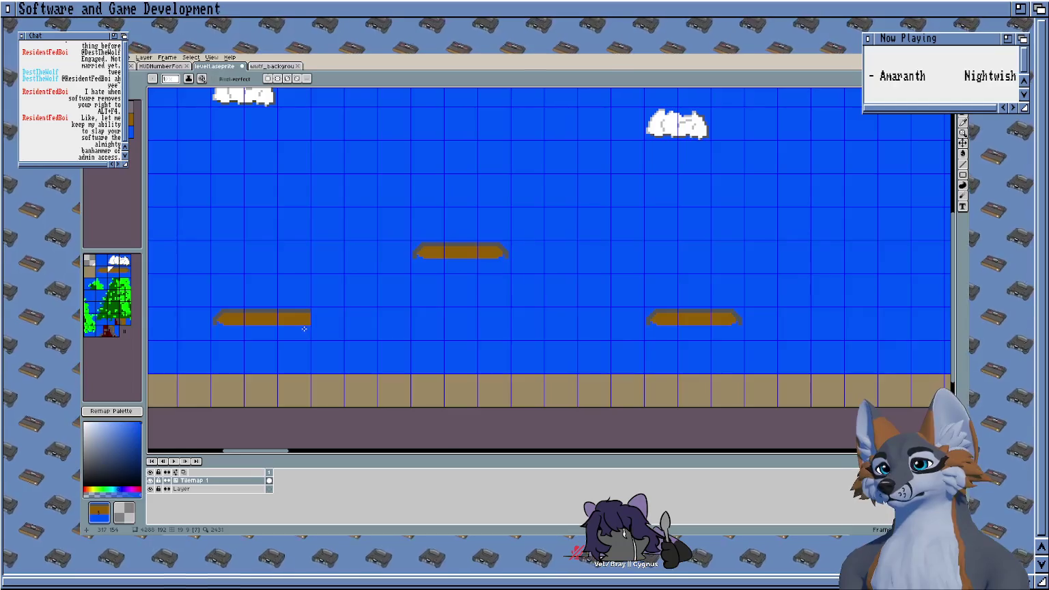
pyautogui.hscroll(3, 573, 287)
pyautogui.click(671, 319)
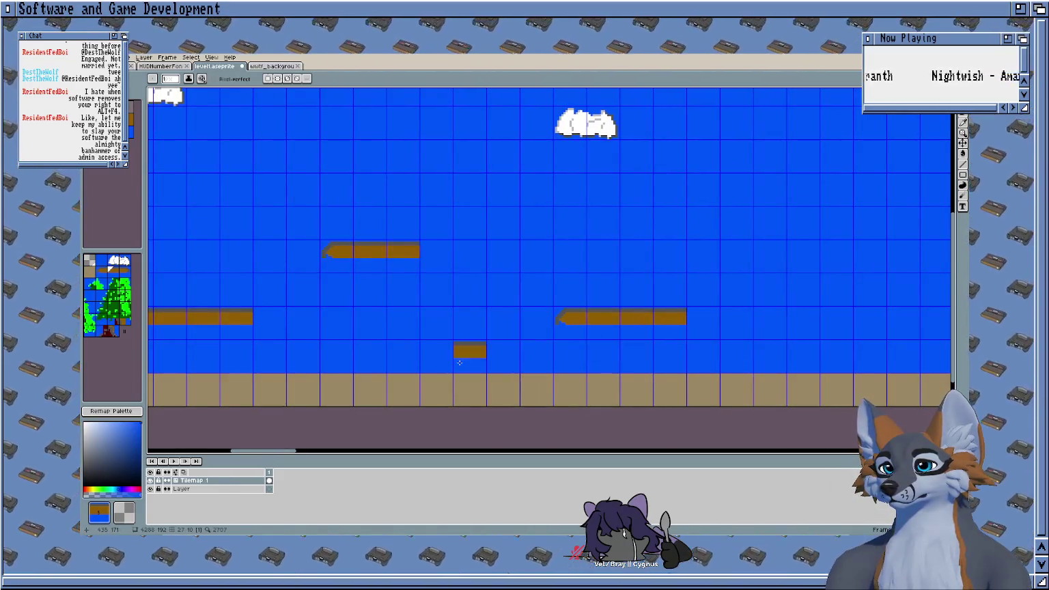
pyautogui.scroll(-4, 459, 363)
pyautogui.scroll(3, 403, 243)
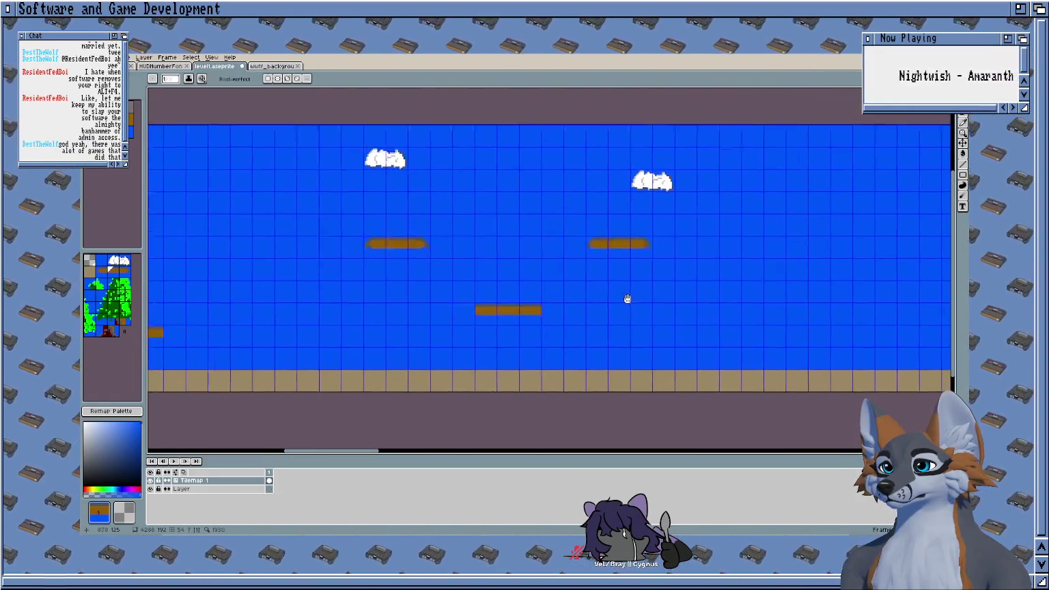
pyautogui.scroll(-3, 532, 308)
pyautogui.scroll(3, 477, 314)
pyautogui.scroll(1, 423, 328)
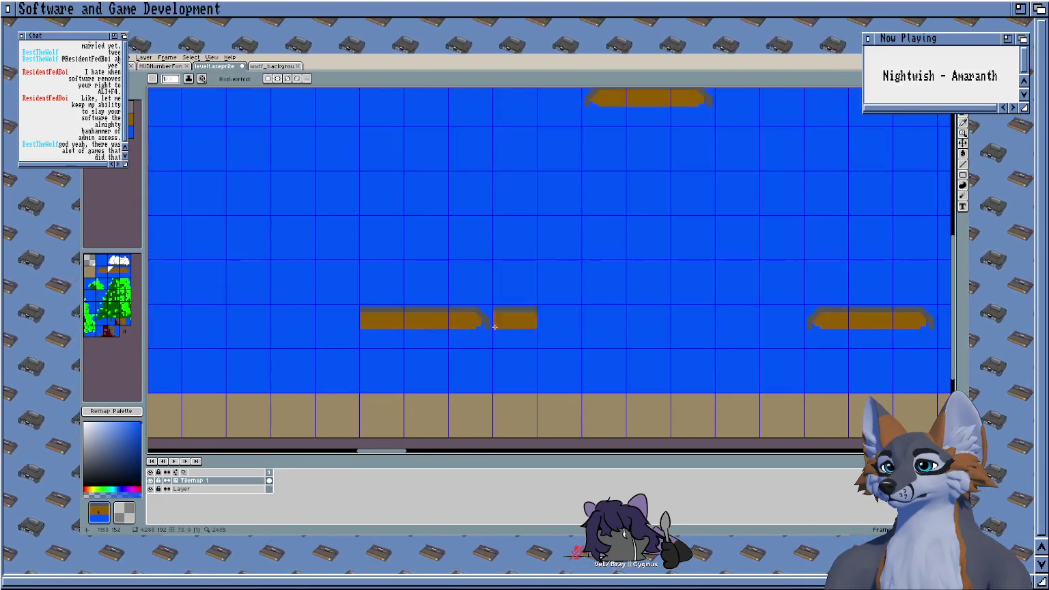
pyautogui.hscroll(3, 714, 321)
pyautogui.scroll(1, 519, 252)
pyautogui.scroll(-1, 485, 255)
# Step: Remove a misplaced plank tile and pick the plank end tile from the map
pyautogui.click(476, 203)
pyautogui.press('i')
pyautogui.hotkey('ctrl', 'z')
pyautogui.click(384, 342)
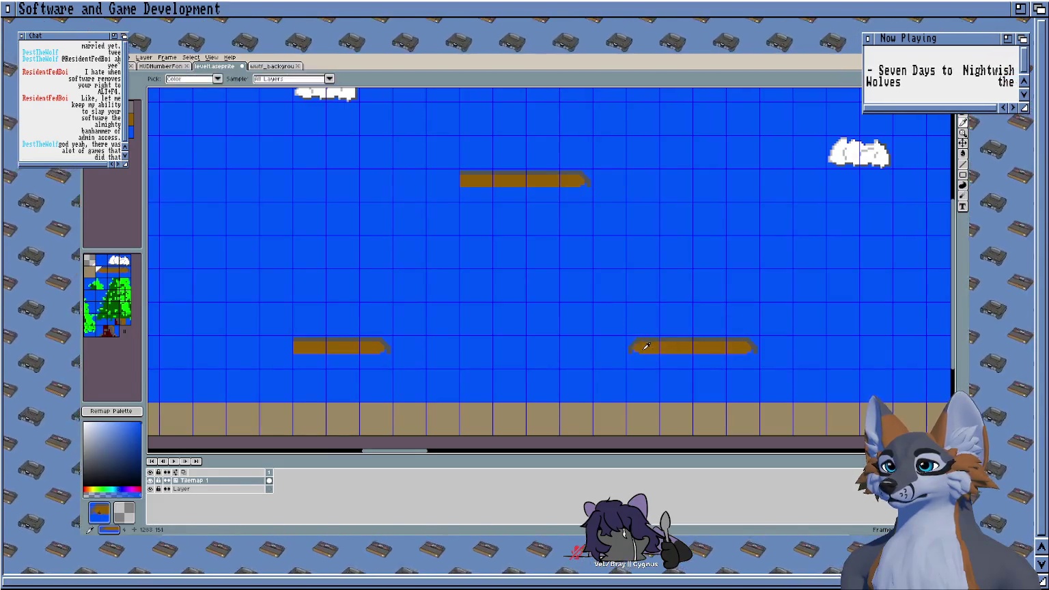
# Step: Add a plank end tile to the upper right-hand floating platform
pyautogui.scroll(-3, 287, 367)
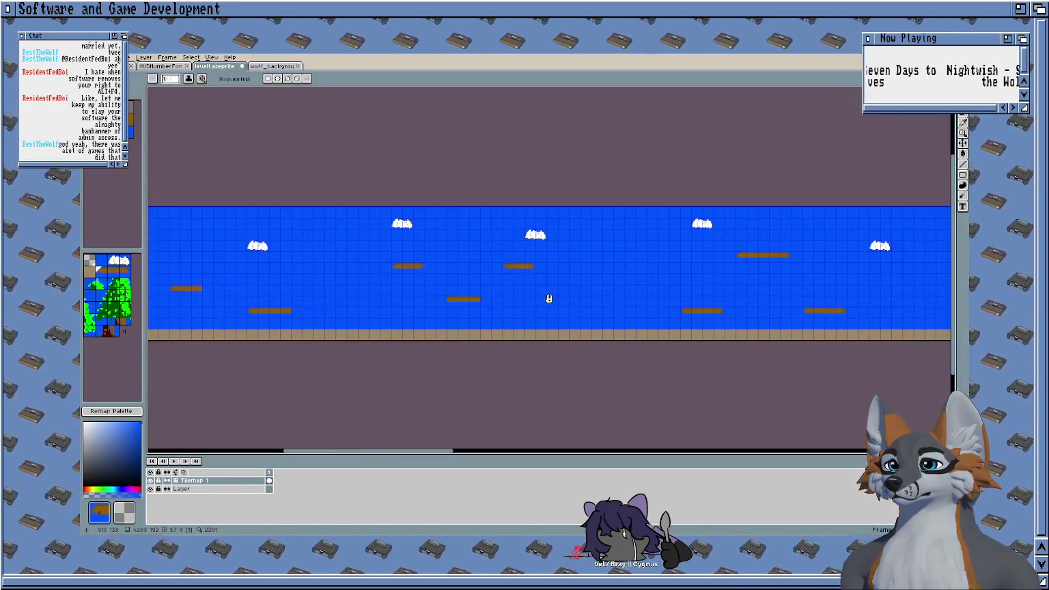
pyautogui.scroll(2, 548, 297)
pyautogui.scroll(1, 465, 301)
pyautogui.hscroll(-3, 466, 300)
pyautogui.scroll(1, 400, 275)
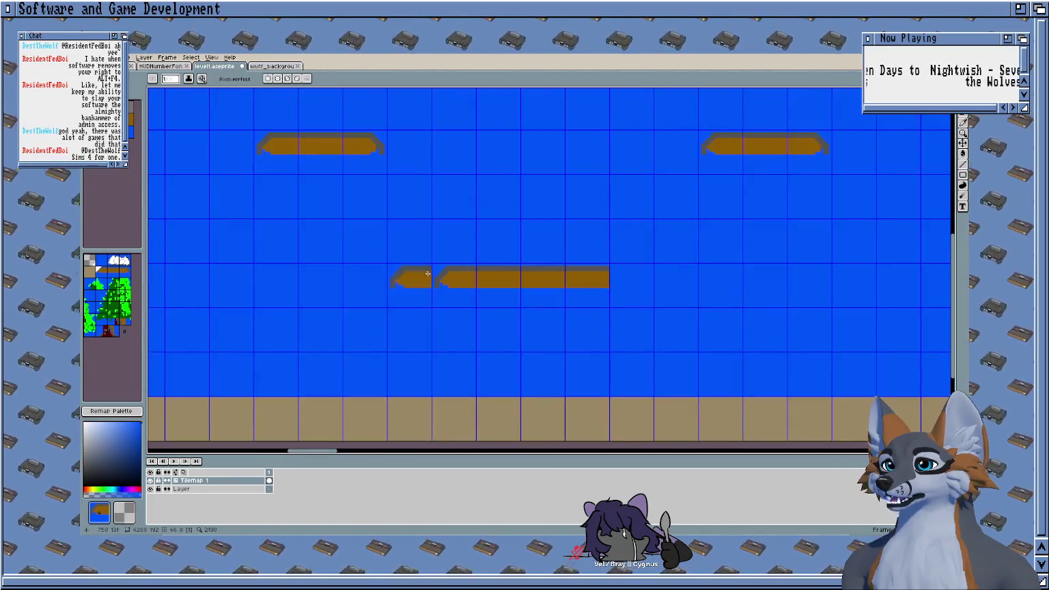
pyautogui.scroll(-1, 644, 267)
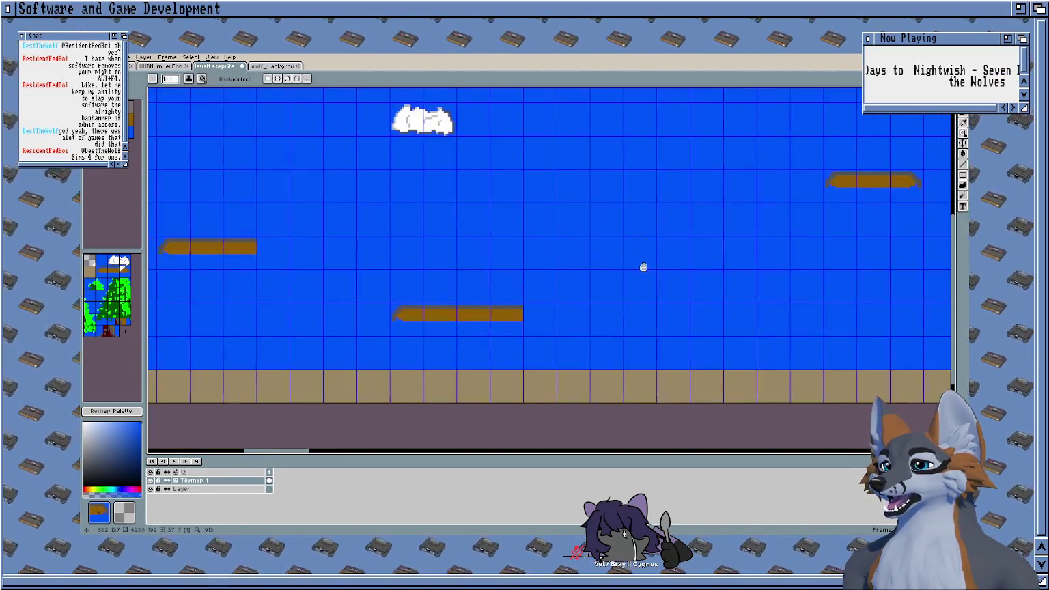
pyautogui.hscroll(-3, 433, 261)
pyautogui.hscroll(-3, 499, 291)
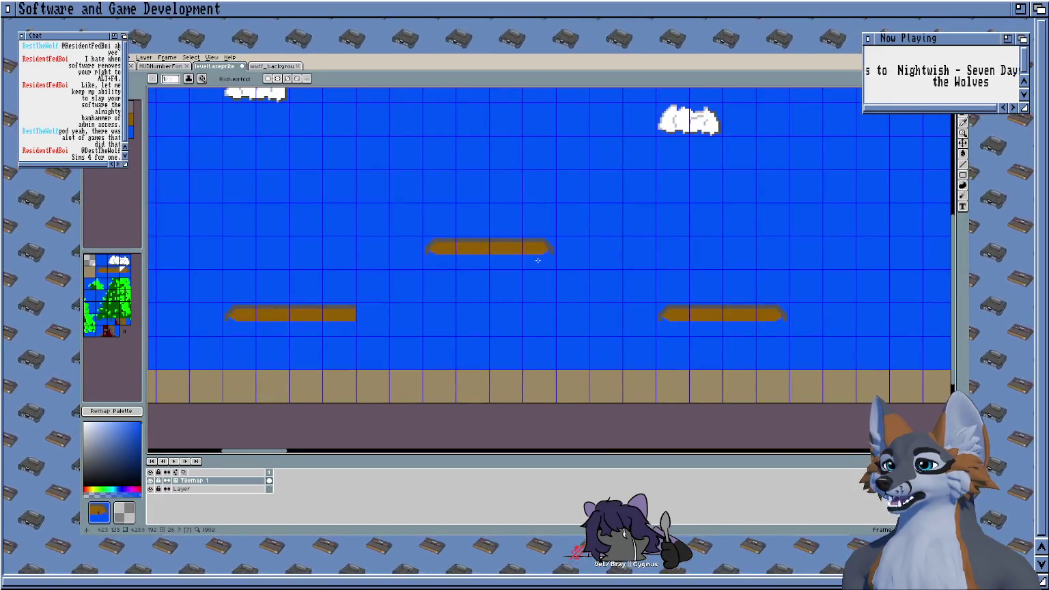
pyautogui.hscroll(-2, 452, 325)
pyautogui.hscroll(-8, 414, 344)
pyautogui.scroll(-3, 438, 344)
pyautogui.hscroll(-1, 519, 328)
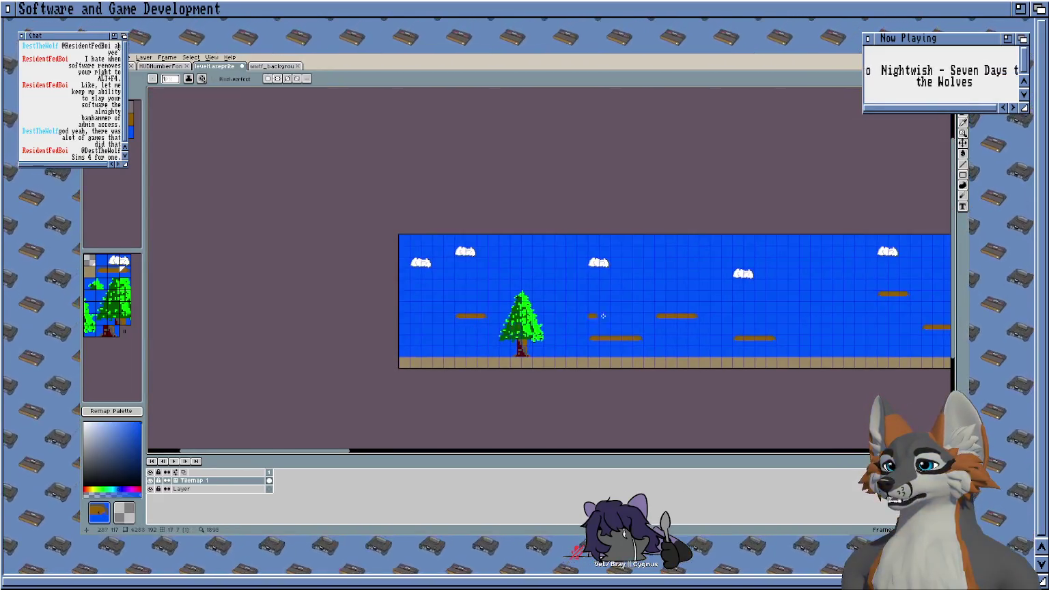
pyautogui.hscroll(2, 602, 315)
pyautogui.scroll(-3, 581, 300)
pyautogui.hscroll(3, 553, 279)
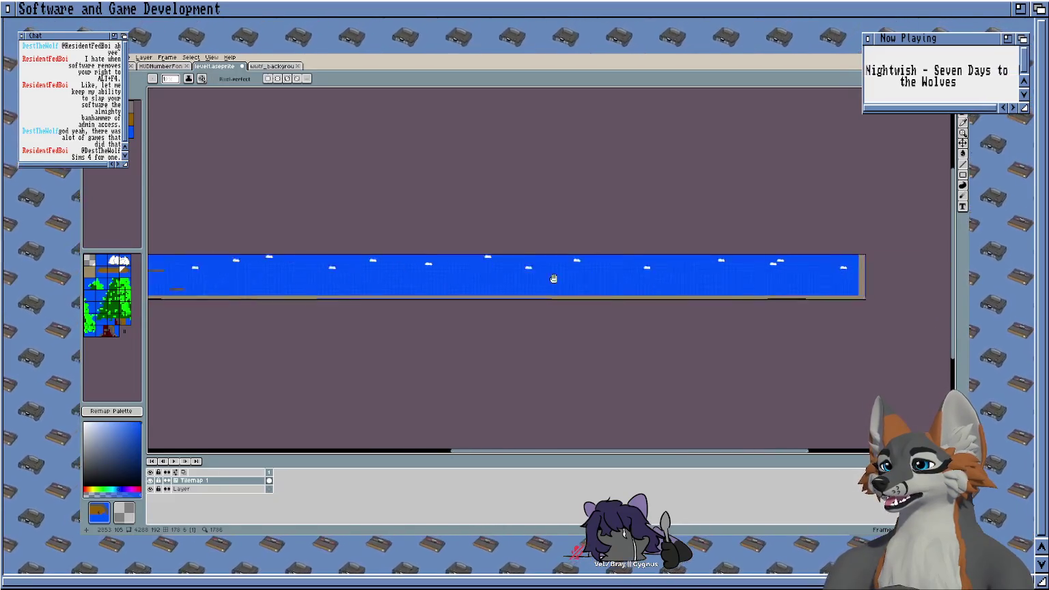
pyautogui.scroll(4, 580, 276)
pyautogui.scroll(-1, 529, 241)
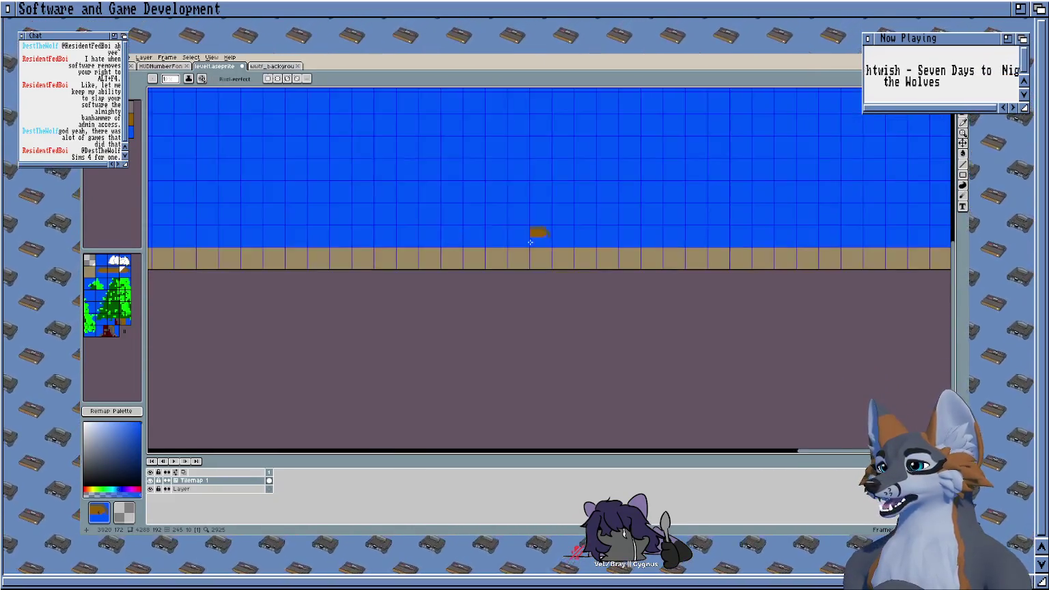
pyautogui.scroll(-2, 530, 242)
pyautogui.scroll(1, 423, 259)
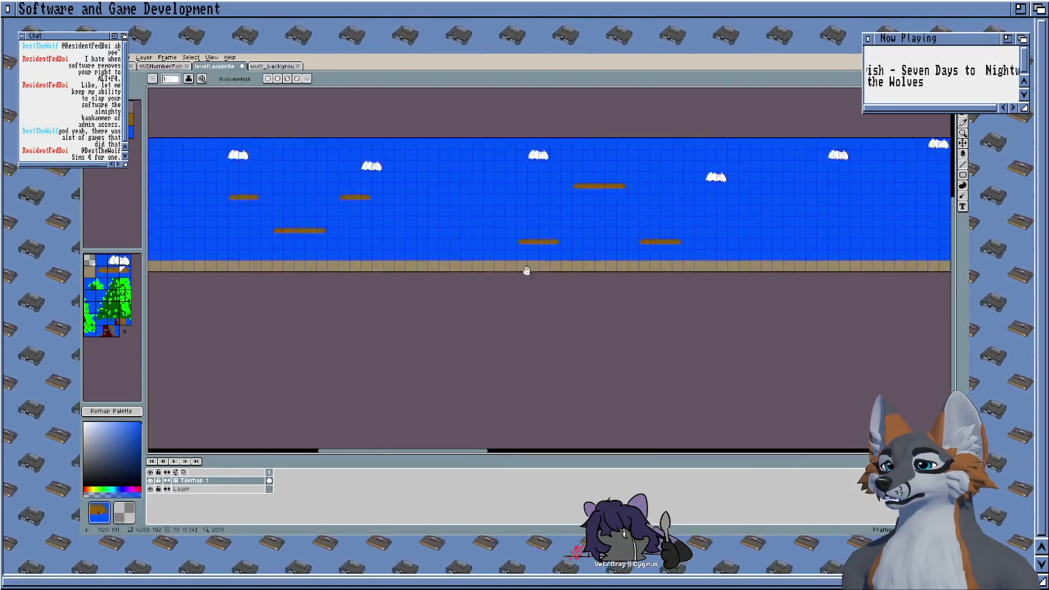
pyautogui.hscroll(-3, 526, 271)
pyautogui.hscroll(1, 573, 262)
pyautogui.scroll(2, 574, 262)
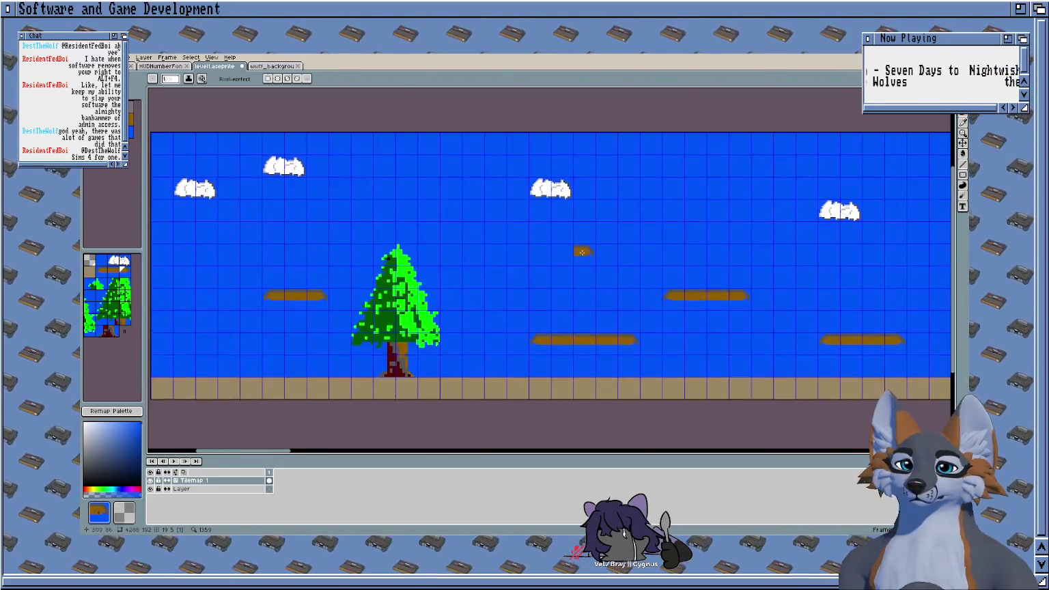
pyautogui.scroll(-2, 534, 264)
pyautogui.scroll(2, 480, 250)
pyautogui.moveTo(522, 297); pyautogui.dragTo(544, 265)
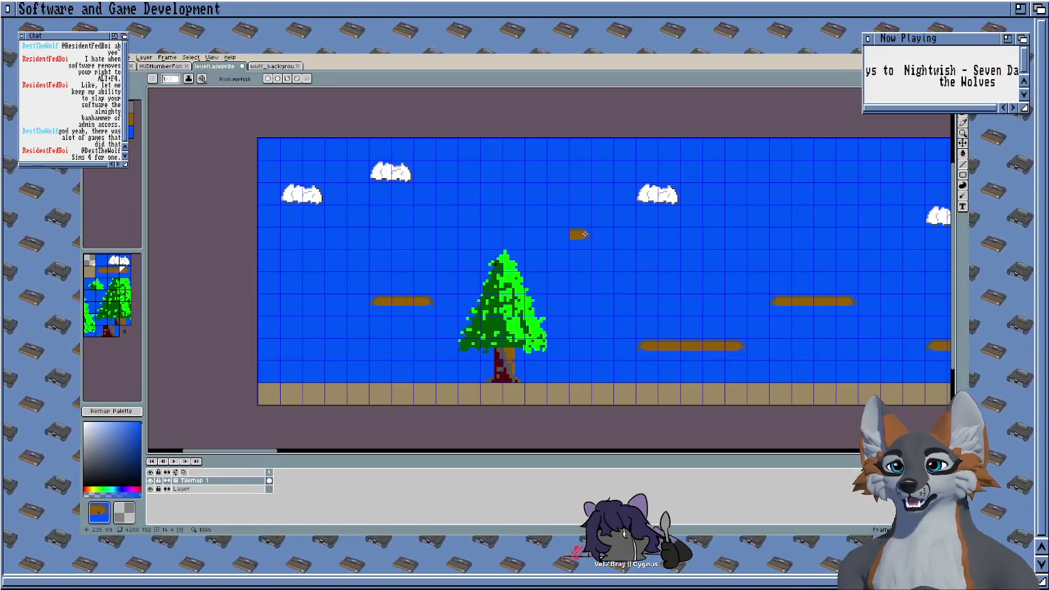
pyautogui.scroll(-2, 584, 234)
pyautogui.scroll(2, 662, 267)
pyautogui.moveTo(662, 267); pyautogui.dragTo(367, 298)
pyautogui.scroll(-2, 436, 298)
pyautogui.moveTo(658, 316); pyautogui.dragTo(518, 332)
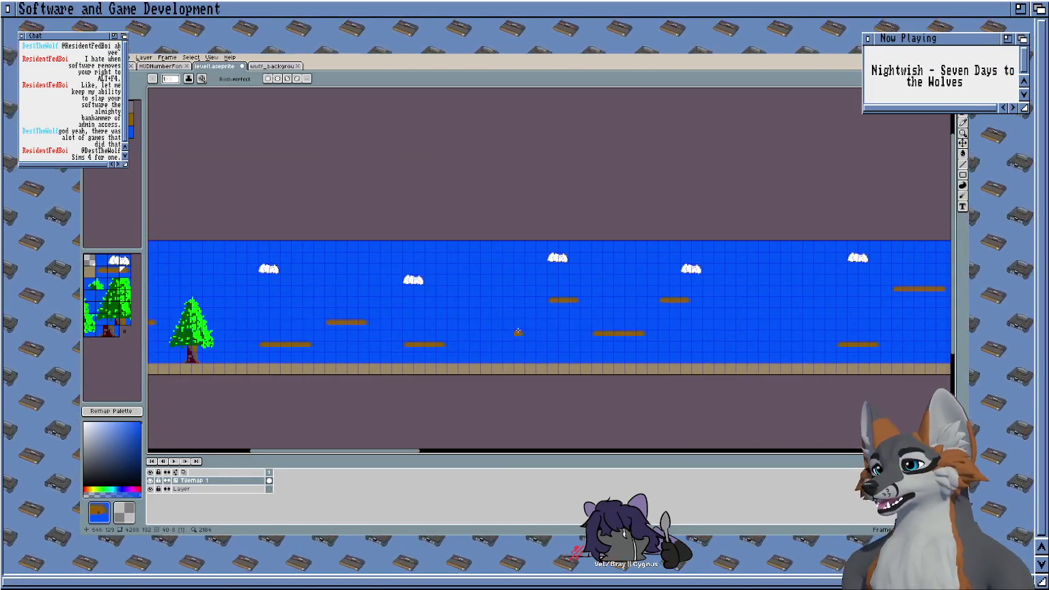
pyautogui.scroll(1, 595, 313)
pyautogui.scroll(1, 601, 309)
pyautogui.moveTo(608, 286); pyautogui.dragTo(533, 266)
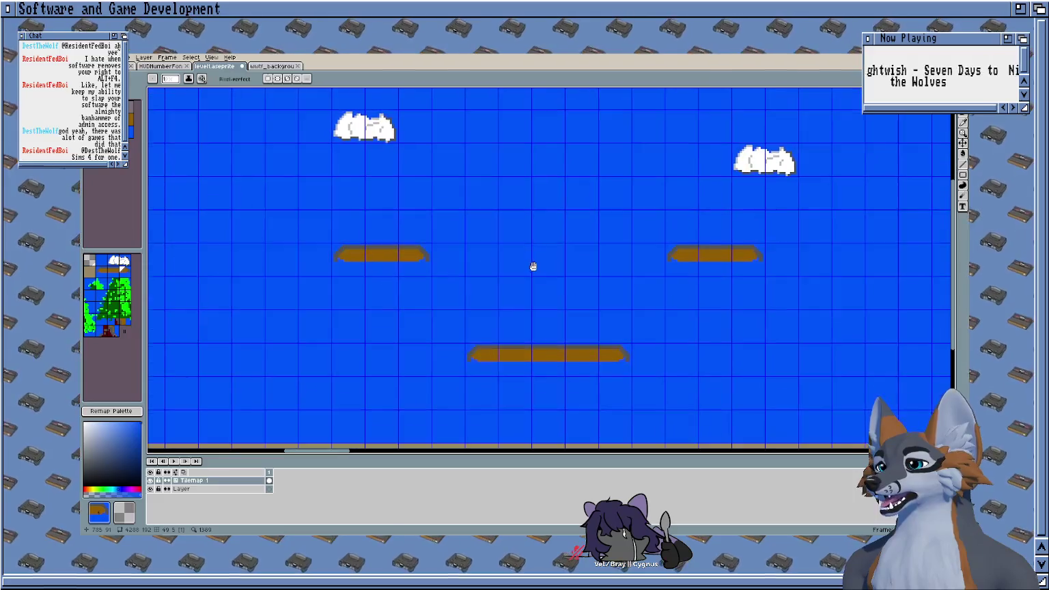
pyautogui.click(778, 255)
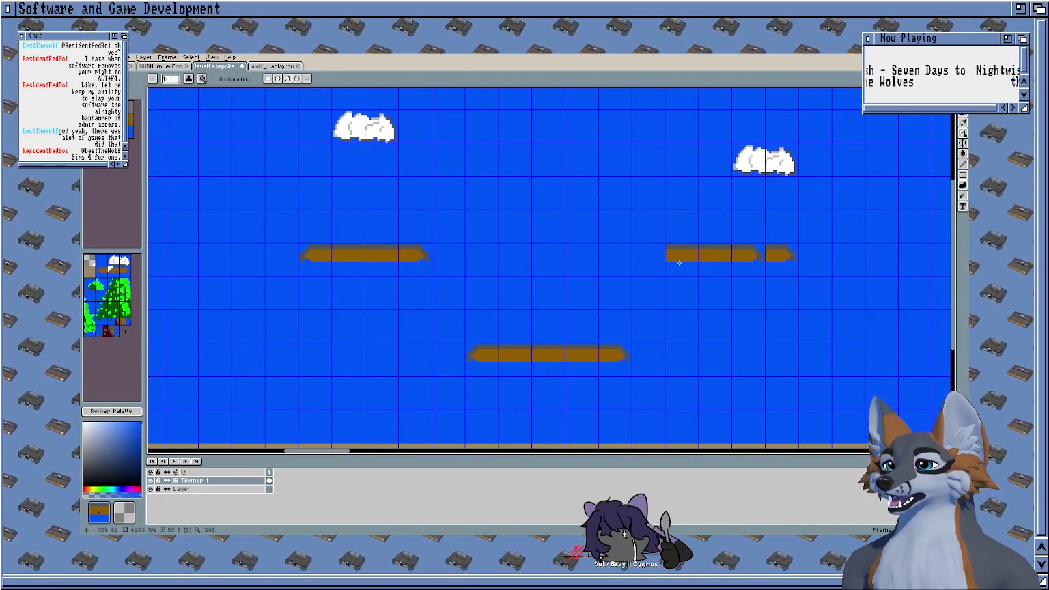
# Step: Select the pine tree with a rectangular marquee
pyautogui.scroll(-1, 756, 261)
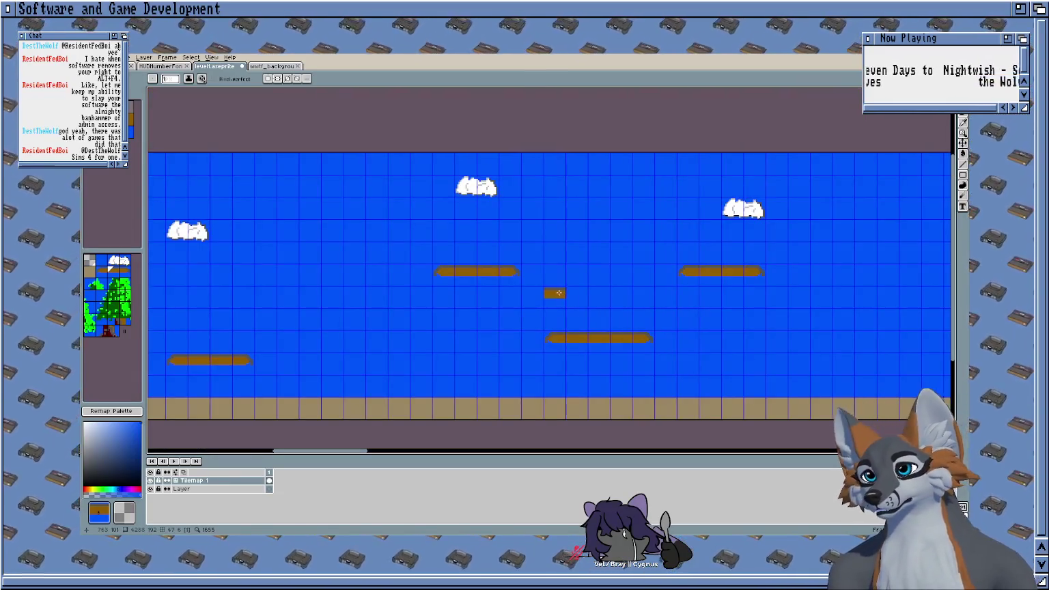
pyautogui.scroll(-4, 654, 270)
pyautogui.scroll(4, 579, 299)
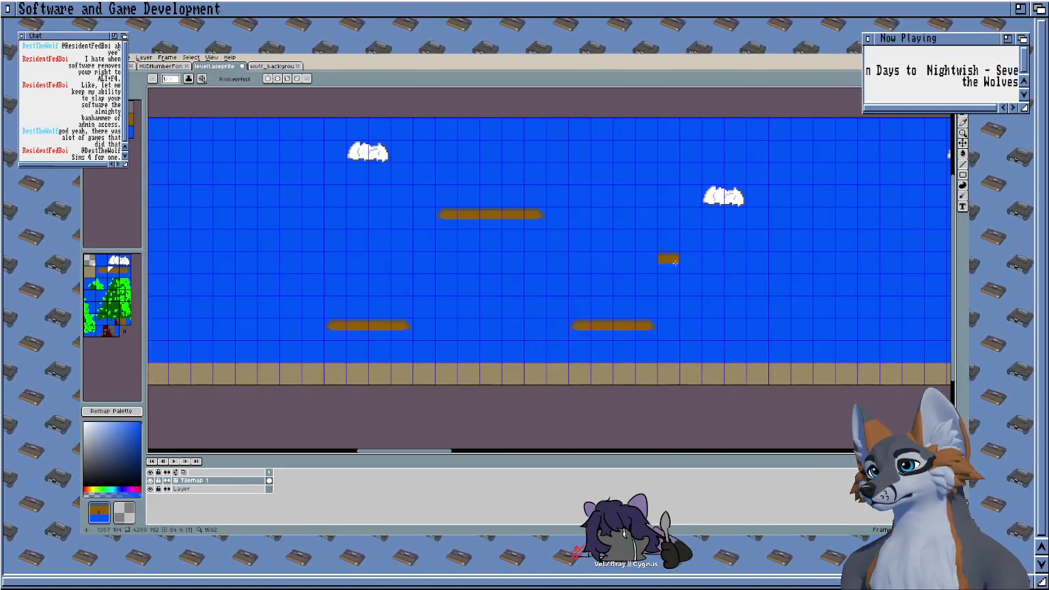
pyautogui.scroll(-2, 674, 262)
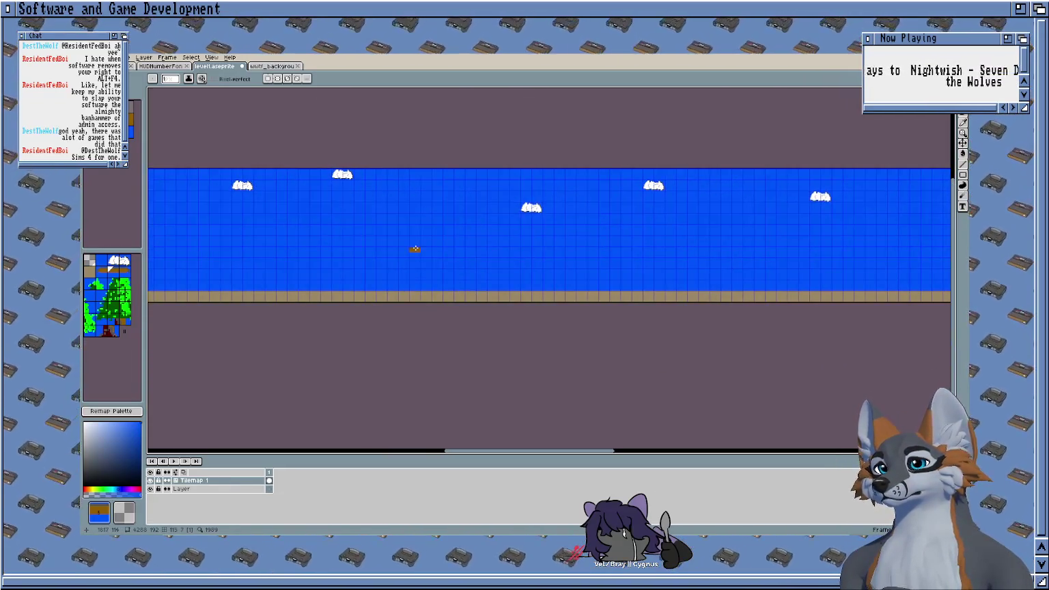
pyautogui.scroll(2, 414, 249)
pyautogui.scroll(-2, 412, 247)
pyautogui.scroll(-1, 478, 253)
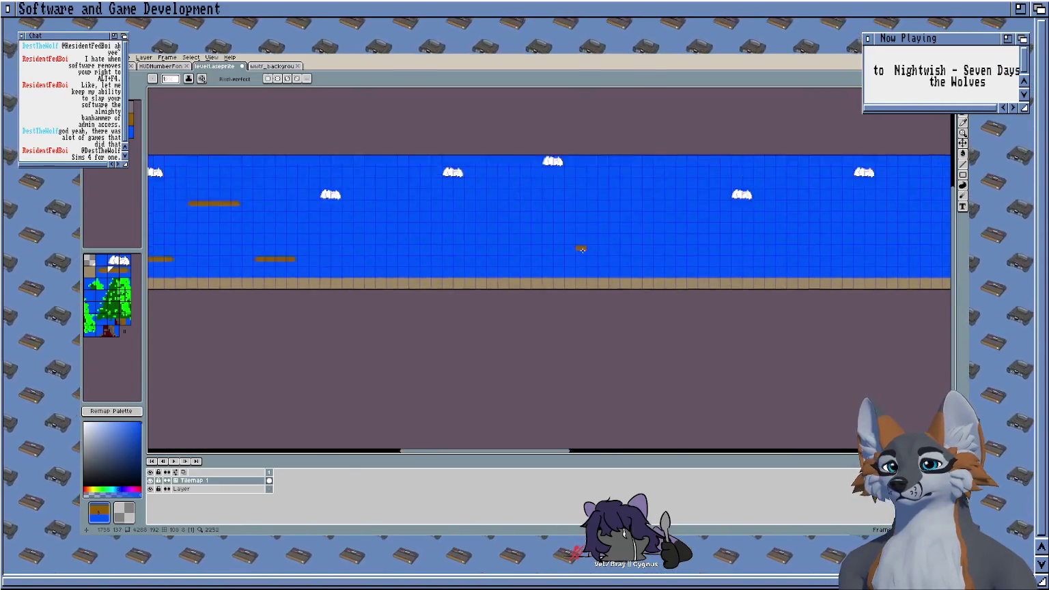
pyautogui.scroll(-2, 519, 264)
pyautogui.scroll(4, 519, 263)
pyautogui.scroll(1, 423, 286)
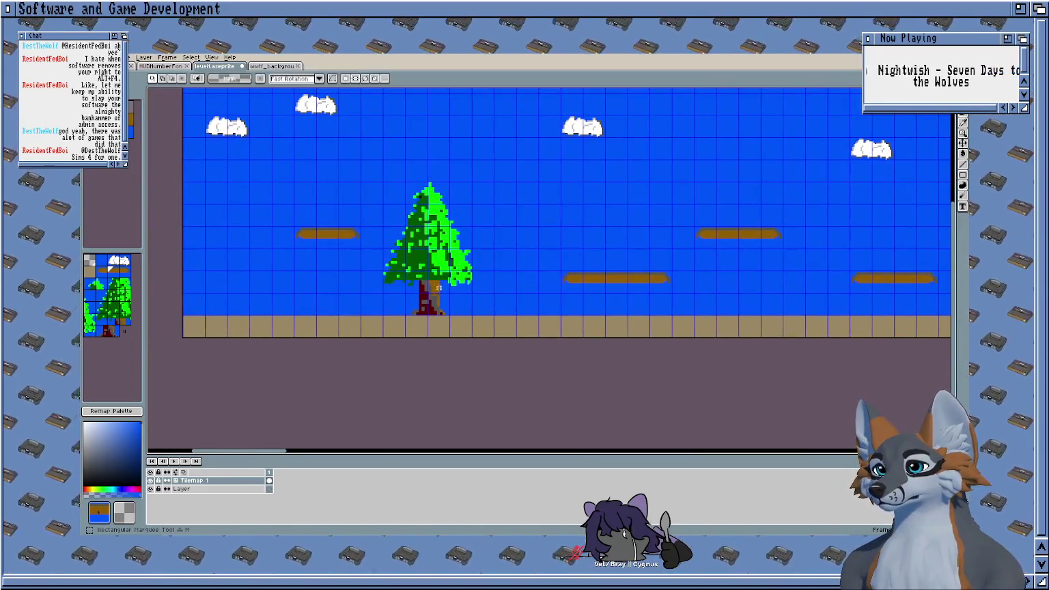
pyautogui.scroll(1, 457, 310)
pyautogui.moveTo(521, 354); pyautogui.dragTo(385, 151)
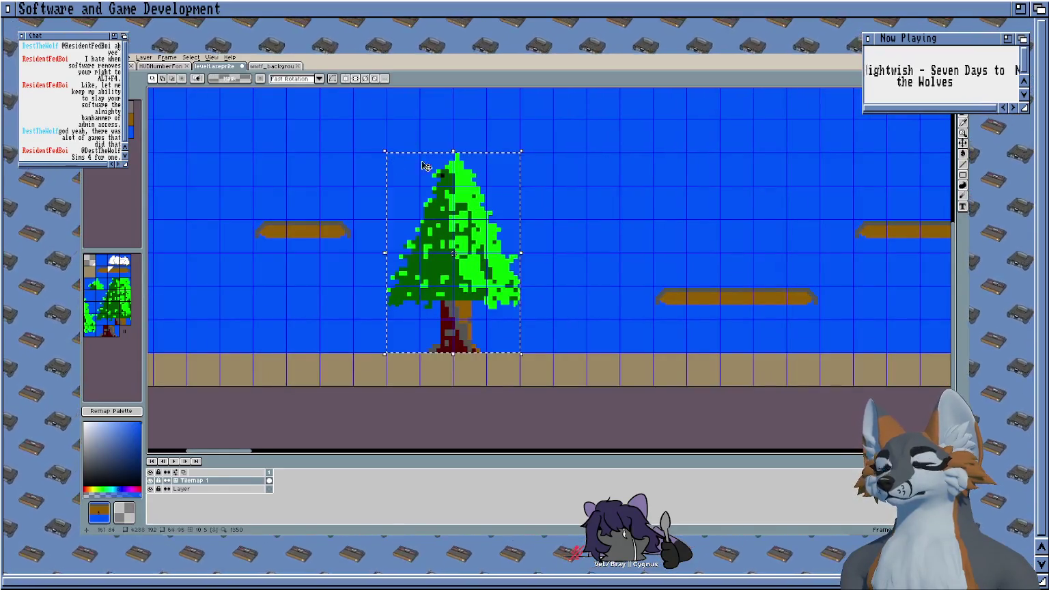
# Step: Duplicate the selected pine tree and place the copy three tiles to the right
pyautogui.scroll(-2, 533, 219)
pyautogui.scroll(1, 608, 223)
pyautogui.scroll(1, 555, 236)
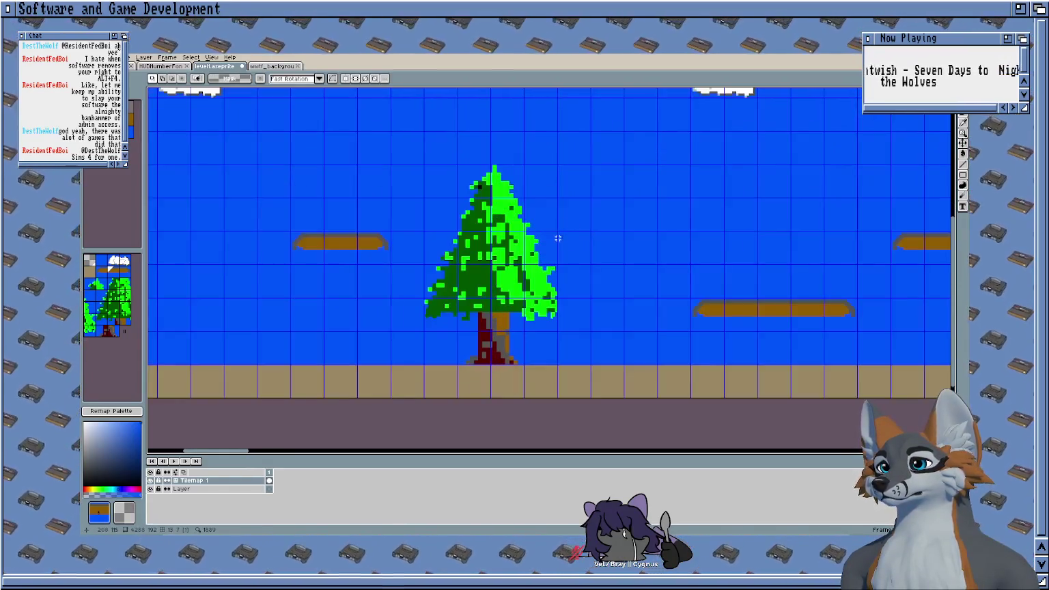
pyautogui.hotkey('ctrl', 't')
pyautogui.moveTo(513, 224); pyautogui.dragTo(643, 226)
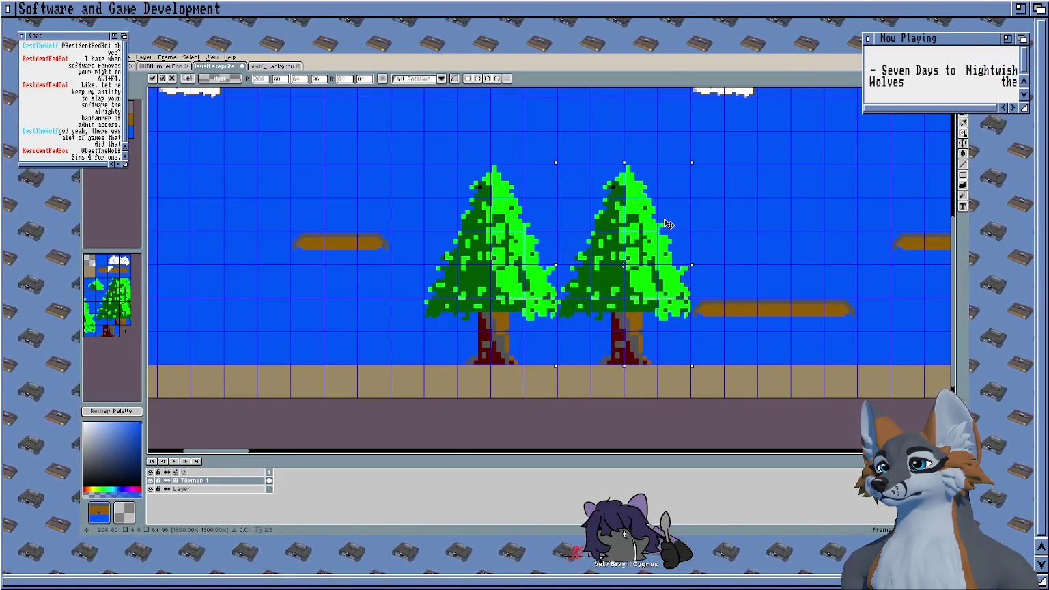
pyautogui.scroll(-2, 480, 185)
pyautogui.press('Return')
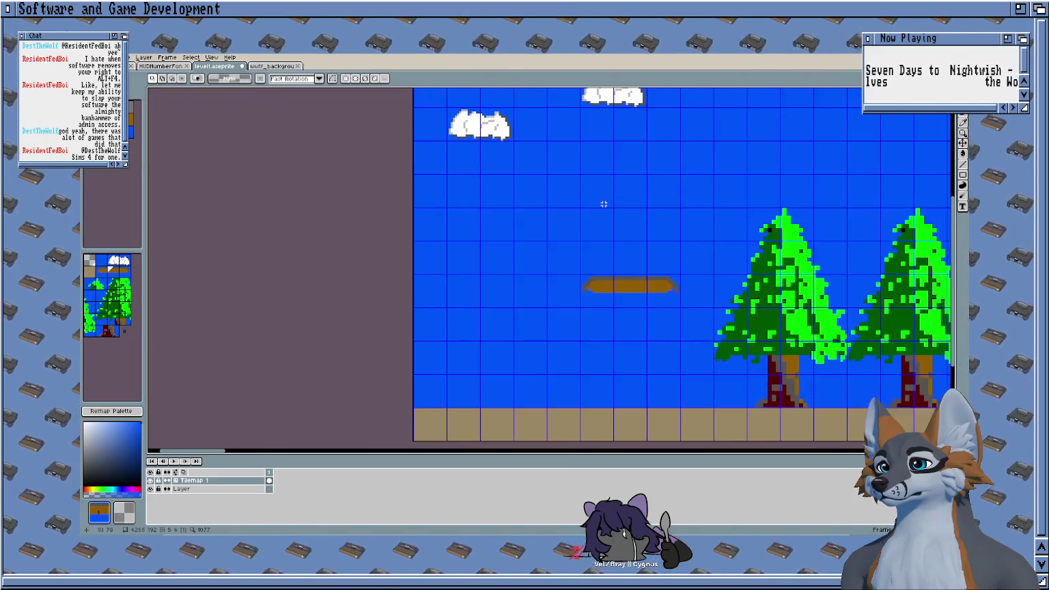
# Step: Paste another pine tree and settle it on the ground beside the first
pyautogui.scroll(-3, 556, 201)
pyautogui.scroll(2, 533, 206)
pyautogui.hscroll(5, 532, 205)
pyautogui.hscroll(5, 583, 218)
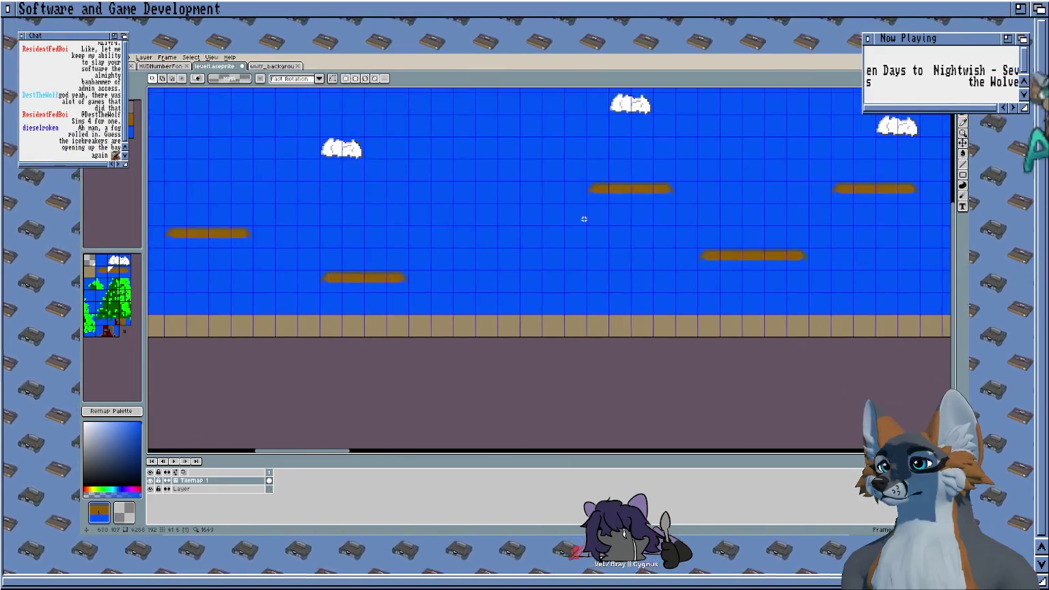
pyautogui.hotkey('ctrl', 'v')
pyautogui.moveTo(592, 229); pyautogui.dragTo(420, 235)
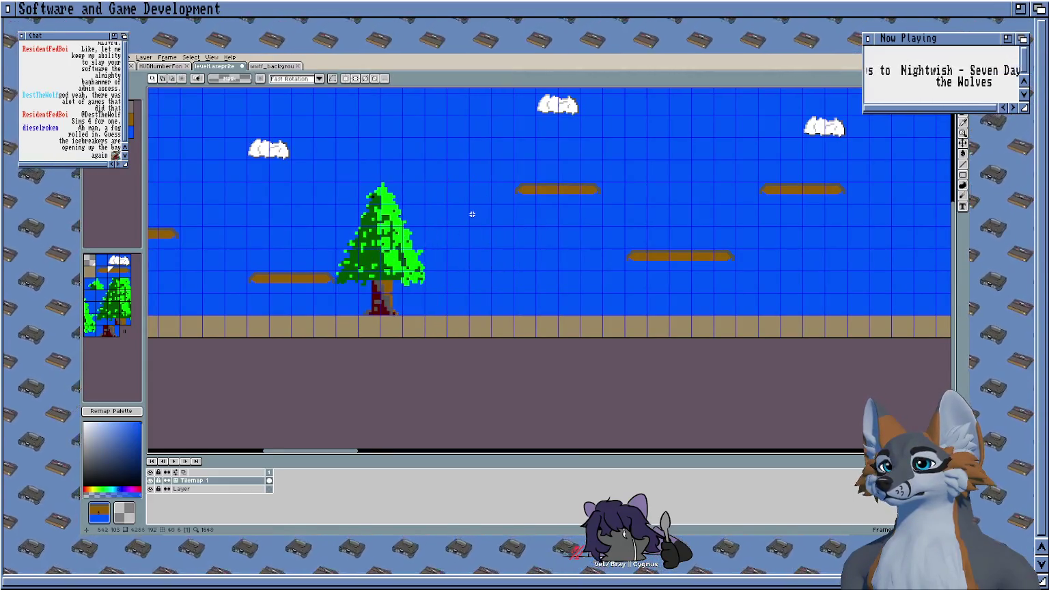
pyautogui.moveTo(469, 211); pyautogui.dragTo(598, 227)
pyautogui.moveTo(531, 239)
pyautogui.mouseDown()
pyautogui.moveTo(576, 240)
pyautogui.moveTo(352, 242)
pyautogui.mouseUp()
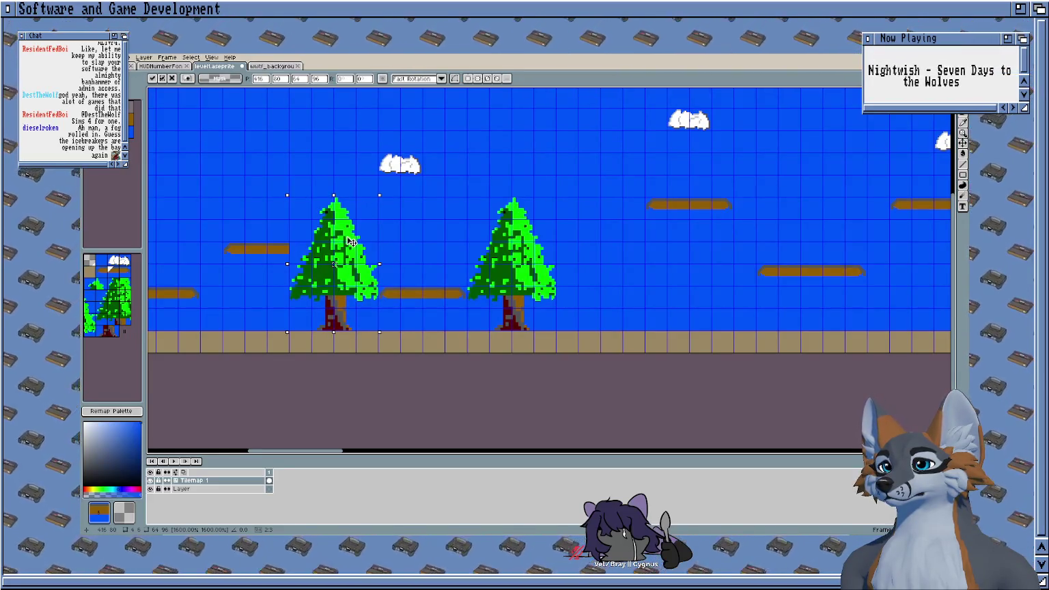
pyautogui.scroll(1, 355, 285)
# Step: Pick a tile from the map and add a log tile to the left platform
pyautogui.press('i')
pyautogui.press('b')
pyautogui.click(341, 274)
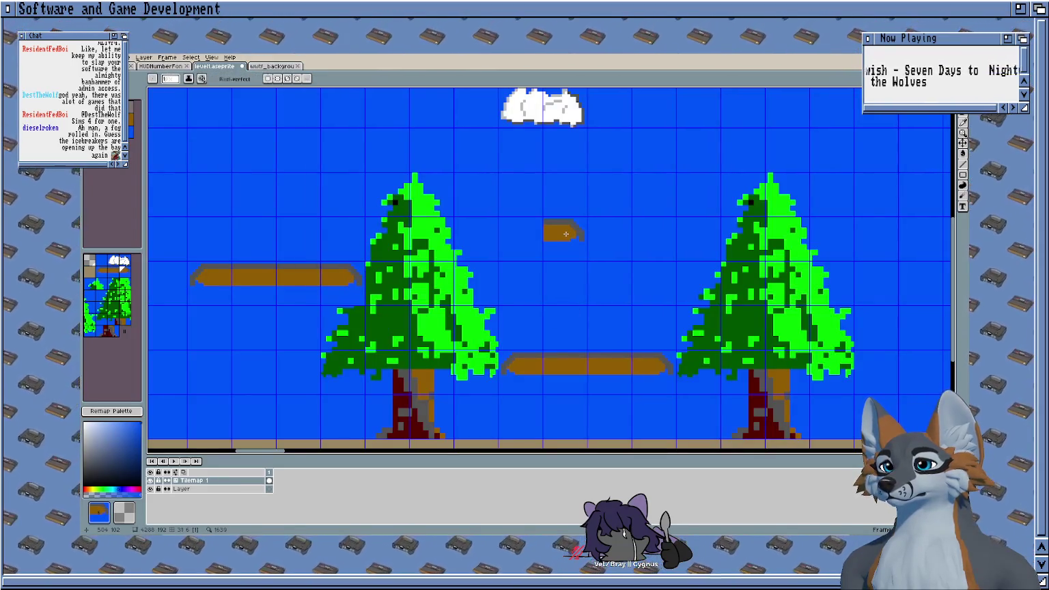
pyautogui.scroll(-1, 566, 234)
pyautogui.scroll(-2, 335, 229)
pyautogui.scroll(-2, 609, 235)
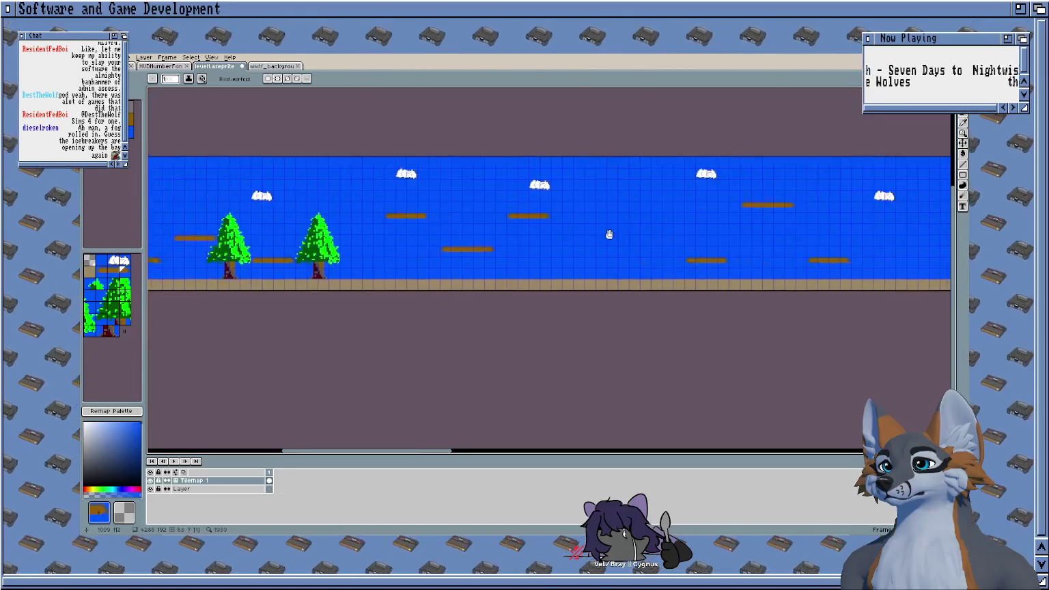
# Step: Paste three more pine trees, moving each along the ground near the first tree
pyautogui.hotkey('ctrl', 'v')
pyautogui.moveTo(572, 234); pyautogui.dragTo(457, 234)
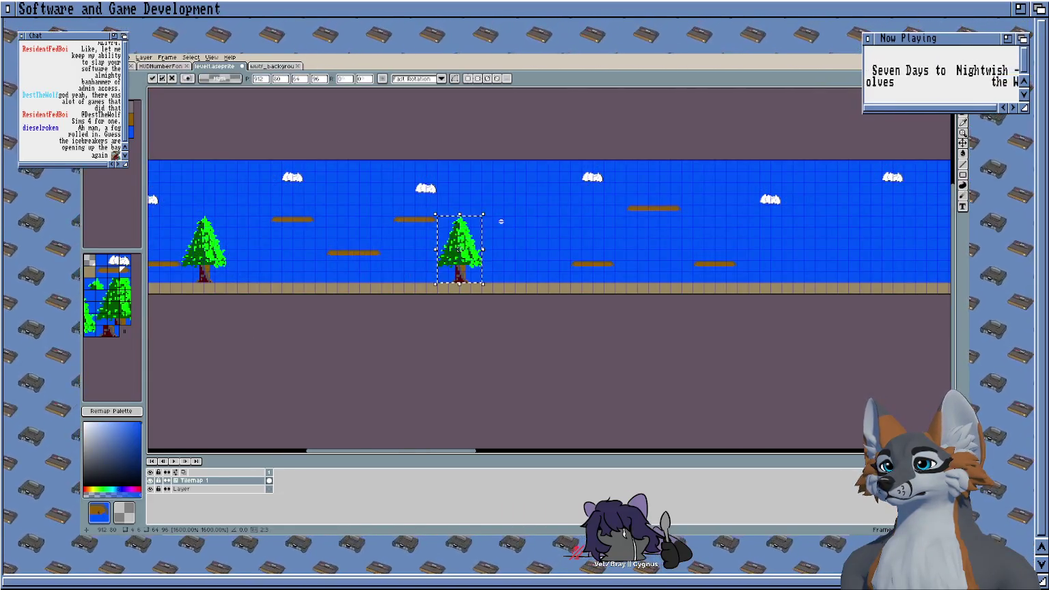
pyautogui.scroll(2, 501, 222)
pyautogui.hotkey('ctrl', 'v')
pyautogui.moveTo(572, 247); pyautogui.dragTo(503, 247)
pyautogui.hotkey('ctrl', 'v')
pyautogui.moveTo(588, 232)
pyautogui.mouseDown()
pyautogui.moveTo(608, 234)
pyautogui.moveTo(310, 222)
pyautogui.mouseUp()
# Step: Set two further tree copies, one beside the first tree and one onto the ground
pyautogui.scroll(-2, 608, 234)
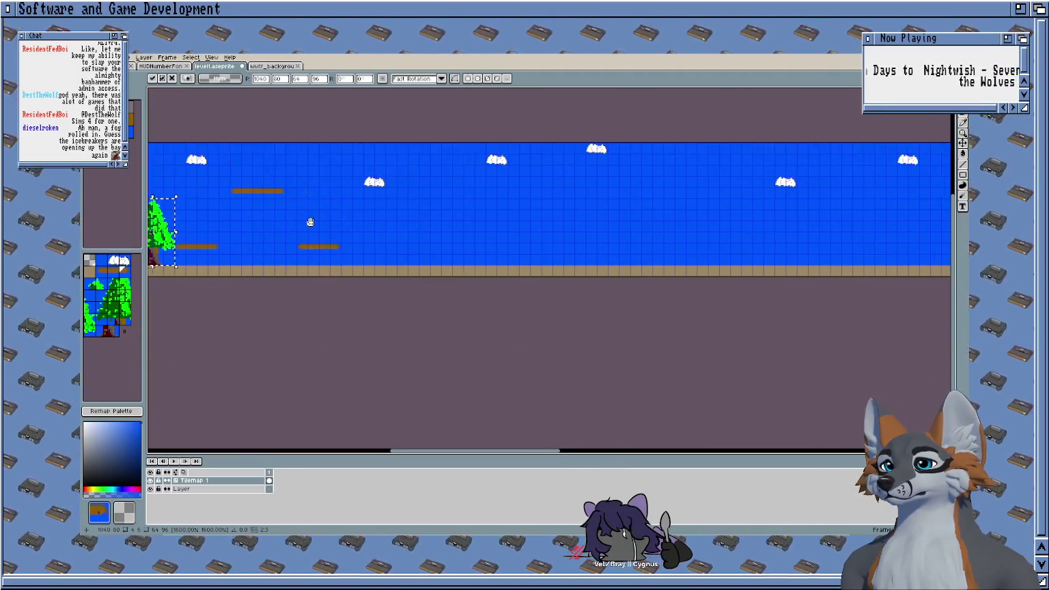
pyautogui.scroll(2, 310, 222)
pyautogui.hotkey('ctrl', 'v')
pyautogui.moveTo(547, 217); pyautogui.dragTo(369, 218)
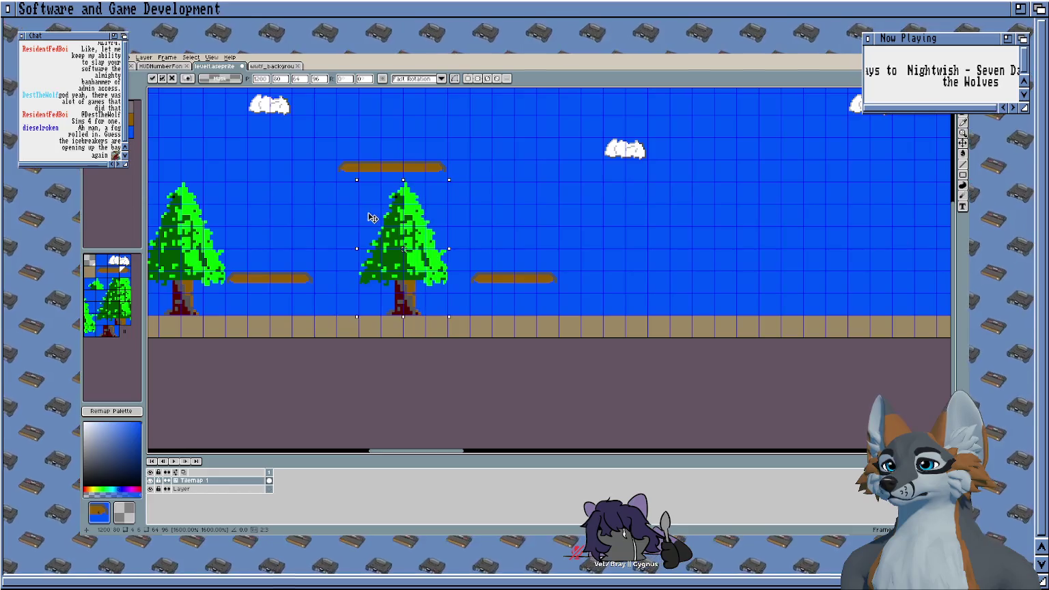
pyautogui.scroll(-2, 594, 213)
pyautogui.hotkey('ctrl', 'v')
pyautogui.scroll(1, 769, 230)
pyautogui.moveTo(768, 230)
pyautogui.mouseDown()
pyautogui.moveTo(536, 230)
pyautogui.moveTo(595, 235)
pyautogui.mouseUp()
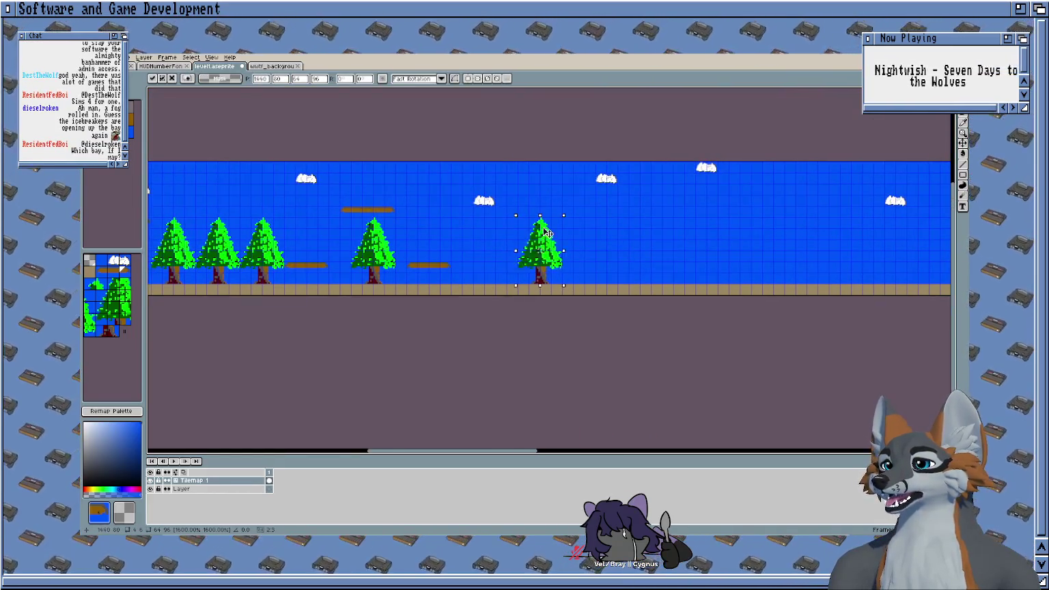
# Step: Place two more trees side by side along the ground, committing each
pyautogui.hscroll(5, 595, 234)
pyautogui.hotkey('ctrl', 'v')
pyautogui.moveTo(559, 235); pyautogui.dragTo(353, 234)
pyautogui.press('Return')
pyautogui.hotkey('ctrl', 'v')
pyautogui.moveTo(572, 234); pyautogui.dragTo(476, 233)
pyautogui.press('Return')
# Step: Plant two more pine trees further right along the ground
pyautogui.hscroll(4, 528, 218)
pyautogui.hotkey('ctrl', 'v')
pyautogui.moveTo(571, 234)
pyautogui.mouseDown()
pyautogui.moveTo(299, 234)
pyautogui.moveTo(290, 222)
pyautogui.mouseUp()
pyautogui.press('Return')
pyautogui.hscroll(4, 386, 227)
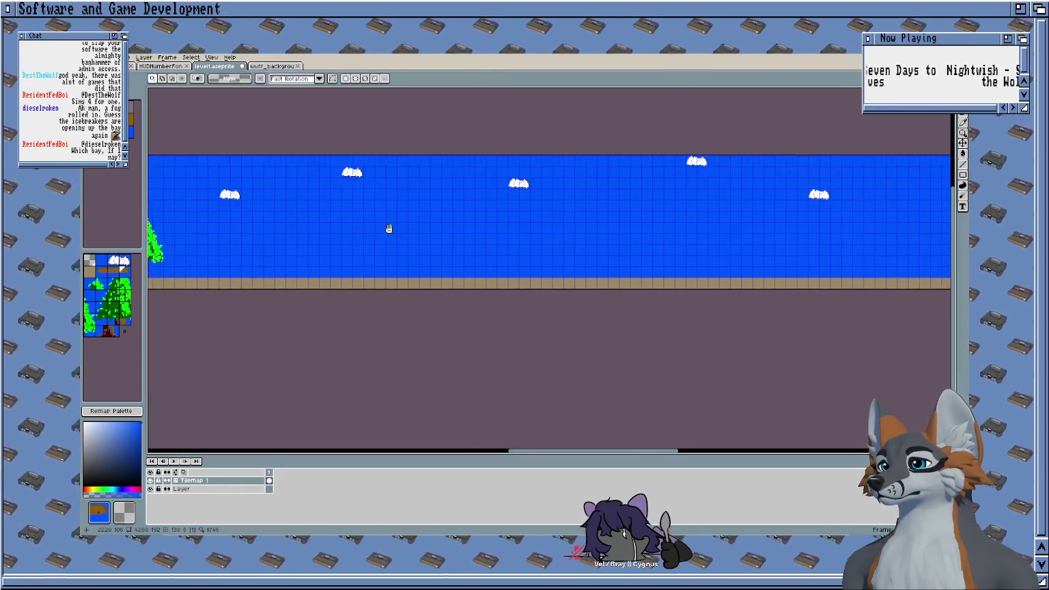
pyautogui.hotkey('ctrl', 'v')
pyautogui.moveTo(560, 228); pyautogui.dragTo(279, 220)
pyautogui.press('Return')
# Step: Add a pair of trees next to the first tree of the next cluster
pyautogui.hotkey('ctrl', 'v')
pyautogui.moveTo(572, 242); pyautogui.dragTo(326, 242)
pyautogui.press('Return')
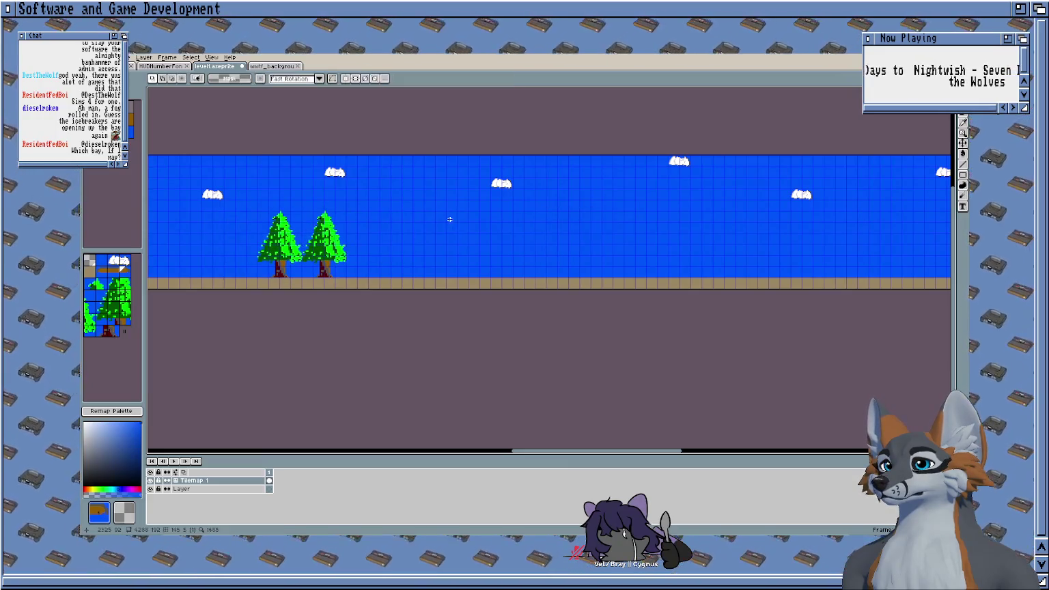
pyautogui.scroll(-2, 451, 225)
pyautogui.hotkey('ctrl', 'v')
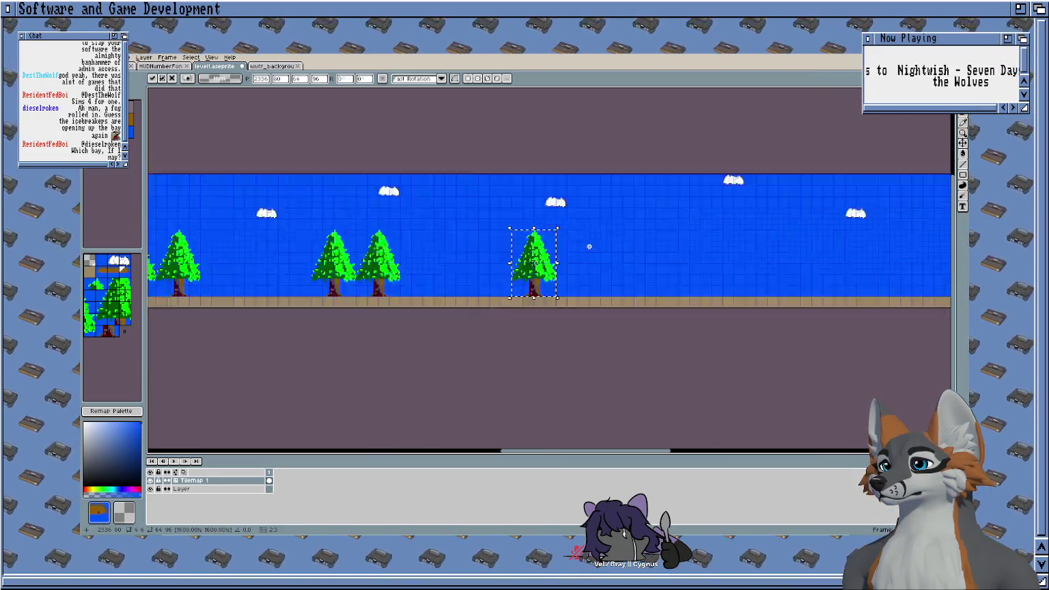
pyautogui.scroll(3, 587, 243)
pyautogui.scroll(-1, 478, 244)
pyautogui.moveTo(475, 243); pyautogui.dragTo(538, 241)
pyautogui.press('Return')
# Step: Place two more trees beside the existing ones farther along the level
pyautogui.hscroll(3, 478, 239)
pyautogui.hotkey('ctrl', 'v')
pyautogui.moveTo(587, 273); pyautogui.dragTo(392, 274)
pyautogui.press('Return')
pyautogui.scroll(-4, 587, 238)
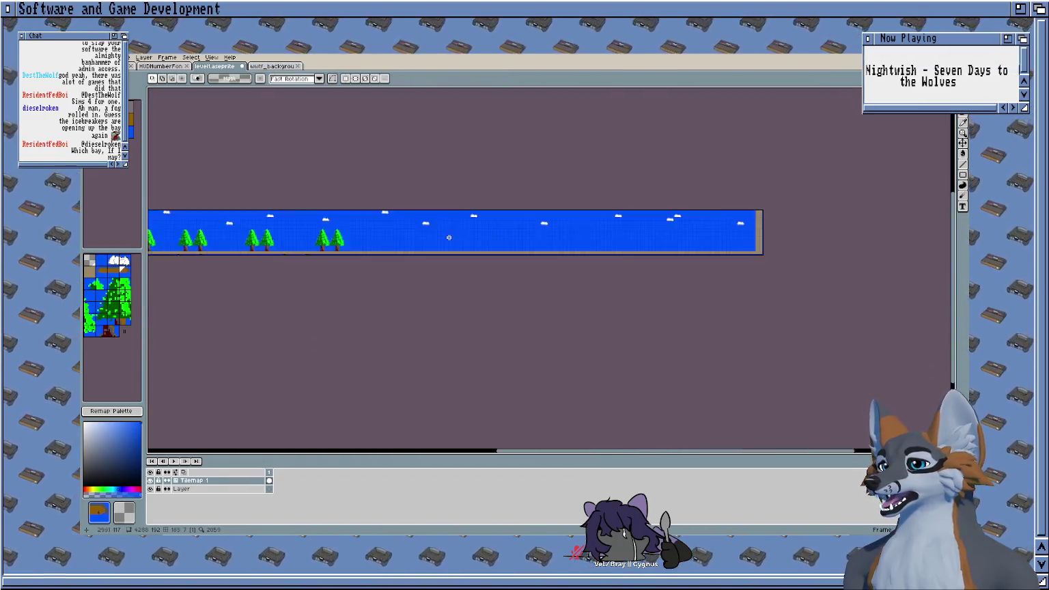
pyautogui.hscroll(5, 464, 236)
pyautogui.scroll(2, 482, 265)
pyautogui.hotkey('ctrl', 'v')
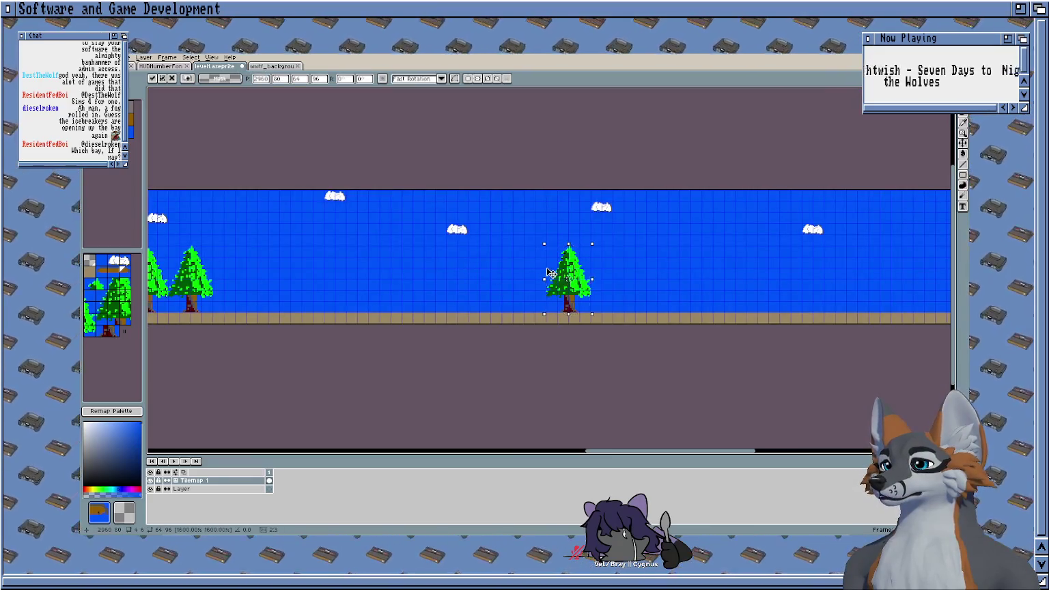
pyautogui.moveTo(549, 273); pyautogui.dragTo(406, 272)
pyautogui.press('Return')
# Step: Paste a tree near the level's right end beside the existing tree
pyautogui.hscroll(3, 426, 264)
pyautogui.scroll(-2, 382, 239)
pyautogui.scroll(4, 594, 267)
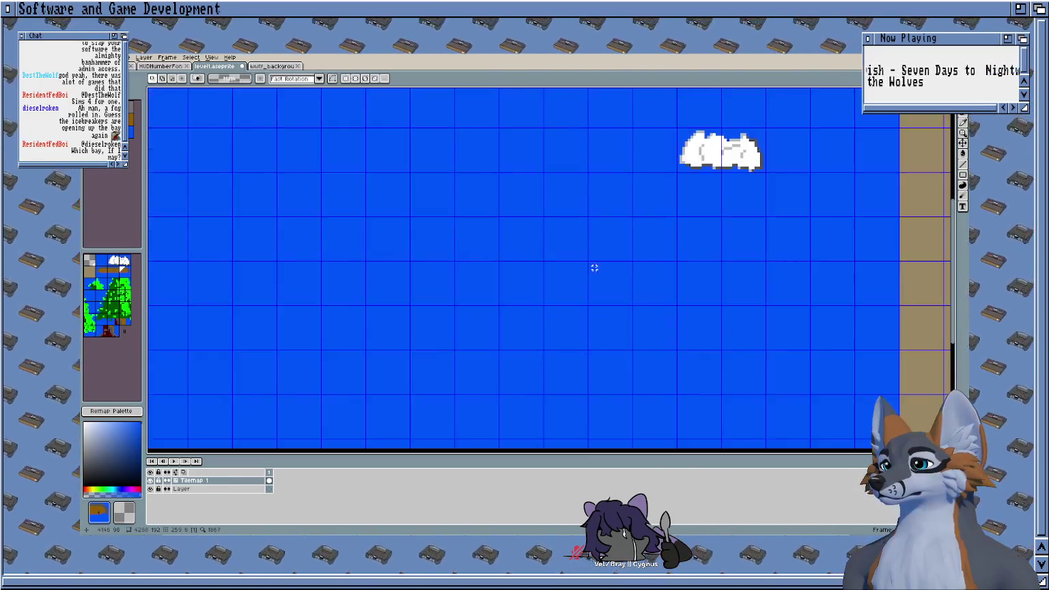
pyautogui.scroll(-1, 594, 268)
pyautogui.hotkey('ctrl', 'v')
pyautogui.press('Left')
pyautogui.press('Left')
pyautogui.press('Left')
pyautogui.press('Left')
pyautogui.press('Left')
pyautogui.hscroll(-3, 447, 202)
pyautogui.hscroll(-3, 478, 205)
pyautogui.press('Return')
# Step: Add the third and fourth trees, completing the group of four side by side
pyautogui.hotkey('ctrl', 'v')
pyautogui.moveTo(557, 213); pyautogui.dragTo(489, 213)
pyautogui.press('Return')
pyautogui.scroll(-2, 418, 227)
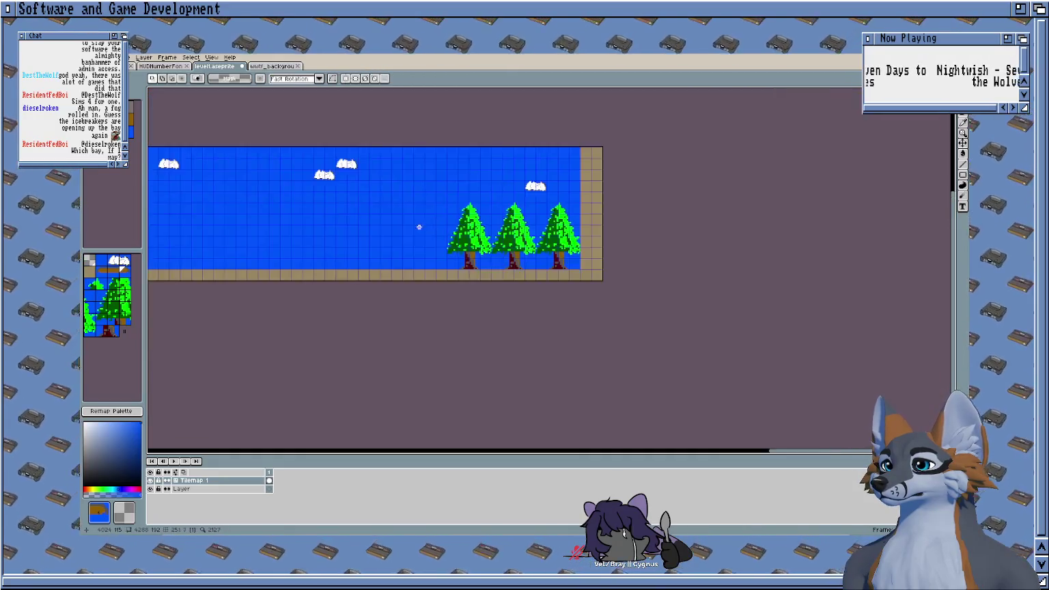
pyautogui.scroll(2, 418, 226)
pyautogui.hotkey('ctrl', 'v')
pyautogui.press('Left')
pyautogui.press('Left')
pyautogui.press('Left')
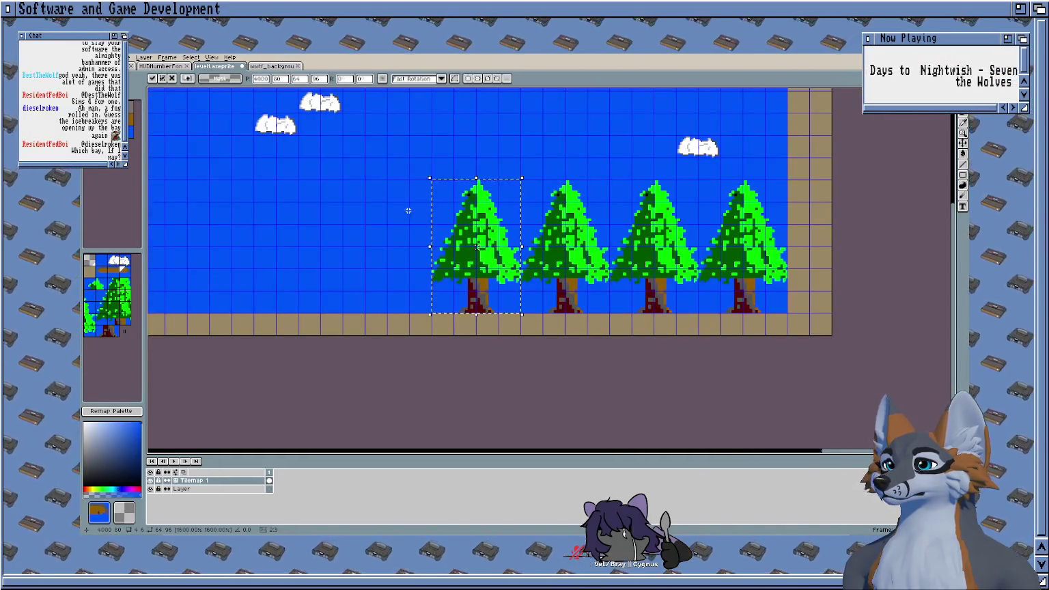
pyautogui.press('Return')
# Step: Inspect the row of four trees and switch from tile editing to pixel colours
pyautogui.scroll(-2, 414, 234)
pyautogui.scroll(3, 459, 233)
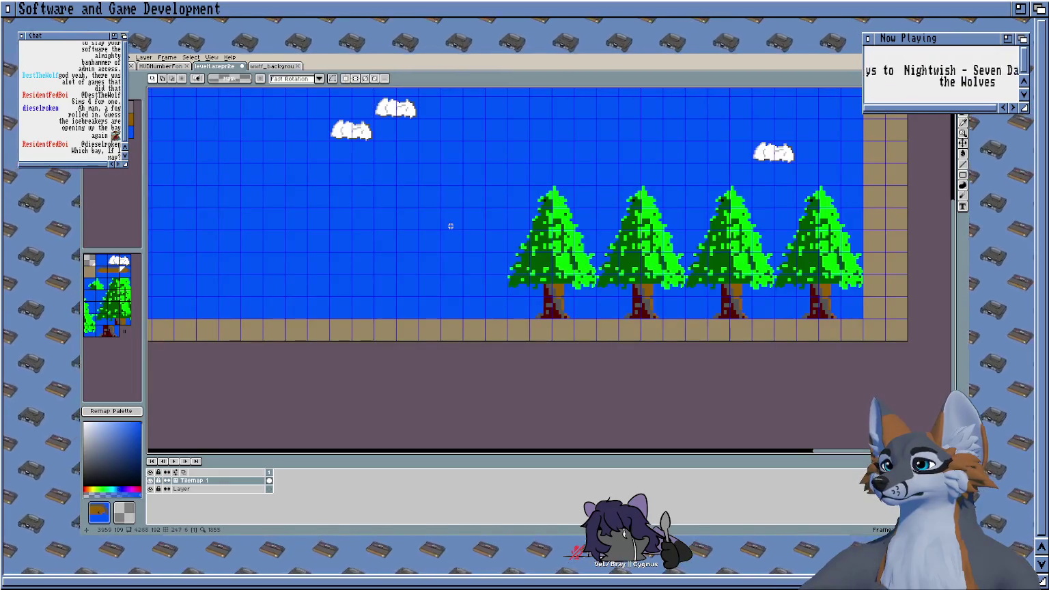
pyautogui.scroll(3, 409, 253)
pyautogui.hscroll(5, 409, 252)
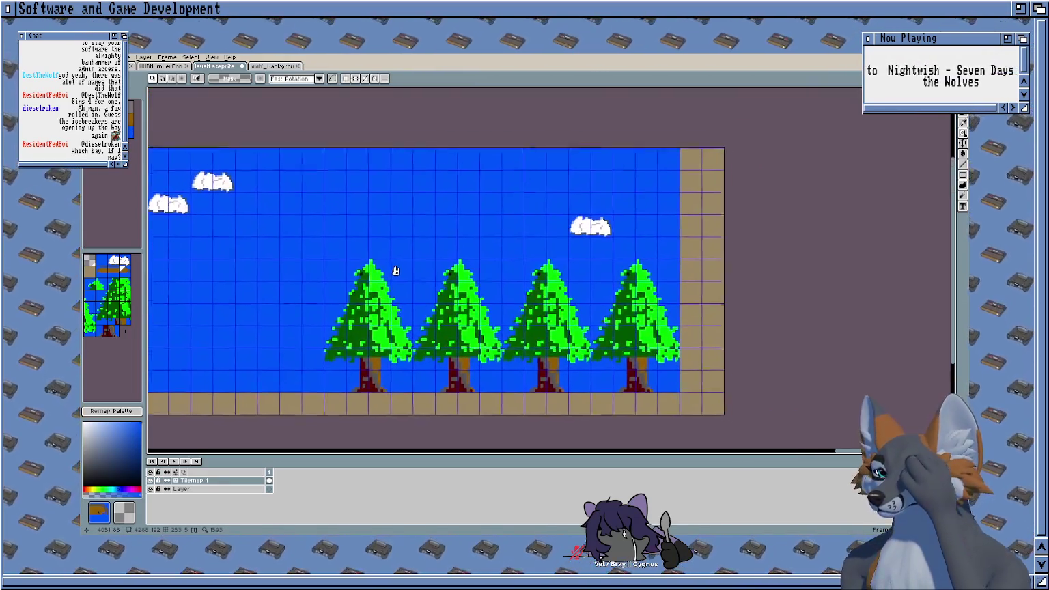
pyautogui.hscroll(-3, 498, 198)
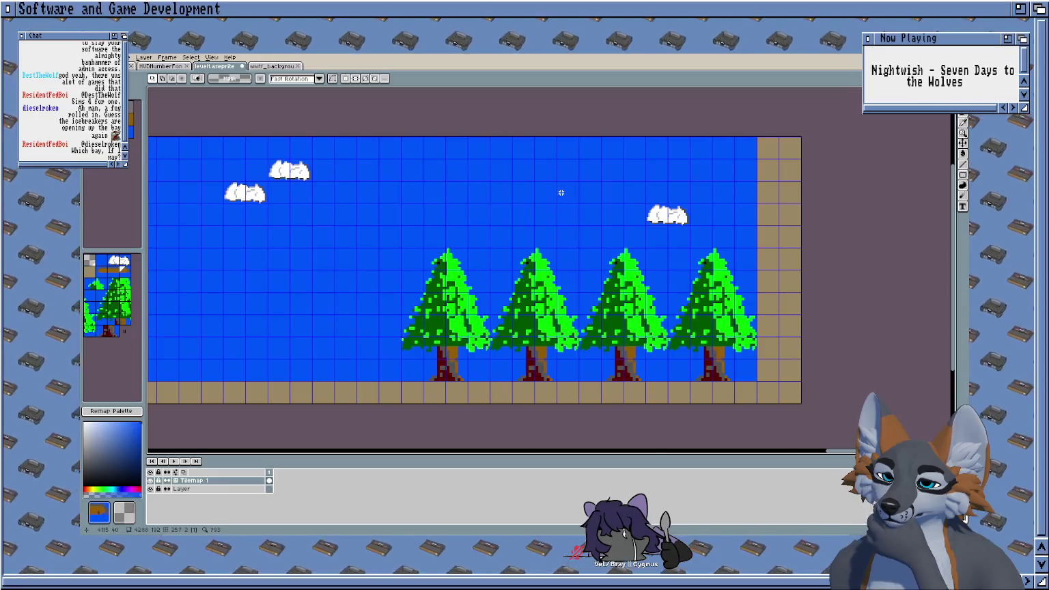
pyautogui.scroll(2, 560, 192)
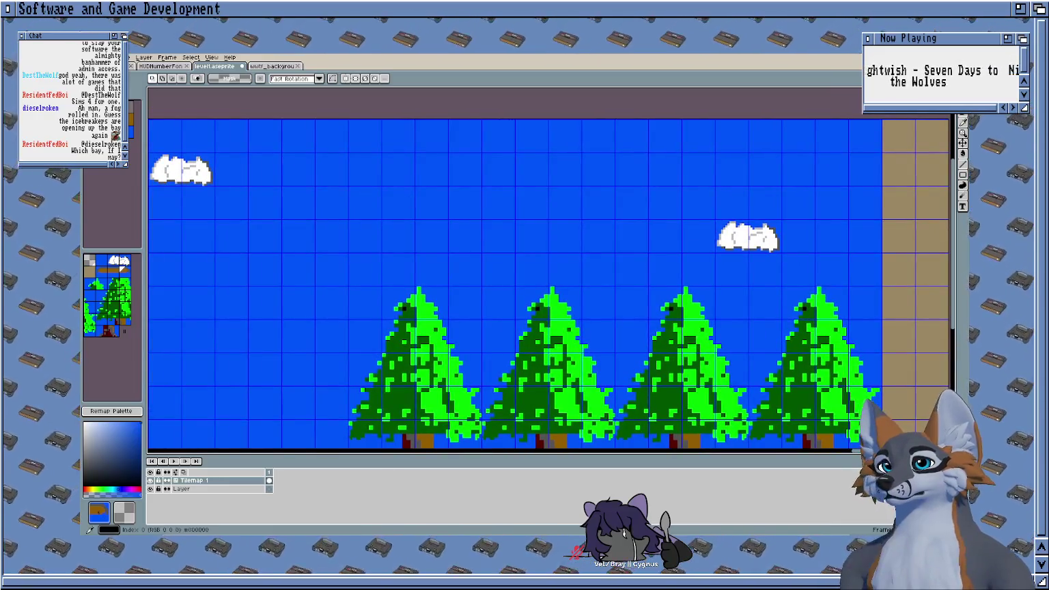
pyautogui.press('Tab')
pyautogui.scroll(1, 369, 203)
# Step: Draft the ending text in the sky above the trees, then undo it
pyautogui.press('t')
pyautogui.click(395, 180)
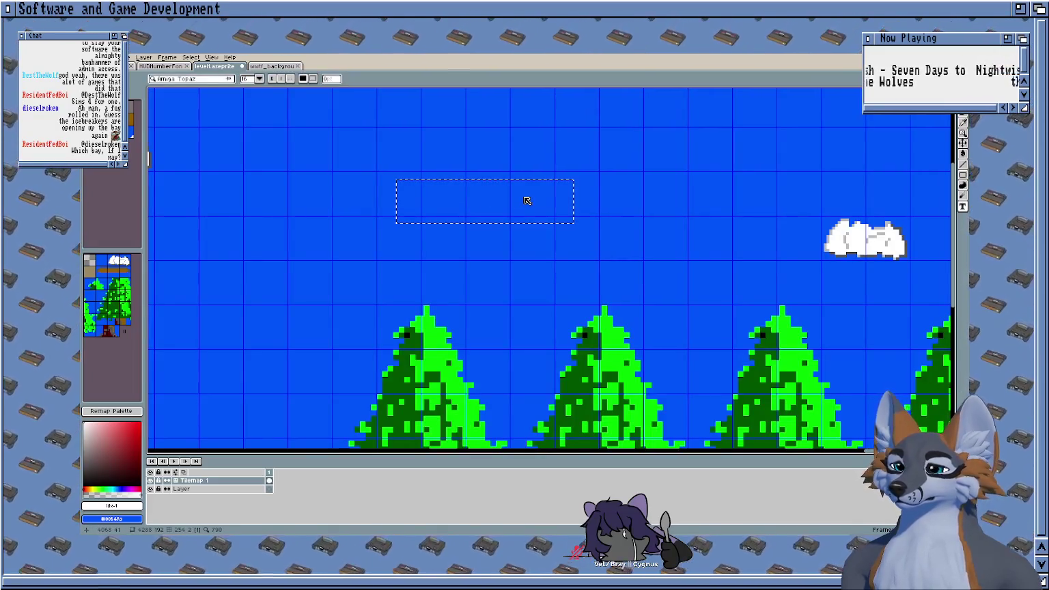
pyautogui.write('THE END!')
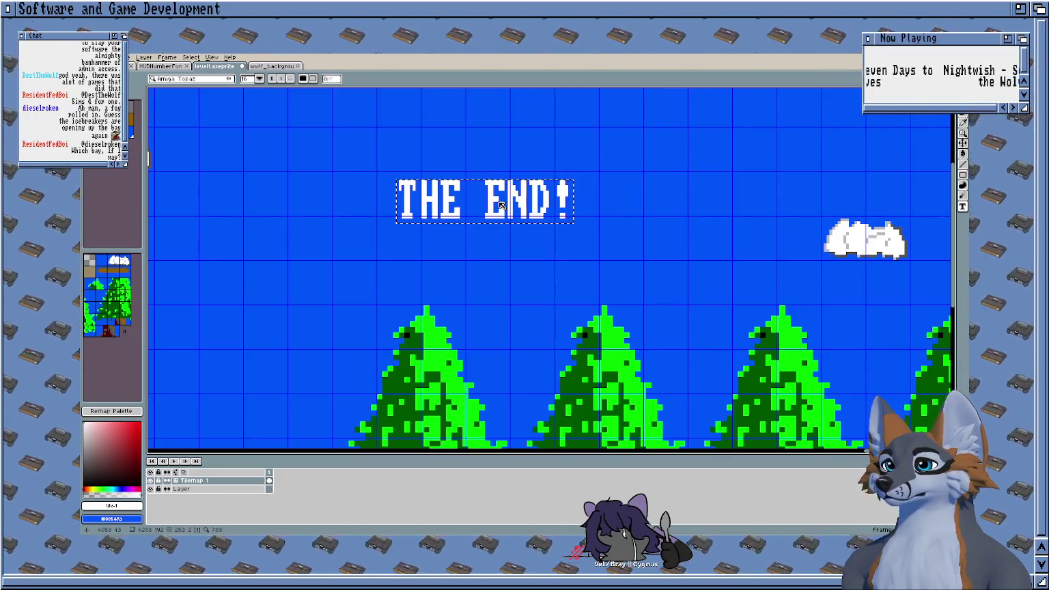
pyautogui.write('V')
pyautogui.press('BackSpace')
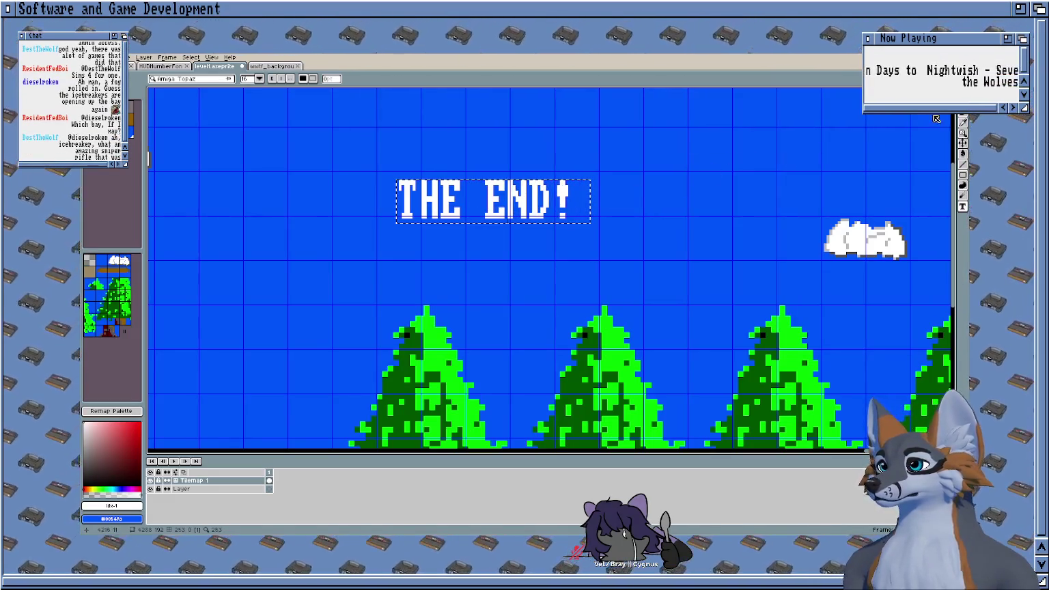
pyautogui.click(964, 142)
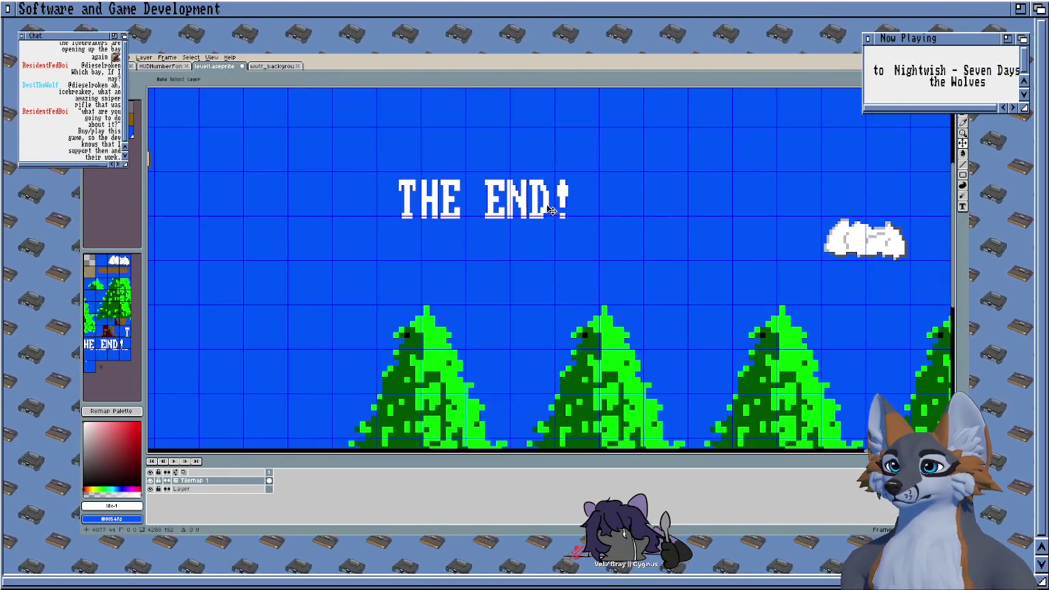
pyautogui.scroll(5, 550, 209)
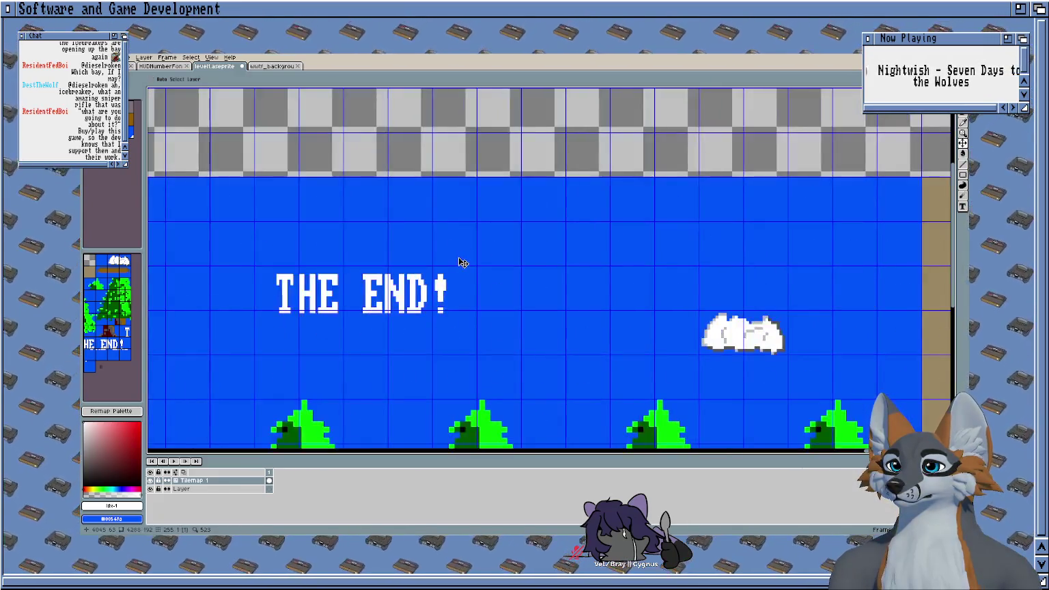
pyautogui.scroll(-3, 463, 263)
pyautogui.hotkey('ctrl', 'z')
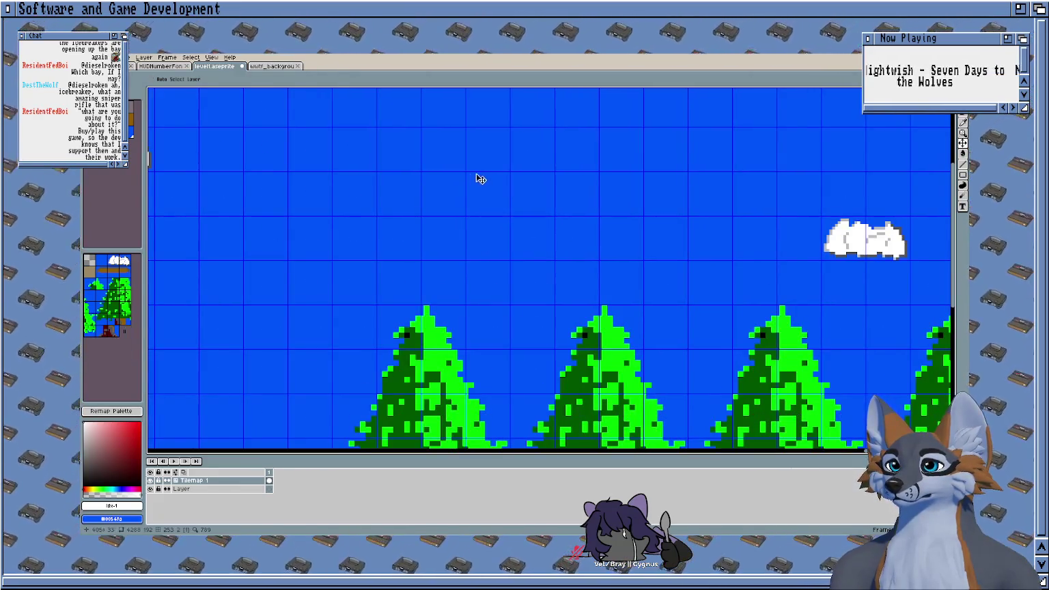
# Step: Type THE END! above the trees and commit it into the tilemap
pyautogui.press('t')
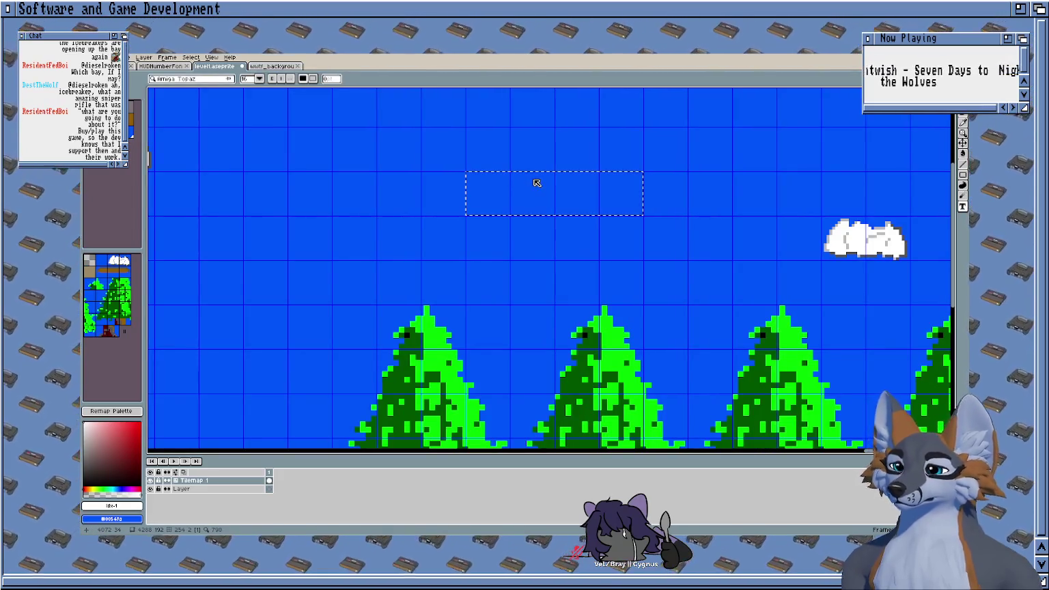
pyautogui.write('THE END!')
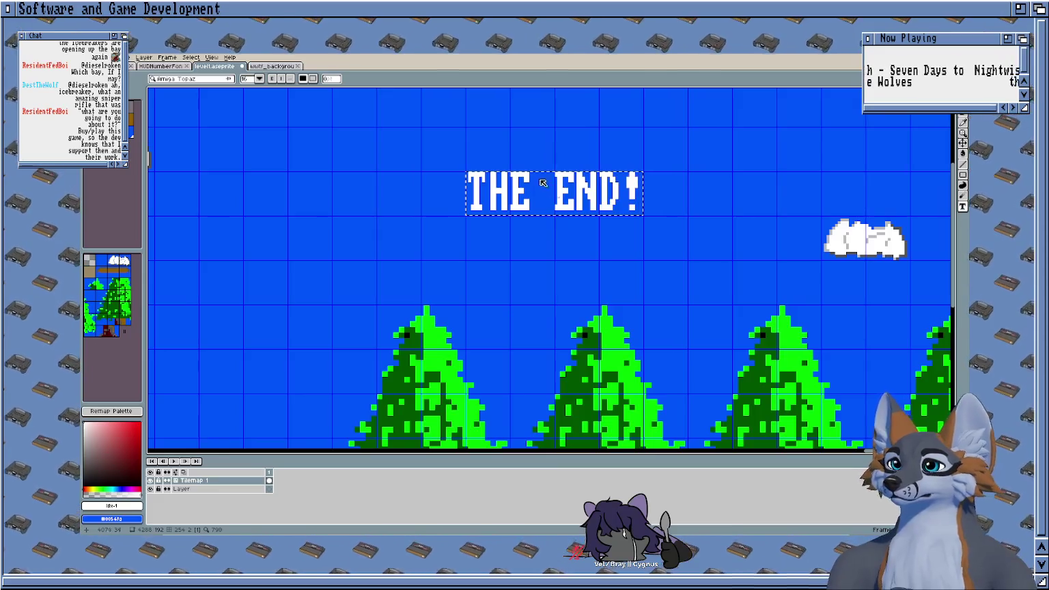
pyautogui.press('Return')
pyautogui.scroll(-5, 536, 183)
pyautogui.scroll(3, 537, 300)
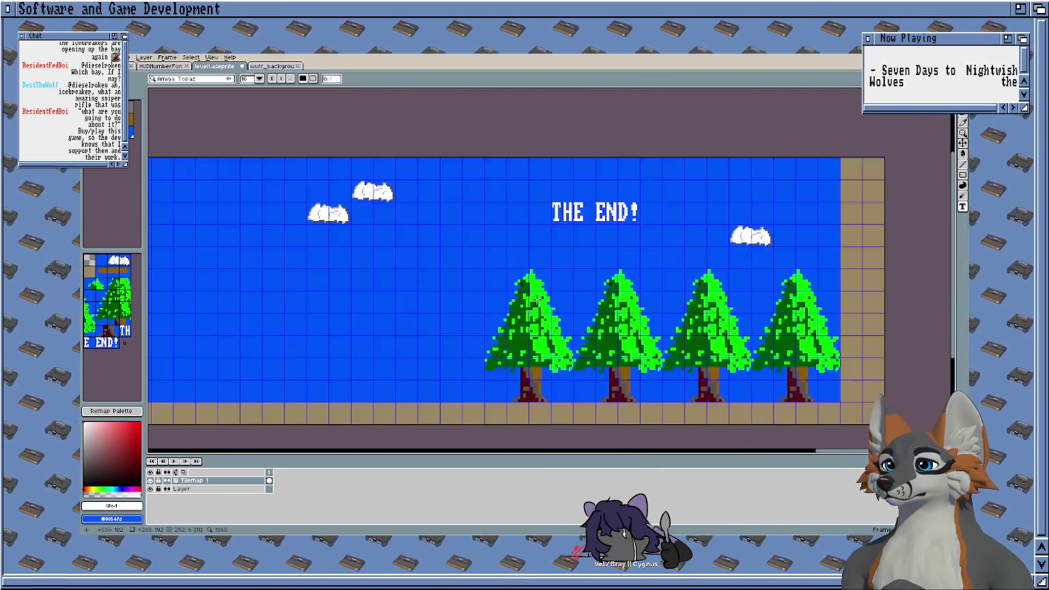
# Step: Paste one more pine tree and drag it into place near THE END!
pyautogui.scroll(-2, 441, 270)
pyautogui.hscroll(-3, 639, 267)
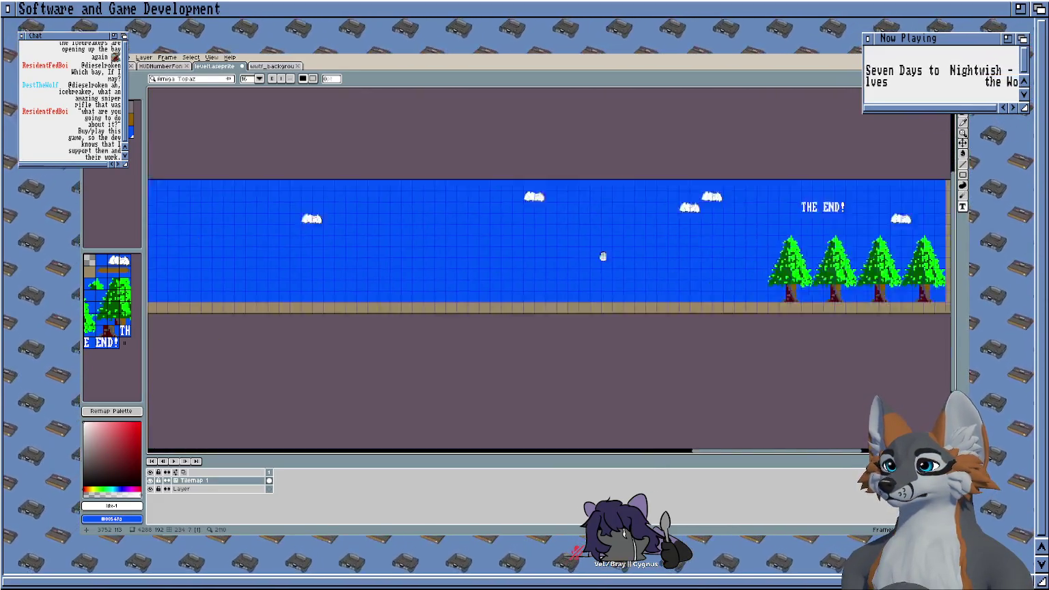
pyautogui.hscroll(-3, 604, 253)
pyautogui.hscroll(-3, 560, 246)
pyautogui.hscroll(-3, 536, 250)
pyautogui.hscroll(3, 486, 200)
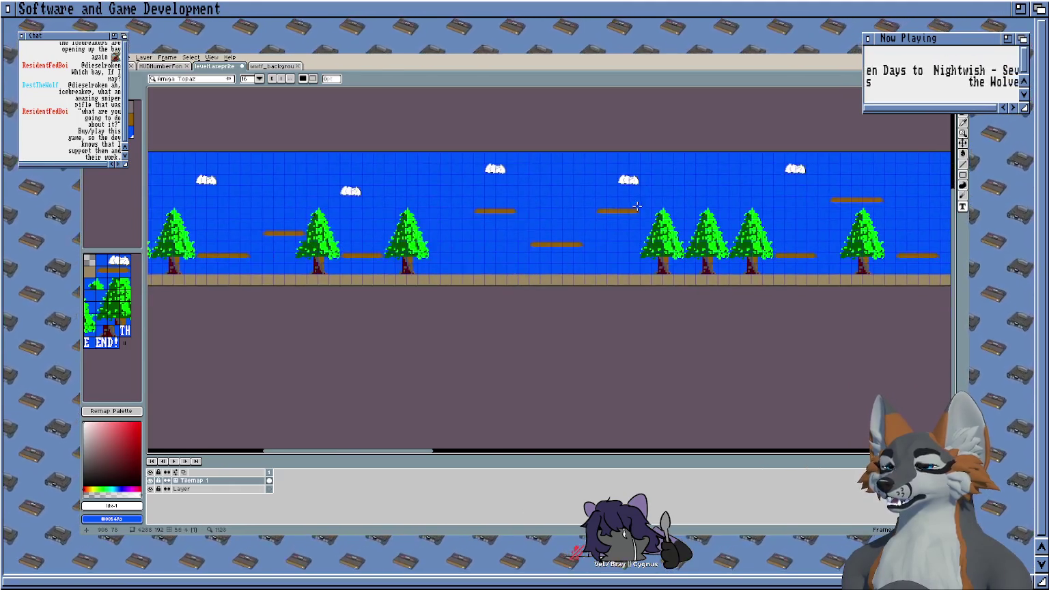
pyautogui.scroll(-2, 478, 202)
pyautogui.hscroll(3, 465, 203)
pyautogui.scroll(2, 450, 204)
pyautogui.hscroll(-3, 478, 225)
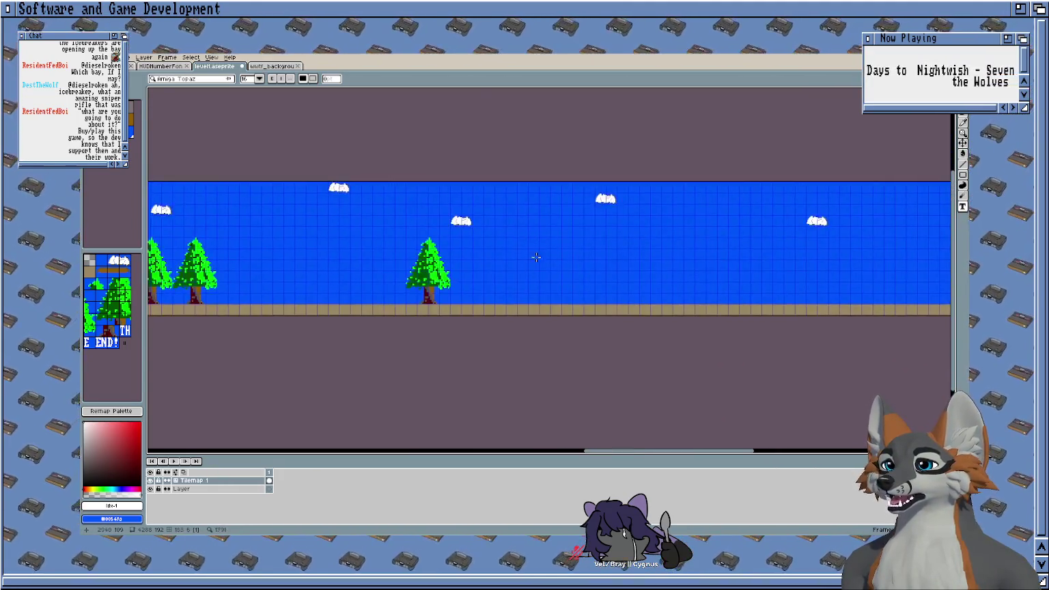
pyautogui.scroll(2, 526, 260)
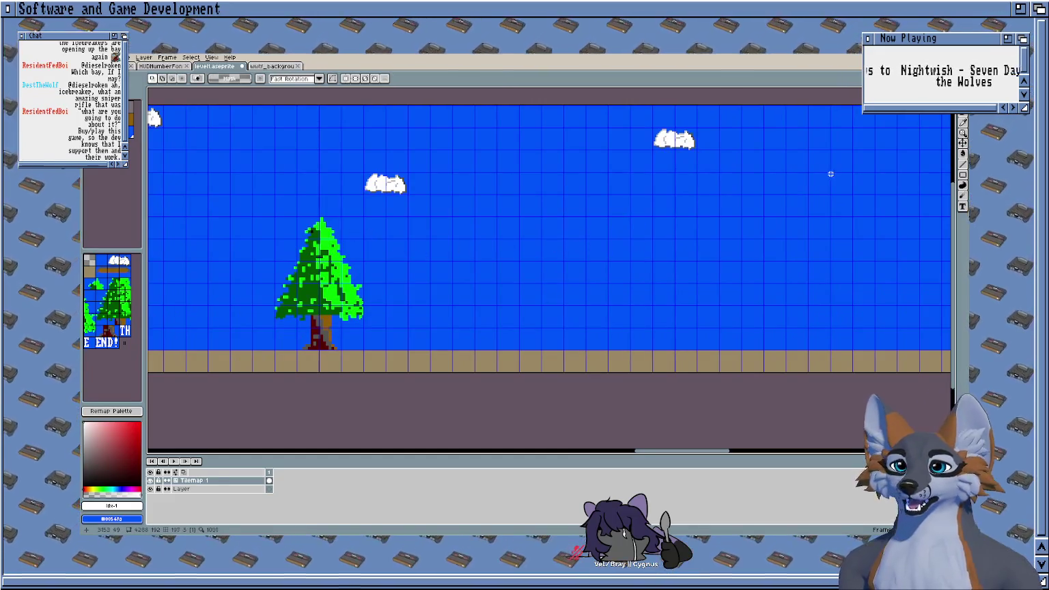
pyautogui.hotkey('ctrl', 'v')
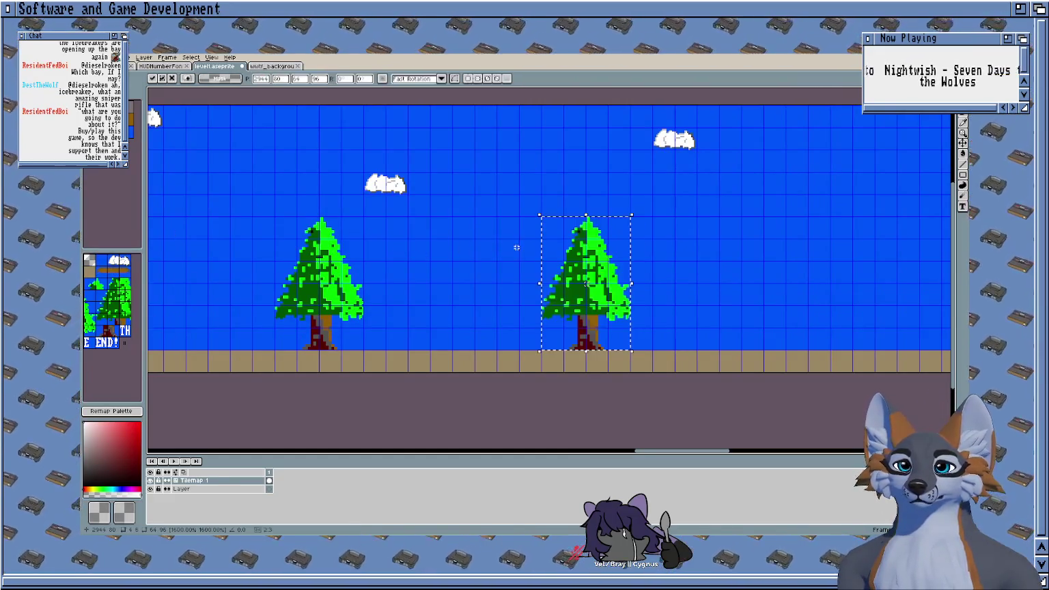
pyautogui.moveTo(576, 248); pyautogui.dragTo(285, 251)
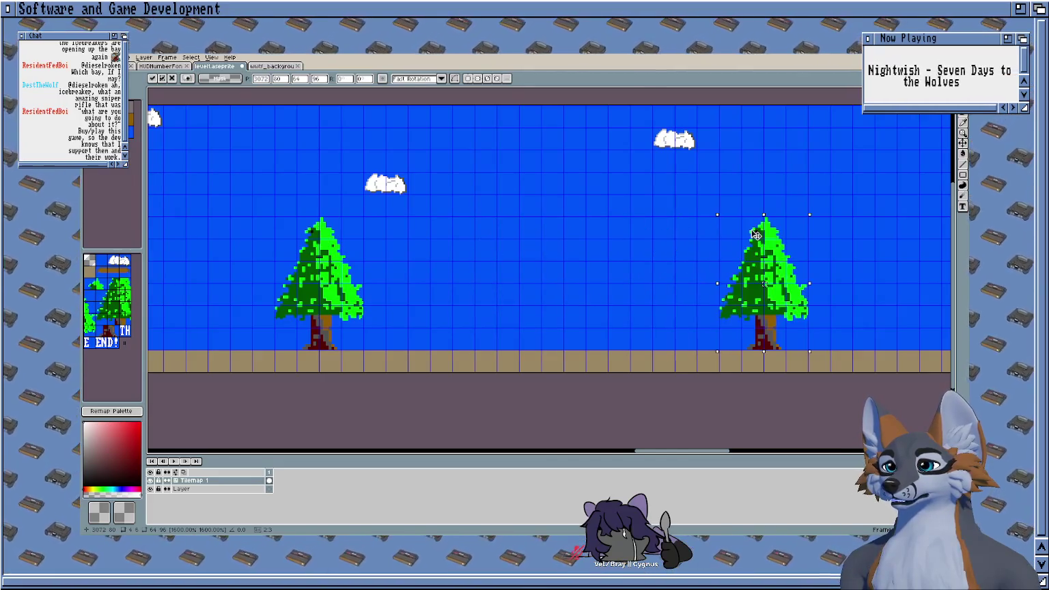
pyautogui.scroll(-3, 296, 287)
pyautogui.scroll(3, 478, 205)
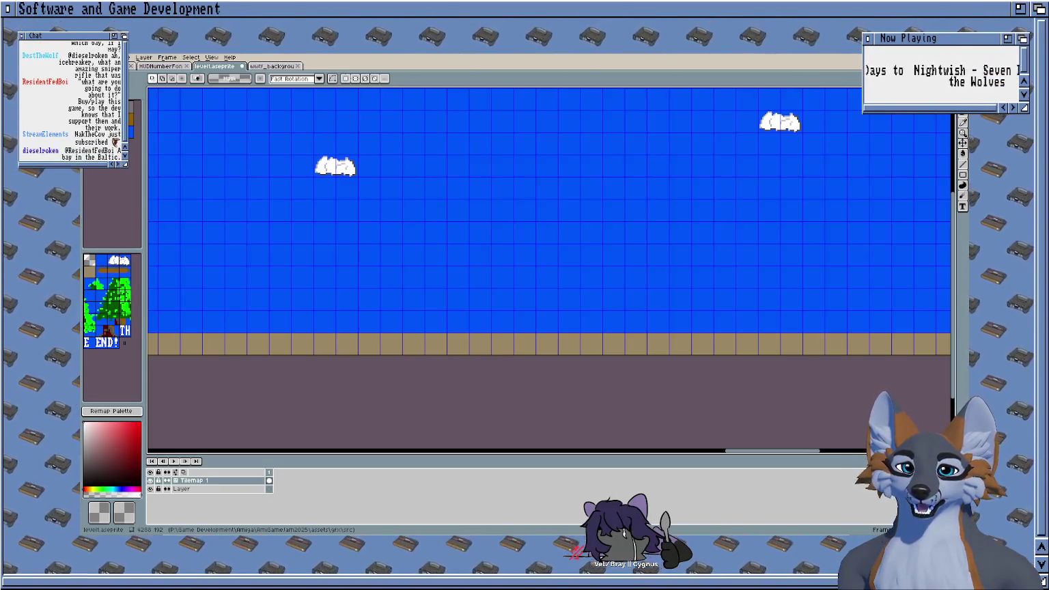
# Step: Pan across the whole level to check the ground tiles and the ending
pyautogui.scroll(-5, 676, 278)
pyautogui.scroll(-3, 402, 271)
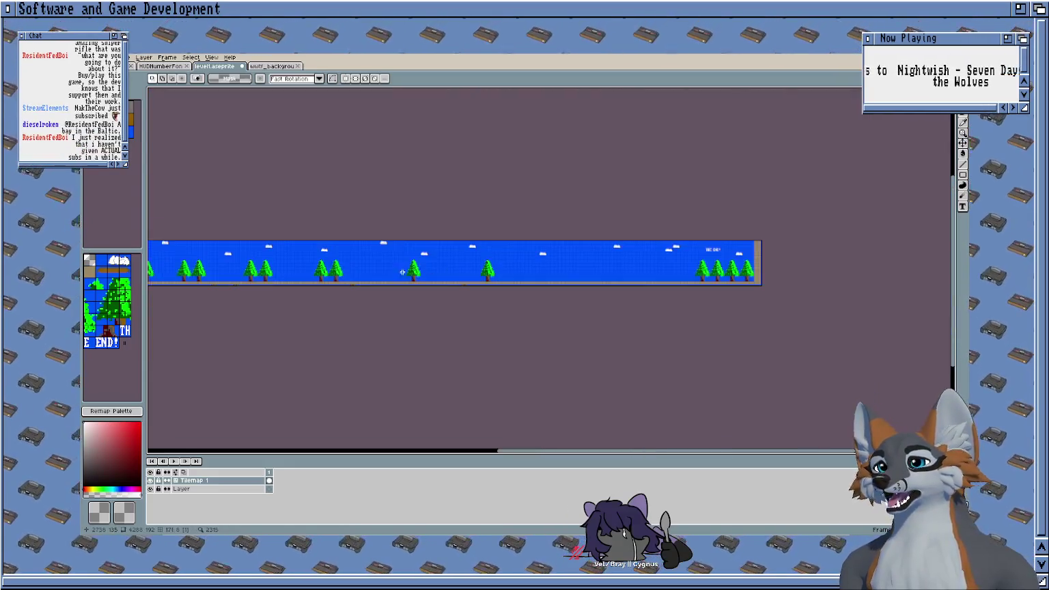
pyautogui.scroll(1, 517, 263)
pyautogui.scroll(2, 534, 253)
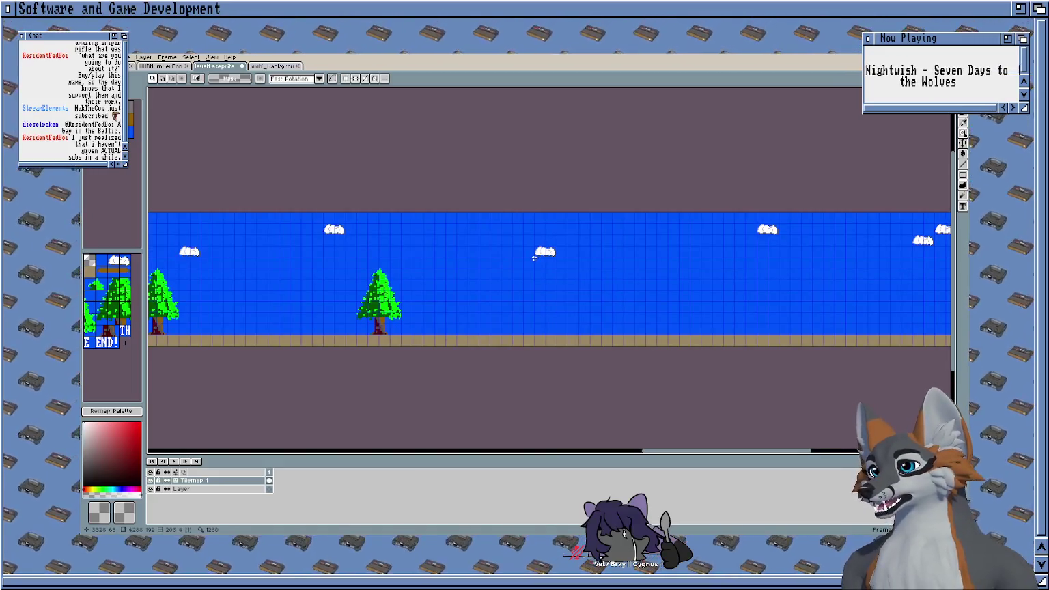
pyautogui.hscroll(3, 478, 266)
pyautogui.hscroll(2, 403, 266)
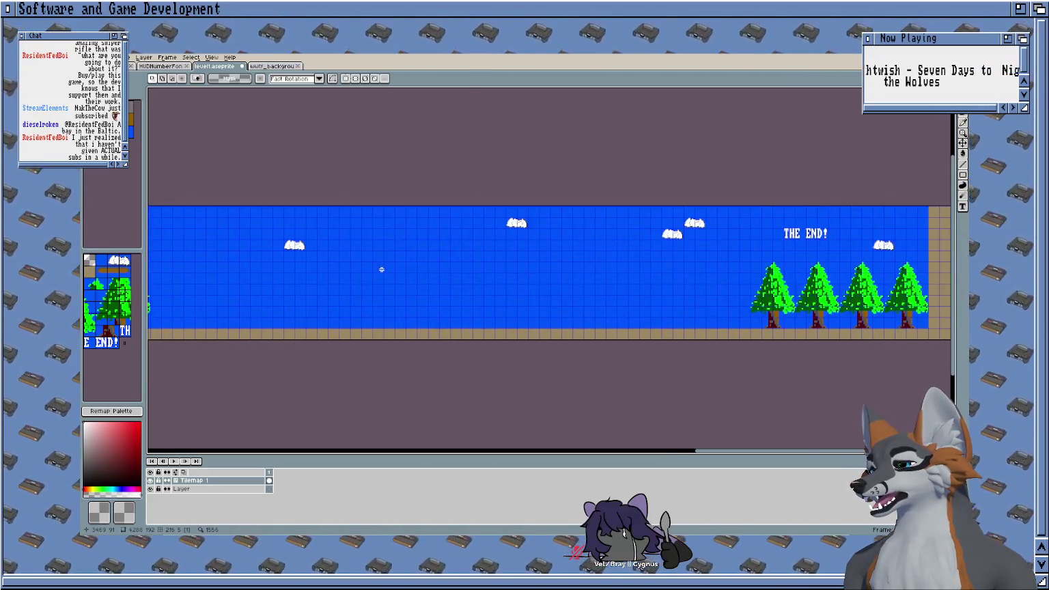
pyautogui.scroll(-2, 381, 269)
pyautogui.scroll(1, 375, 266)
pyautogui.scroll(1, 376, 266)
pyautogui.scroll(3, 301, 266)
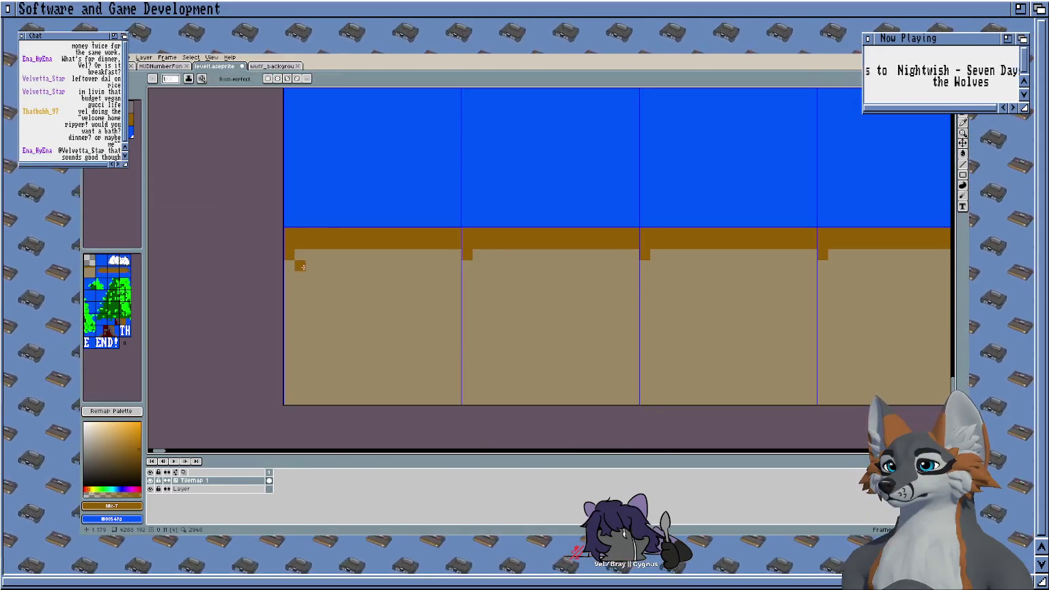
# Step: Paint orange dots under the ground tile's top band, undoing one
pyautogui.click(333, 267)
pyautogui.click(299, 266)
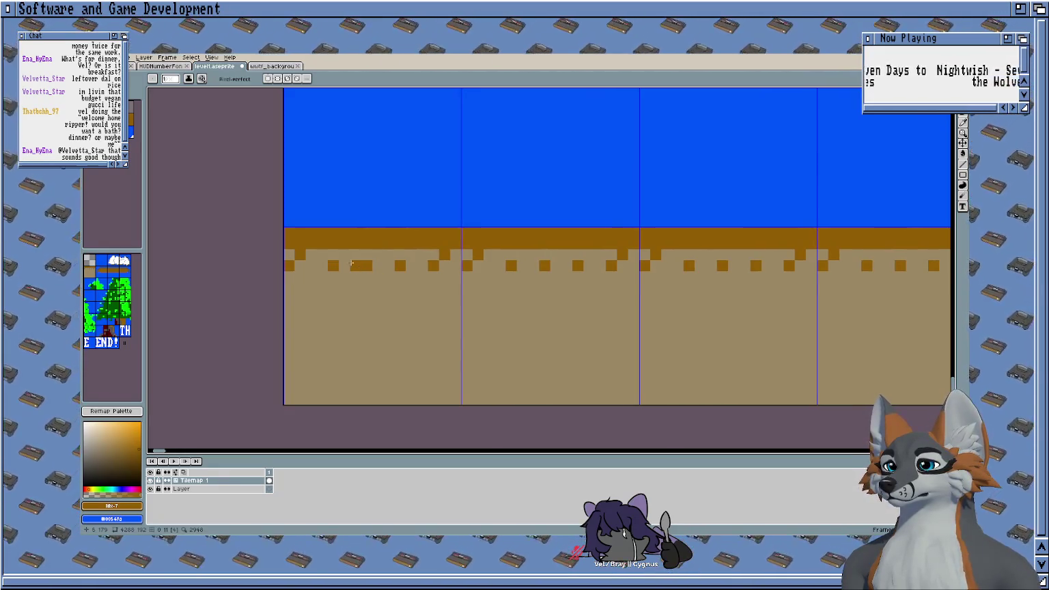
pyautogui.hotkey('ctrl', 'z')
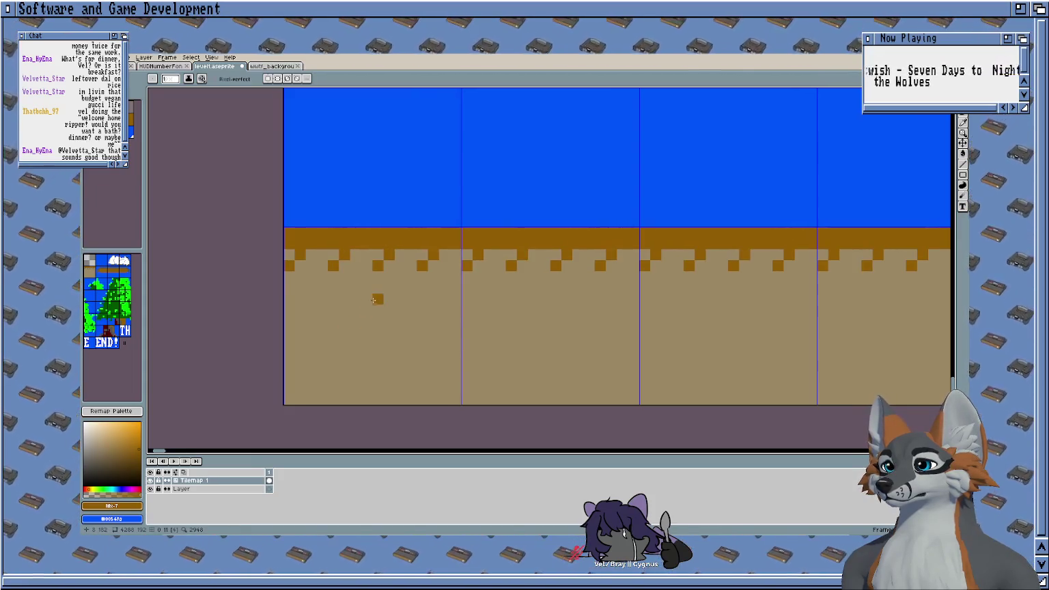
pyautogui.moveTo(374, 299); pyautogui.dragTo(371, 312)
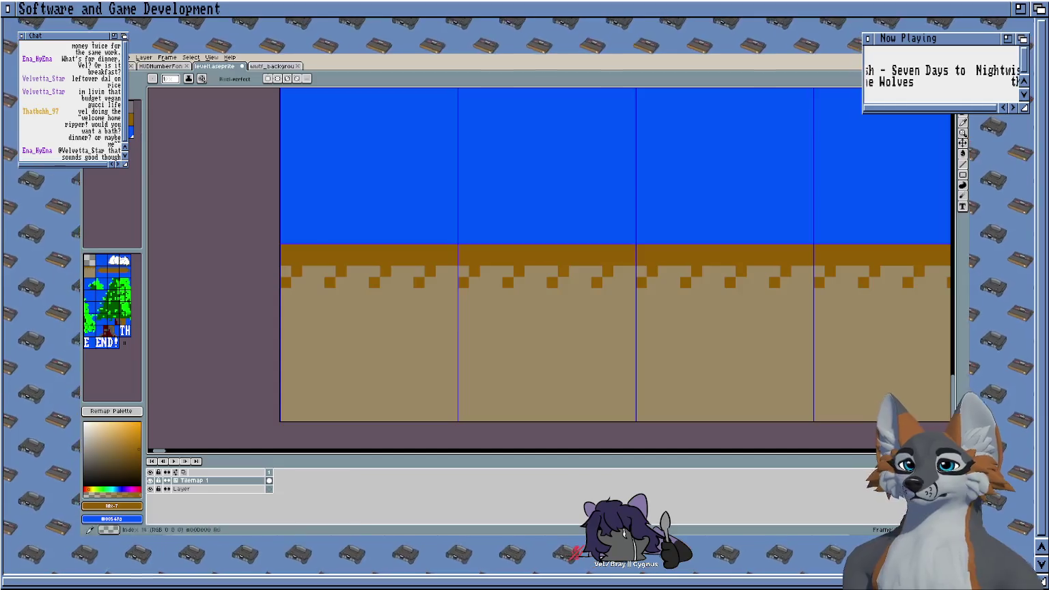
# Step: Add dark red pixels along the ground tile's dirt edge
pyautogui.press(']')
pyautogui.press(']')
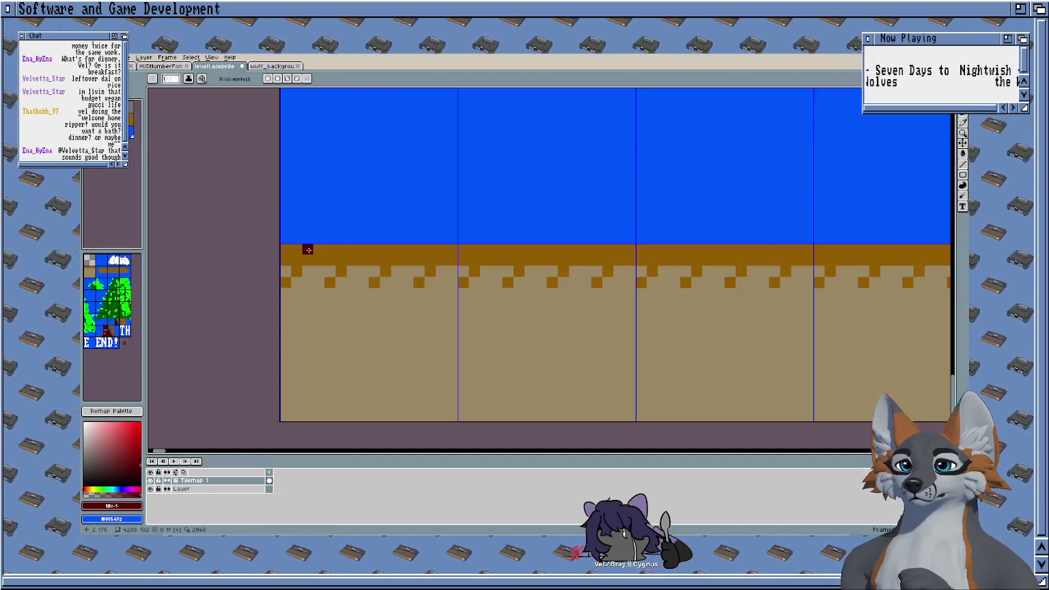
pyautogui.click(318, 249)
pyautogui.click(351, 260)
pyautogui.click(396, 260)
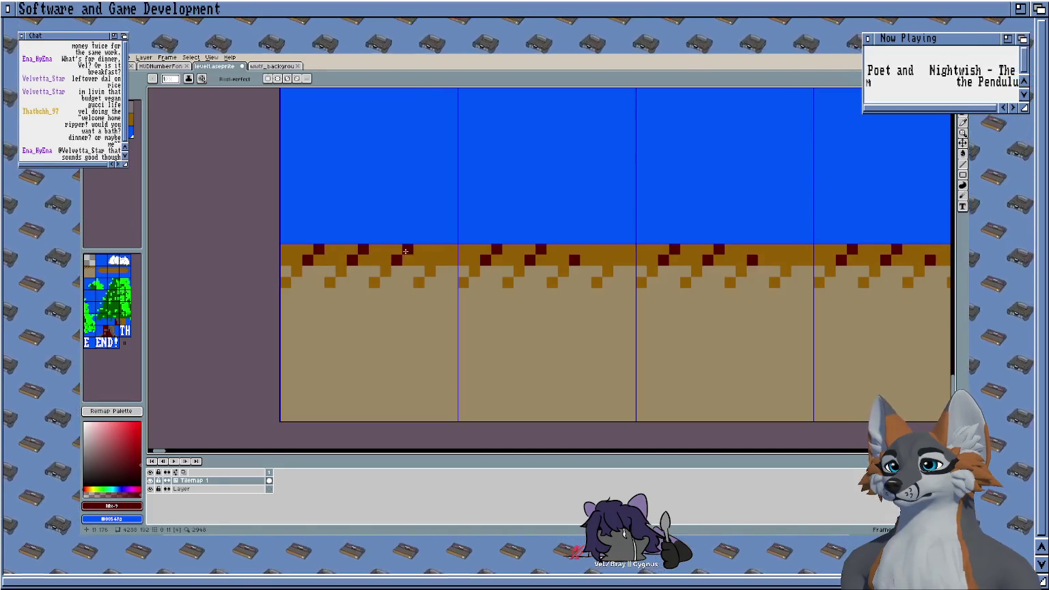
pyautogui.click(440, 260)
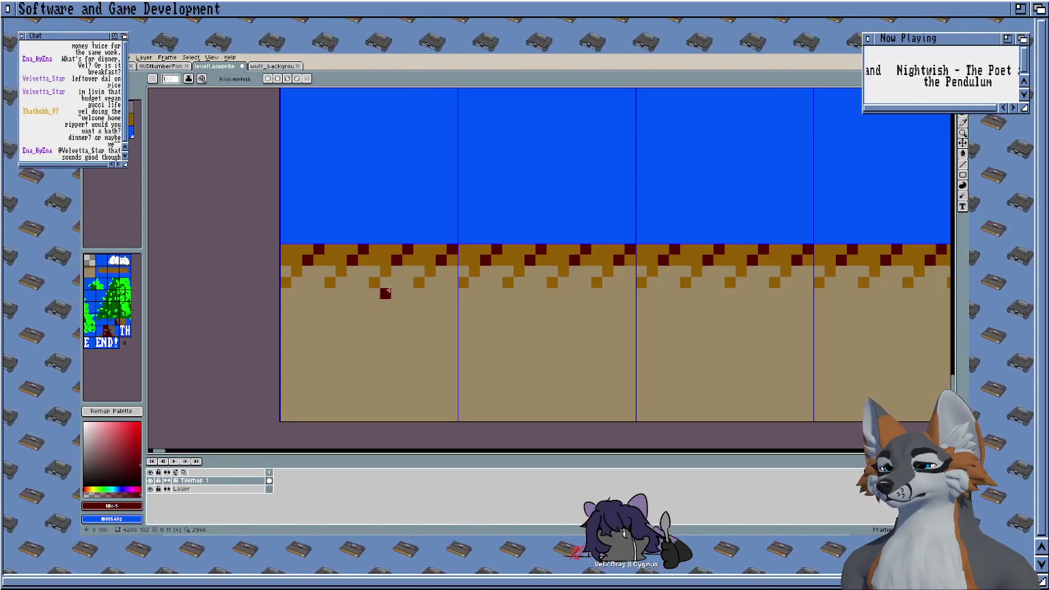
pyautogui.scroll(-2, 391, 285)
pyautogui.scroll(-2, 391, 285)
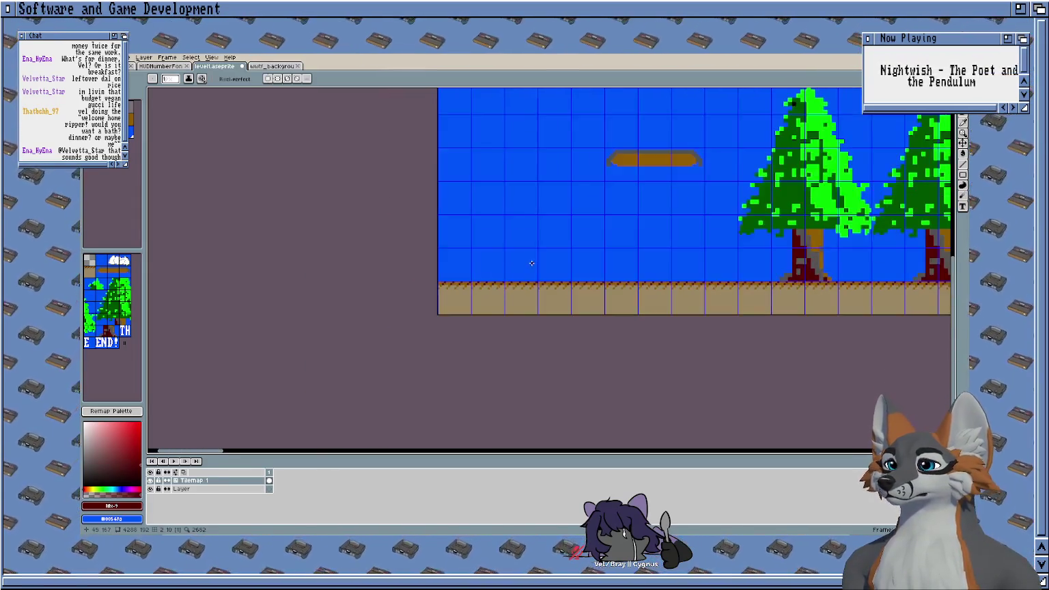
# Step: Flood-fill the lower part of the ground tile with the Paint Bucket (G)
pyautogui.scroll(-1, 326, 303)
pyautogui.scroll(4, 324, 306)
pyautogui.scroll(5, 335, 291)
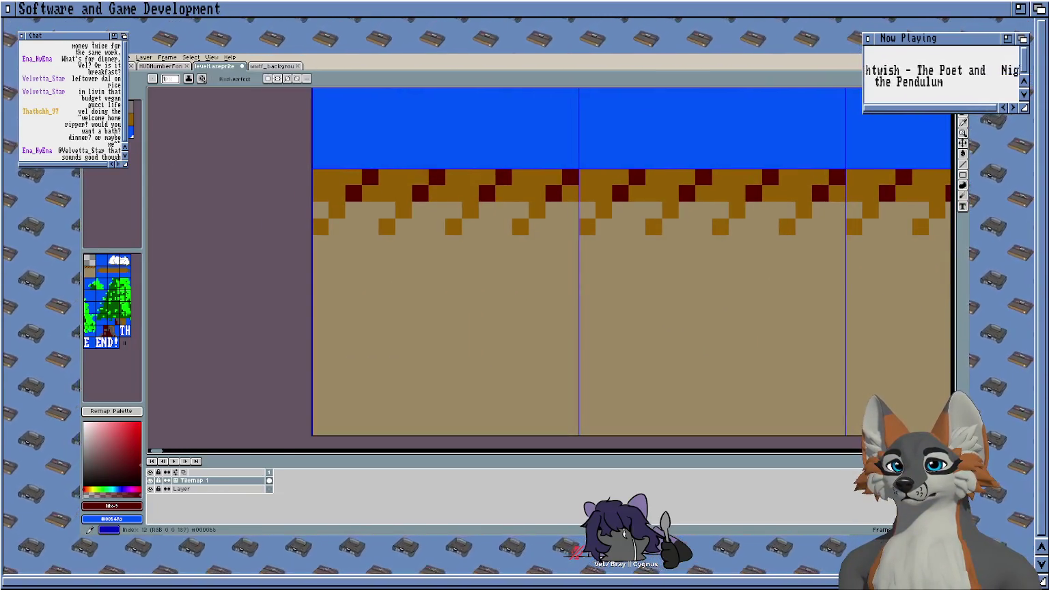
pyautogui.scroll(1, 336, 127)
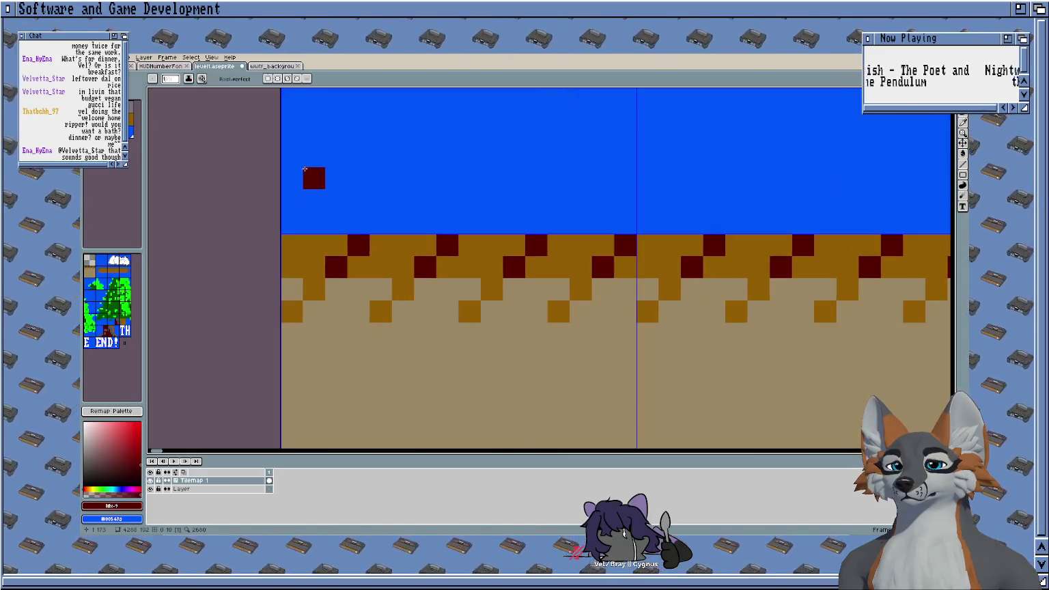
pyautogui.keyDown('alt'); pyautogui.click(383, 341); pyautogui.keyUp('alt')
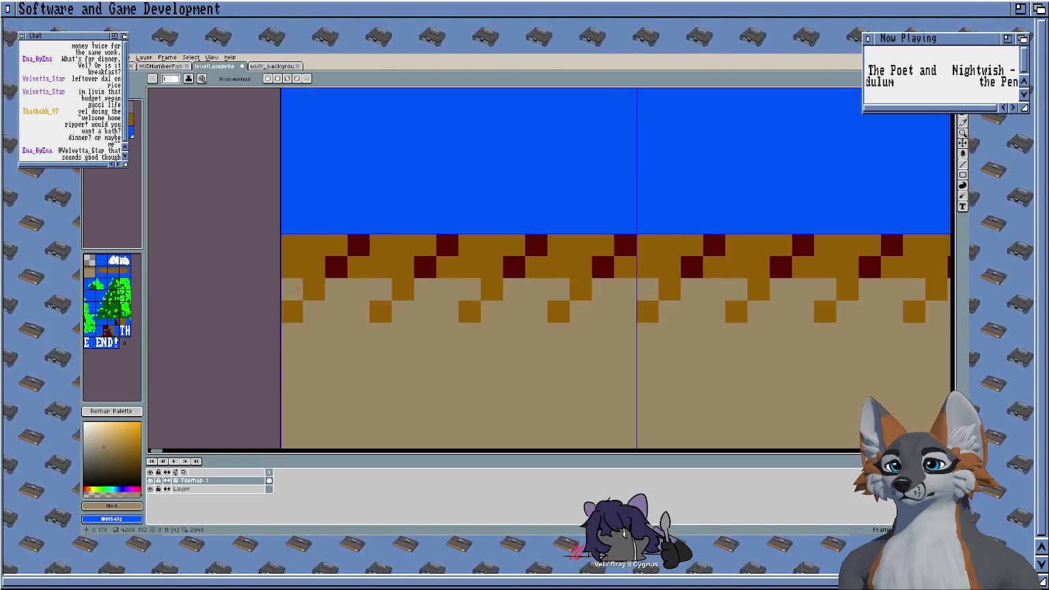
pyautogui.click(134, 125)
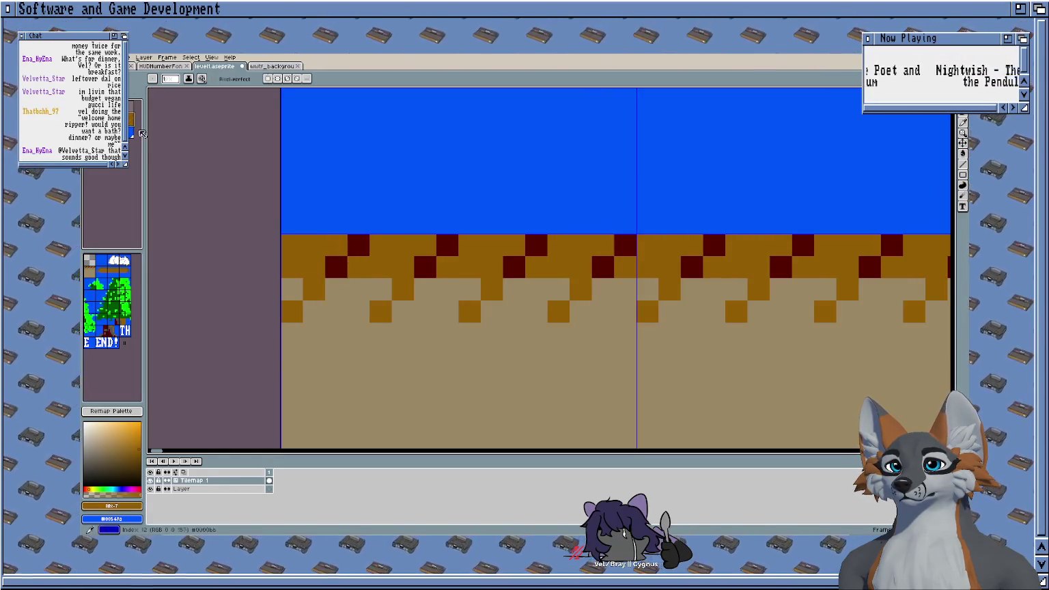
pyautogui.press('g')
pyautogui.click(362, 378)
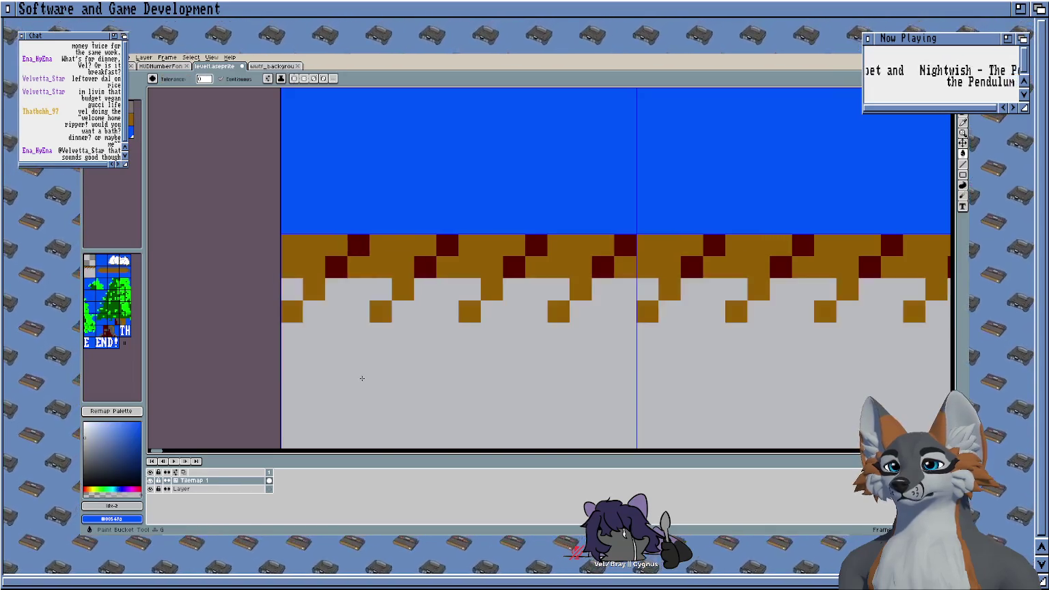
# Step: Recolour the dark red edge pixels tan across the ground tile
pyautogui.click(118, 124)
pyautogui.click(359, 245)
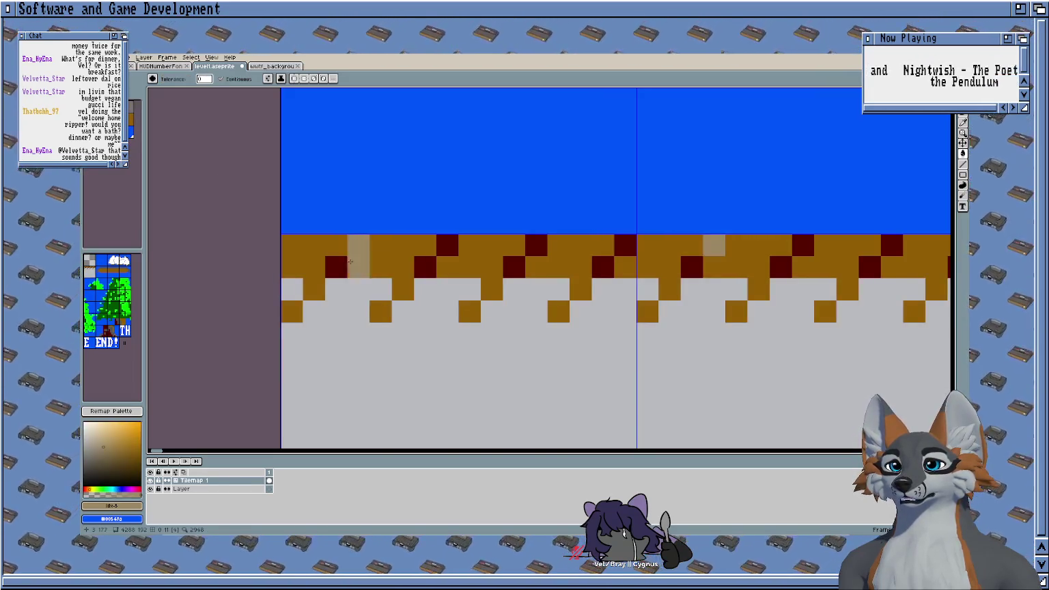
pyautogui.click(424, 266)
pyautogui.click(448, 244)
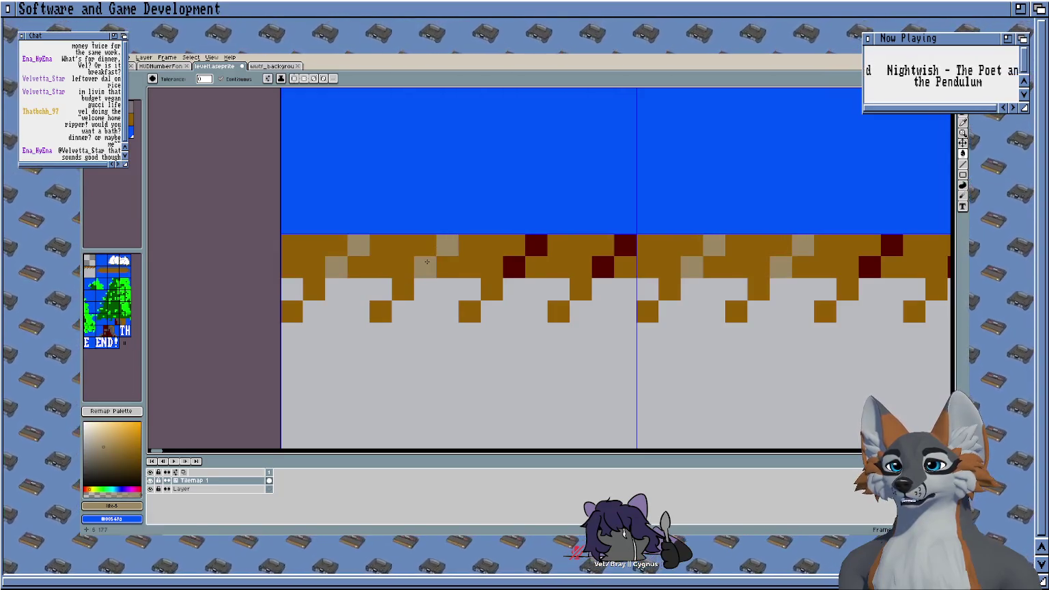
pyautogui.click(514, 266)
pyautogui.click(536, 244)
pyautogui.click(625, 245)
pyautogui.click(602, 266)
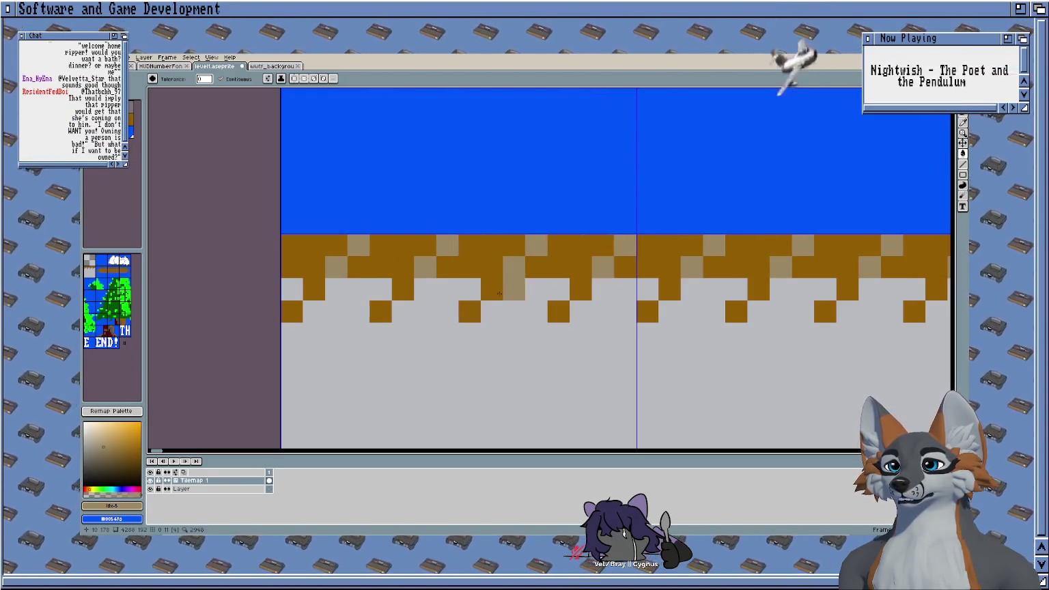
# Step: Fill the tile's grey lower area with dark red
pyautogui.click(92, 132)
pyautogui.click(423, 399)
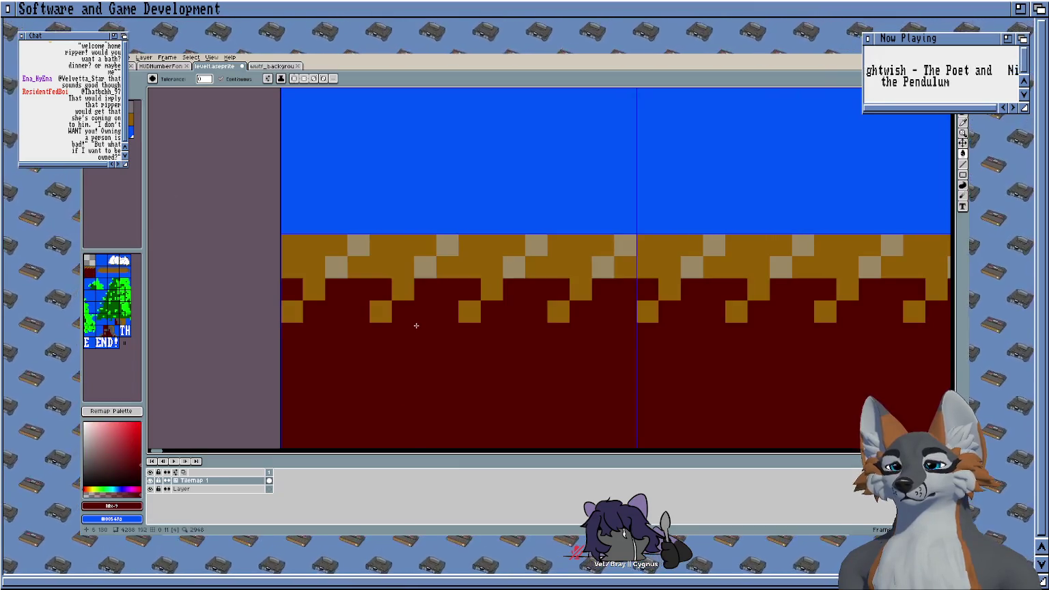
pyautogui.scroll(-2, 382, 308)
pyautogui.scroll(-2, 366, 302)
pyautogui.scroll(-1, 416, 307)
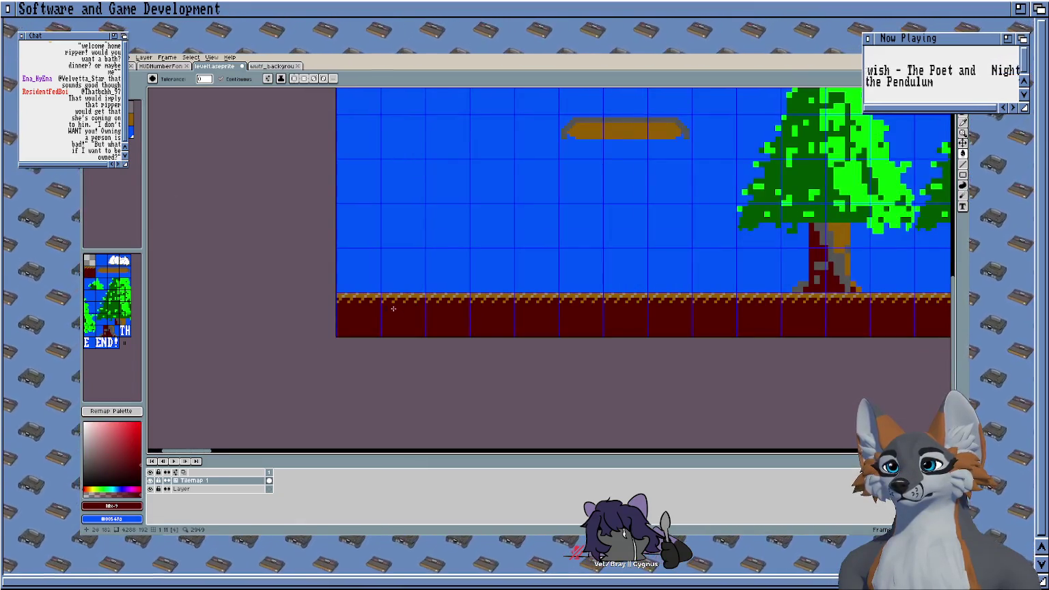
pyautogui.scroll(2, 393, 308)
pyautogui.scroll(2, 368, 300)
pyautogui.scroll(1, 350, 300)
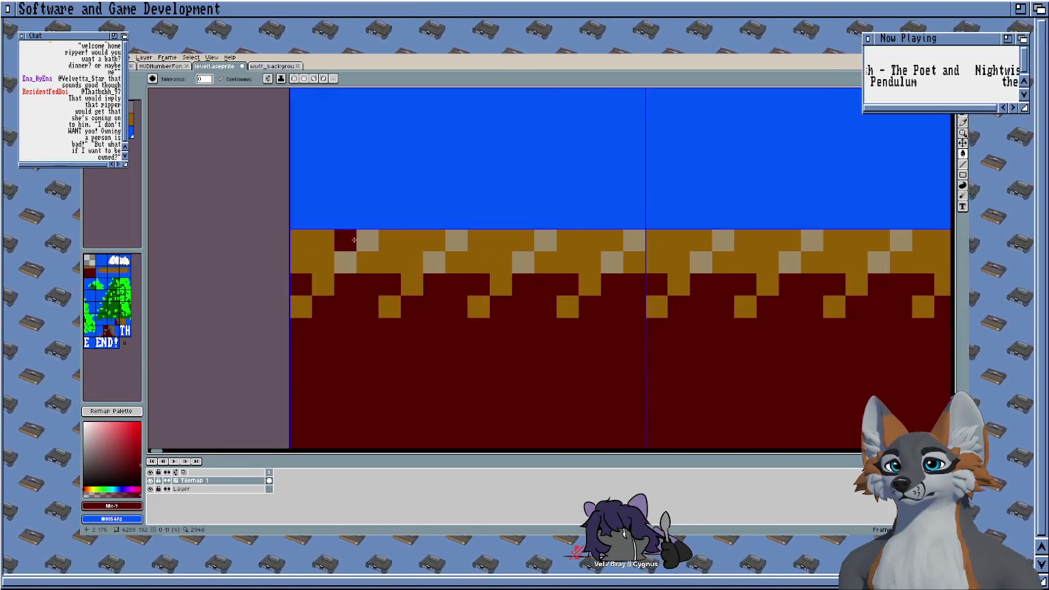
# Step: Zoom in on the dirt border and turn a leftover dark red pixel tan
pyautogui.click(131, 122)
pyautogui.scroll(2, 323, 306)
pyautogui.moveTo(236, 231); pyautogui.dragTo(286, 304)
pyautogui.click(123, 122)
pyautogui.click(280, 298)
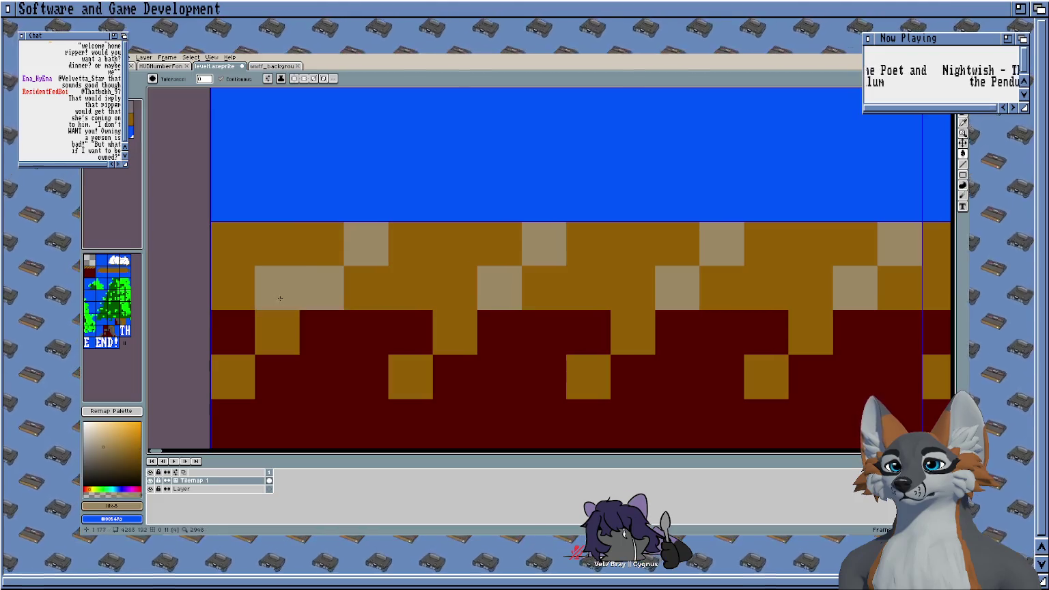
# Step: Pan along the ground strip to check the repeated tiles
pyautogui.scroll(-1, 272, 264)
pyautogui.scroll(-2, 272, 265)
pyautogui.scroll(-2, 271, 265)
pyautogui.moveTo(601, 331)
pyautogui.mouseDown()
pyautogui.moveTo(349, 331)
pyautogui.moveTo(444, 323)
pyautogui.mouseUp()
pyautogui.scroll(-1, 391, 328)
pyautogui.scroll(1, 327, 323)
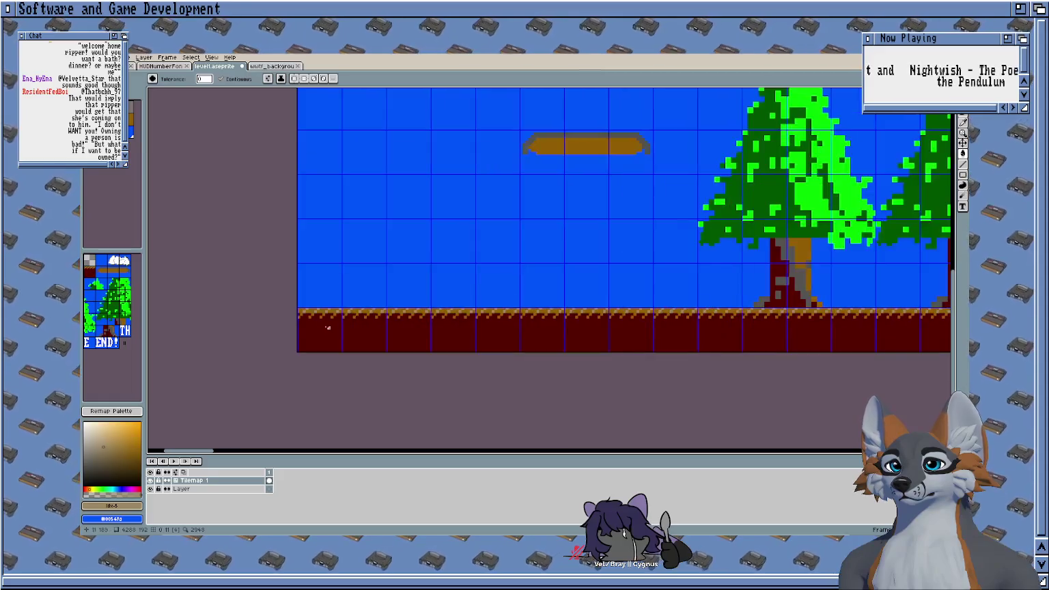
pyautogui.scroll(-1, 254, 217)
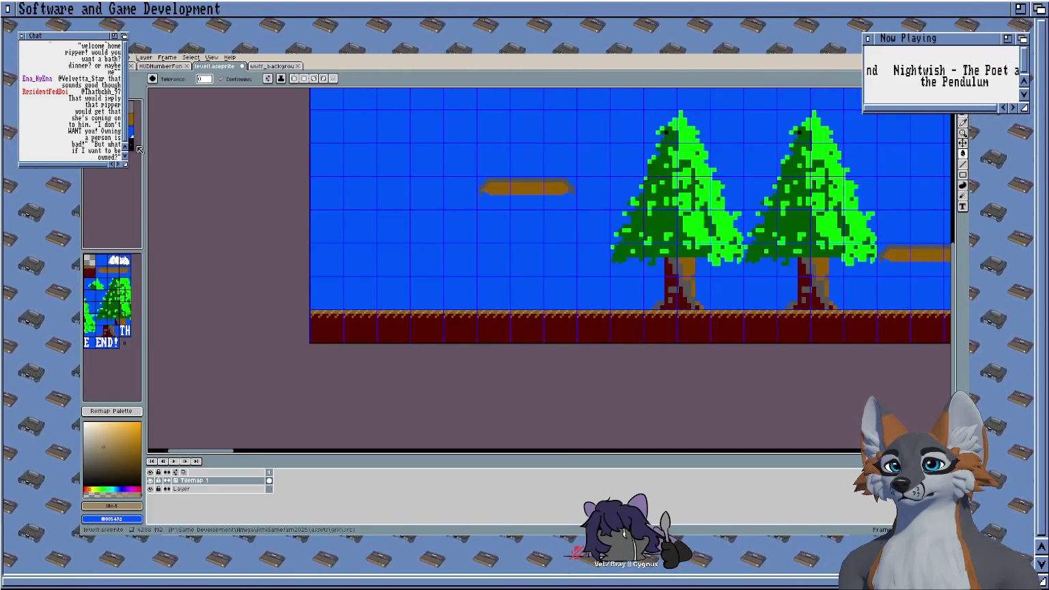
pyautogui.moveTo(603, 224); pyautogui.dragTo(455, 238)
pyautogui.scroll(-2, 455, 238)
pyautogui.scroll(2, 455, 237)
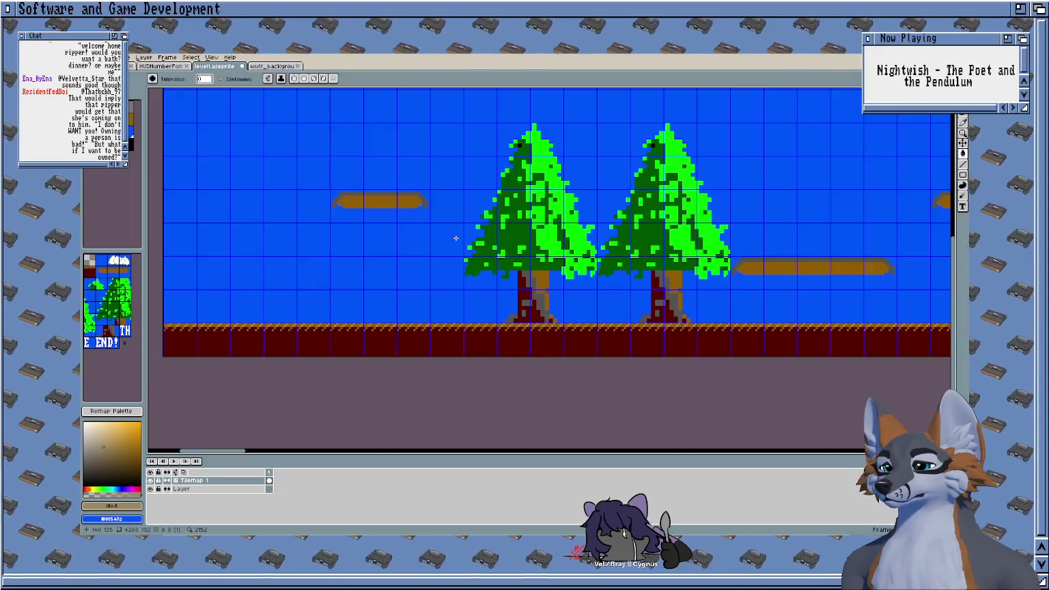
# Step: Review the ground along the level and save level1.aseprite
pyautogui.scroll(-3, 571, 177)
pyautogui.scroll(2, 571, 177)
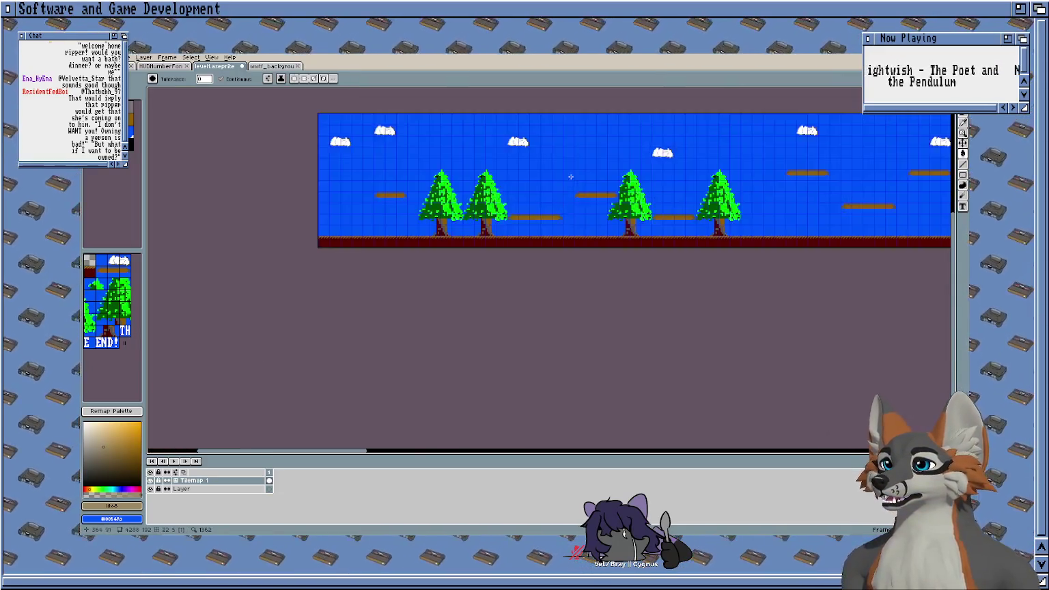
pyautogui.hscroll(3, 587, 191)
pyautogui.hscroll(2, 614, 212)
pyautogui.hscroll(2, 655, 234)
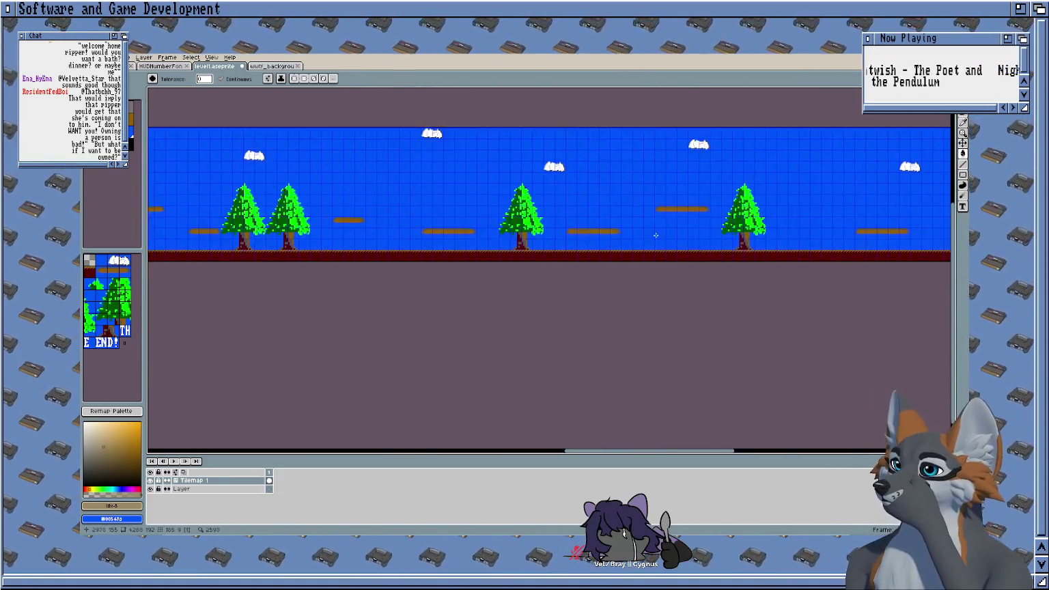
pyautogui.moveTo(656, 235); pyautogui.dragTo(654, 251)
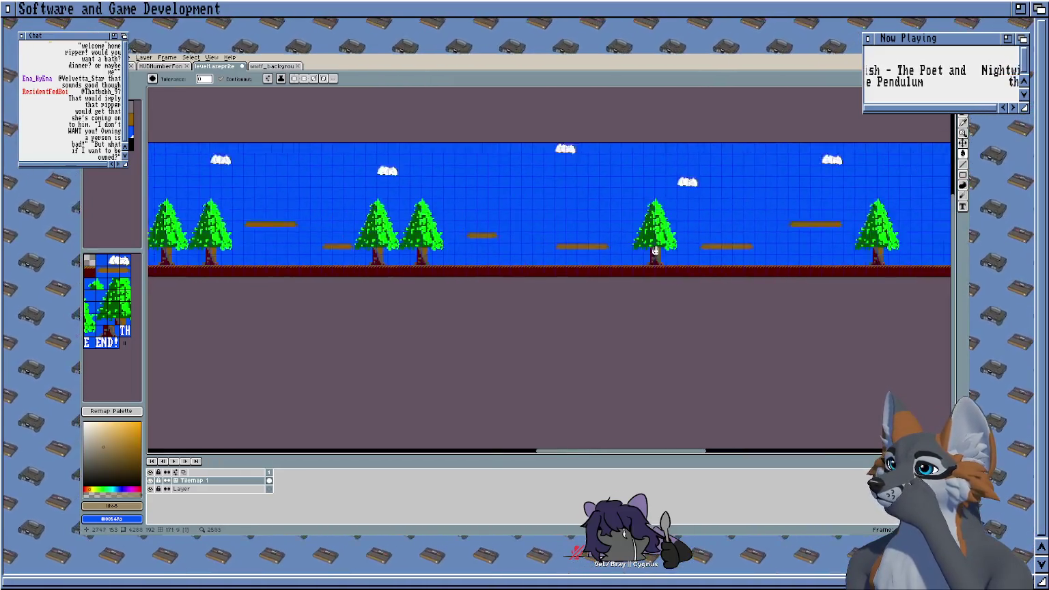
pyautogui.hscroll(-15, 654, 251)
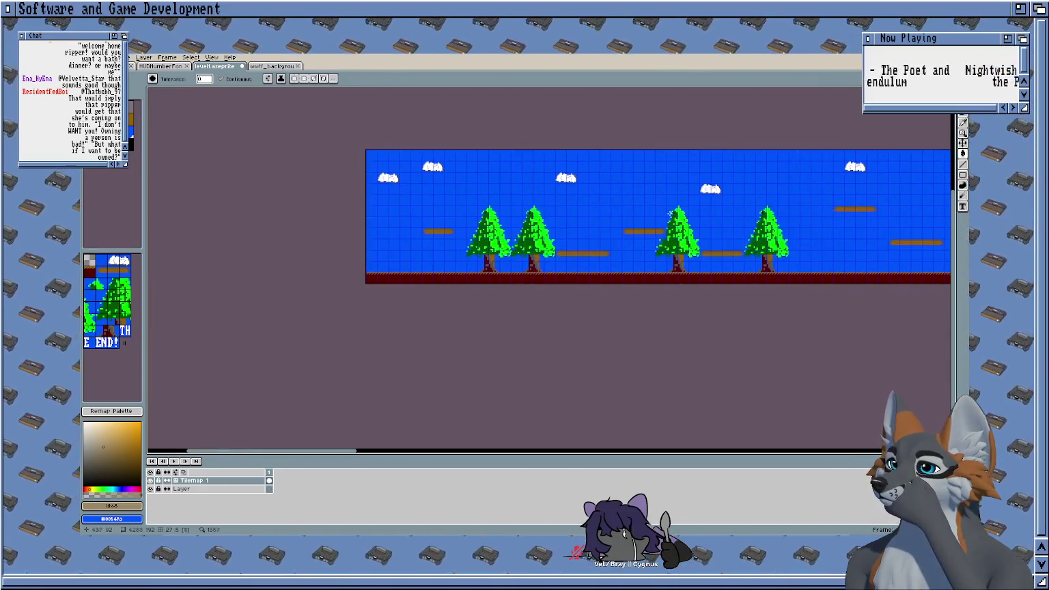
pyautogui.scroll(1, 672, 213)
pyautogui.scroll(1, 548, 213)
pyautogui.scroll(1, 535, 221)
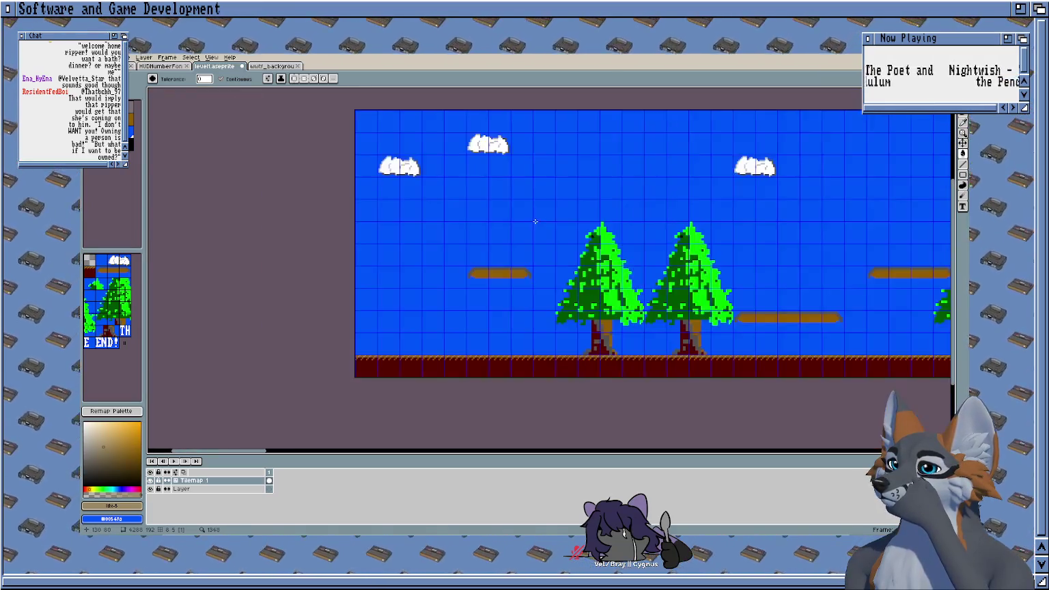
pyautogui.hotkey('ctrl', 's')
# Step: Zoom in on a brown floating platform
pyautogui.scroll(1, 458, 246)
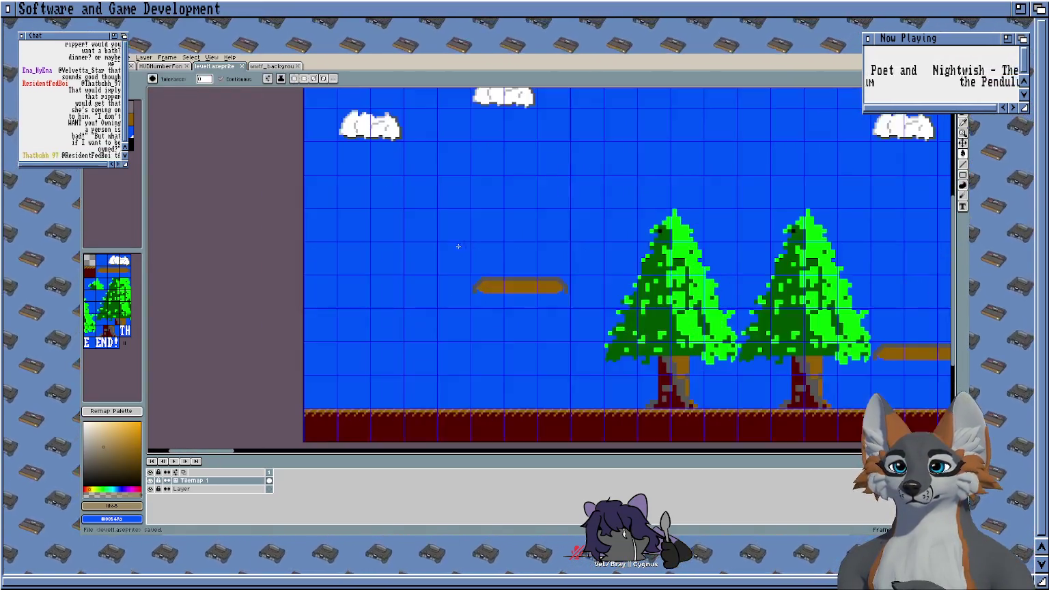
pyautogui.hscroll(3, 492, 273)
pyautogui.scroll(1, 532, 308)
pyautogui.scroll(-1, 545, 321)
pyautogui.scroll(-1, 435, 253)
pyautogui.scroll(-1, 387, 228)
pyautogui.scroll(1, 351, 243)
pyautogui.scroll(-1, 291, 226)
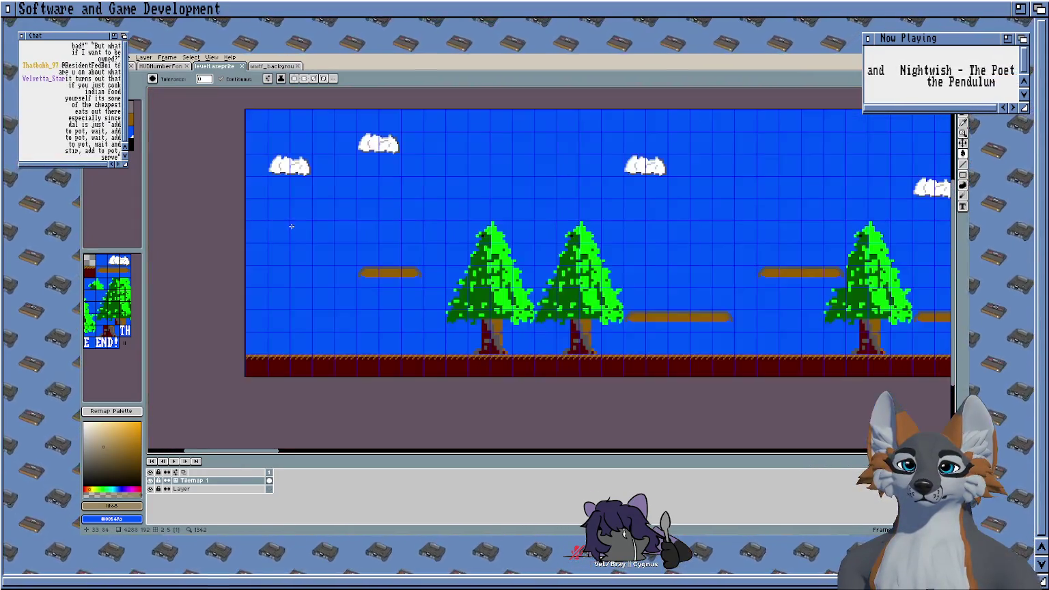
pyautogui.scroll(2, 351, 205)
pyautogui.scroll(1, 368, 266)
pyautogui.scroll(2, 382, 288)
# Step: Paint the first dark red dots near the platform's left end with the Pencil
pyautogui.press('b')
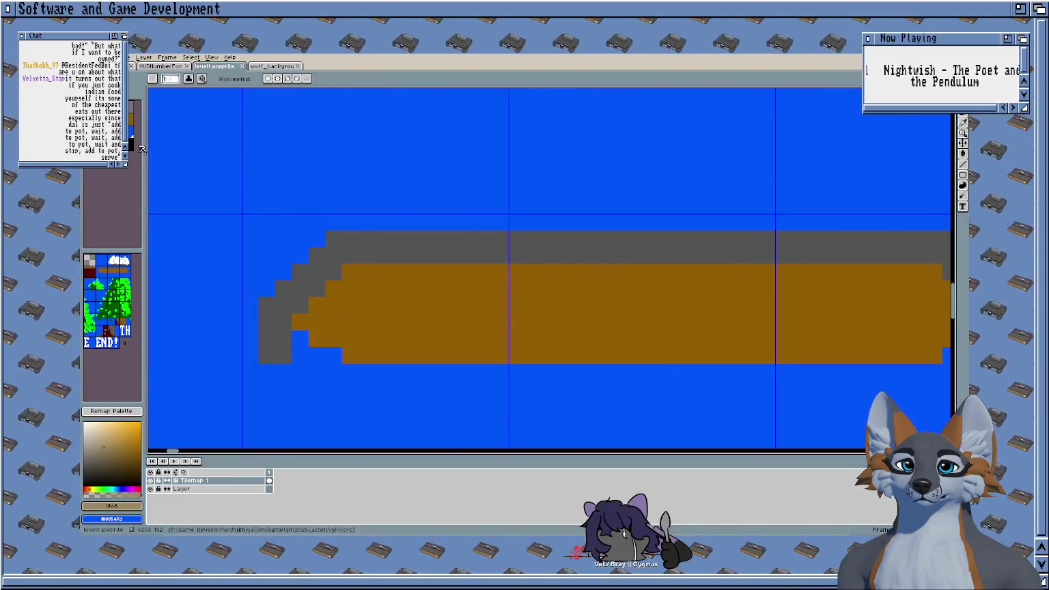
pyautogui.click(140, 146)
pyautogui.scroll(1, 399, 322)
pyautogui.click(358, 226)
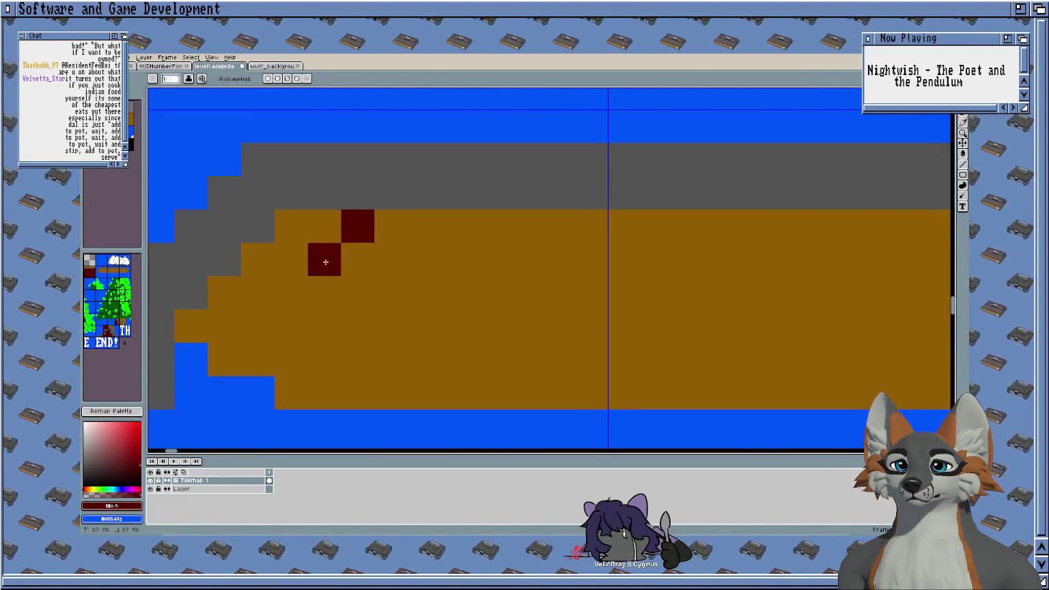
pyautogui.scroll(-1, 325, 261)
pyautogui.moveTo(482, 326); pyautogui.dragTo(430, 310)
pyautogui.click(425, 293)
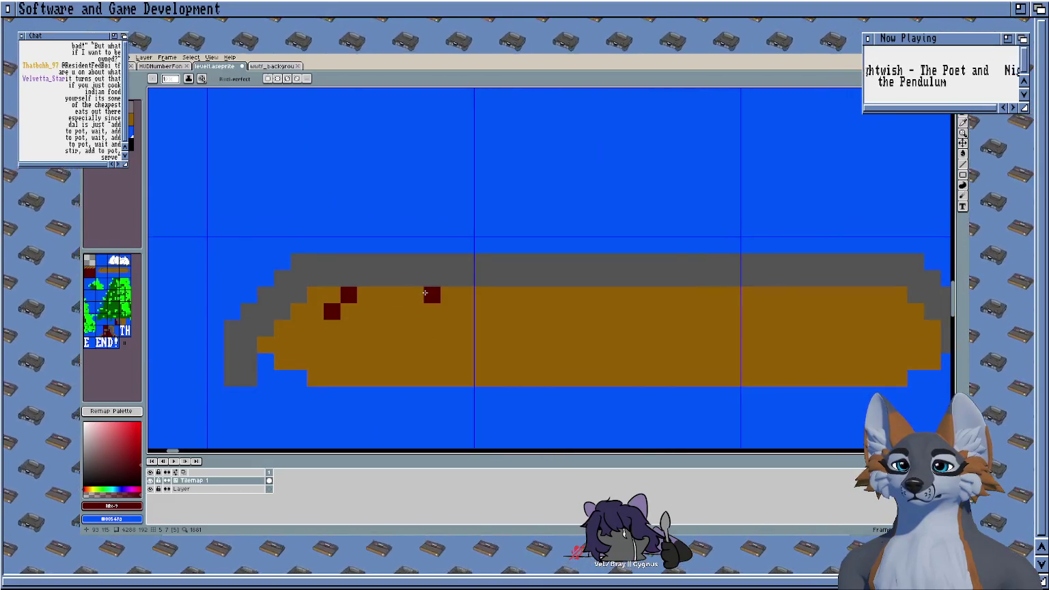
pyautogui.click(398, 311)
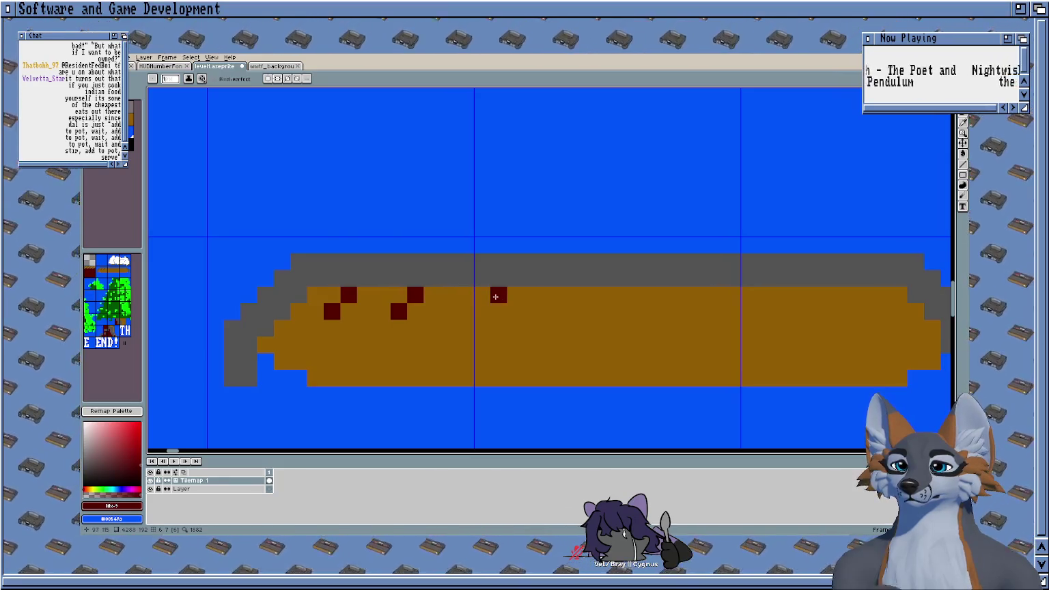
# Step: Add staggered dark red dots in upper and lower rows across the platform
pyautogui.moveTo(515, 311); pyautogui.dragTo(434, 311)
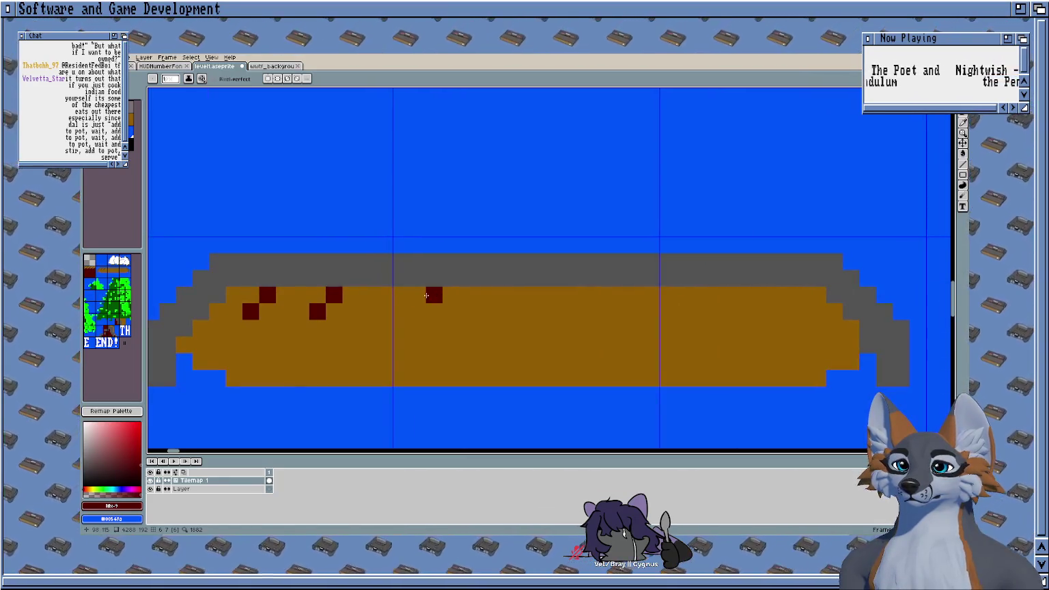
pyautogui.click(451, 295)
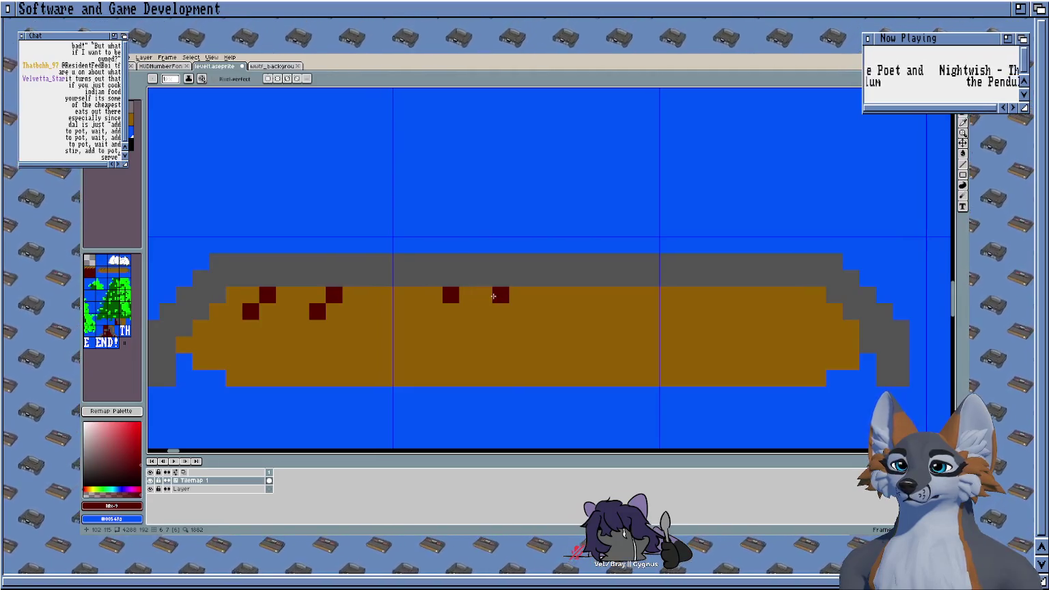
pyautogui.click(515, 295)
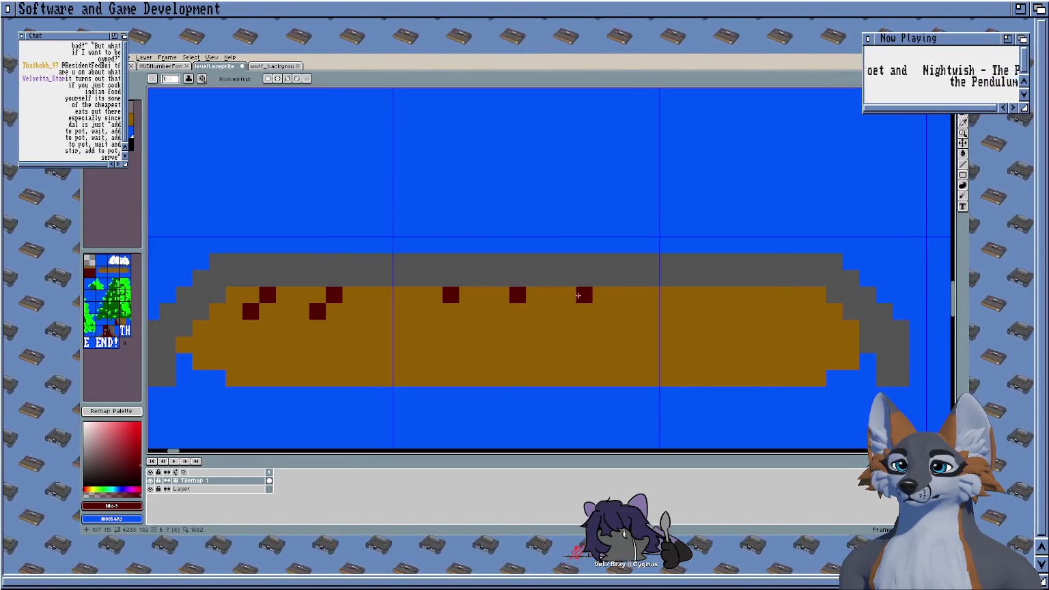
pyautogui.click(650, 295)
pyautogui.click(633, 311)
pyautogui.click(567, 311)
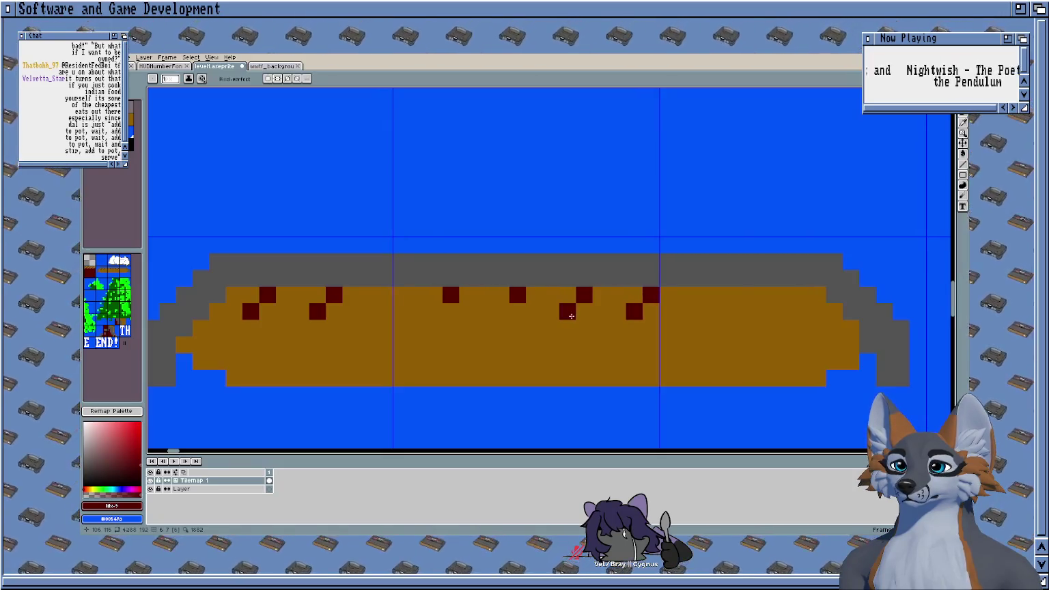
pyautogui.click(501, 312)
pyautogui.click(435, 311)
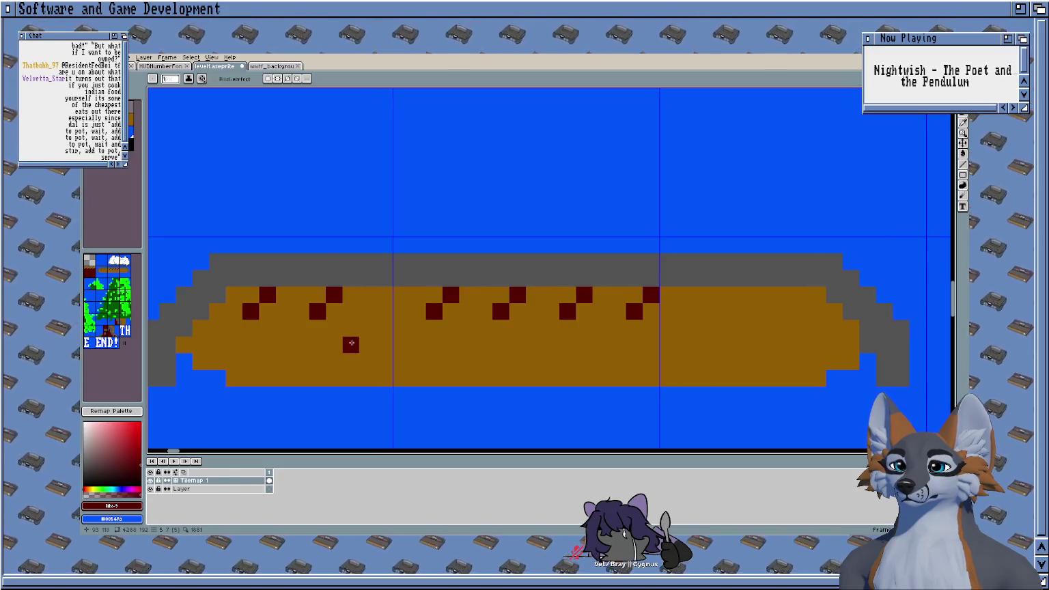
pyautogui.click(384, 294)
pyautogui.click(367, 311)
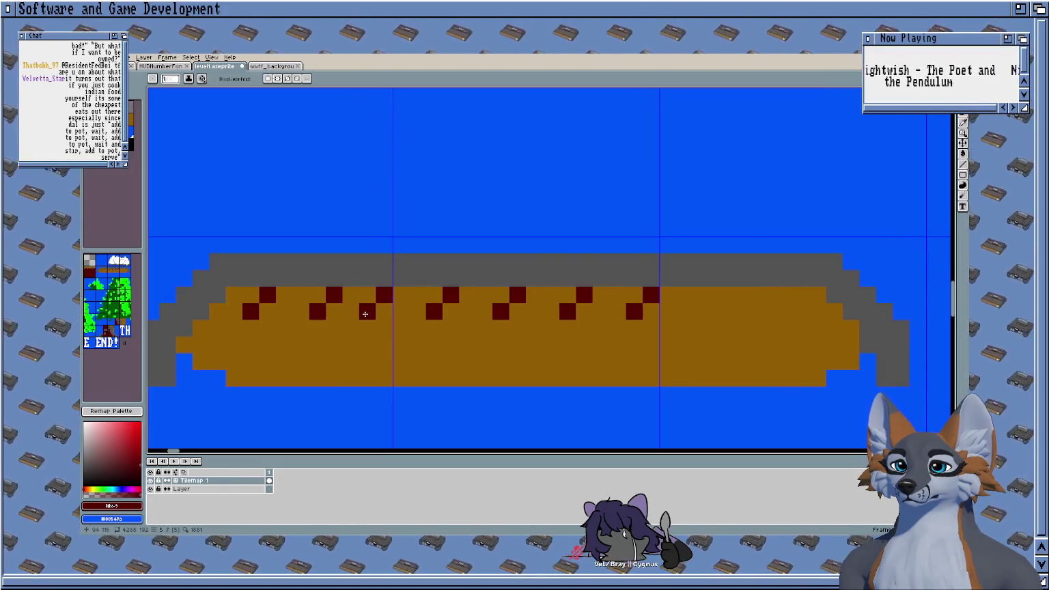
# Step: Cover three stray dark dots with the platform brown
pyautogui.keyDown('alt'); pyautogui.click(340, 333); pyautogui.keyUp('alt')
pyautogui.click(328, 299)
pyautogui.click(267, 295)
pyautogui.click(251, 311)
# Step: Re-add dark red dots on the left and finish the pattern at the right end
pyautogui.keyDown('alt'); pyautogui.click(367, 312); pyautogui.keyUp('alt')
pyautogui.click(333, 295)
pyautogui.click(317, 295)
pyautogui.click(300, 311)
pyautogui.click(233, 311)
pyautogui.hscroll(5, 316, 346)
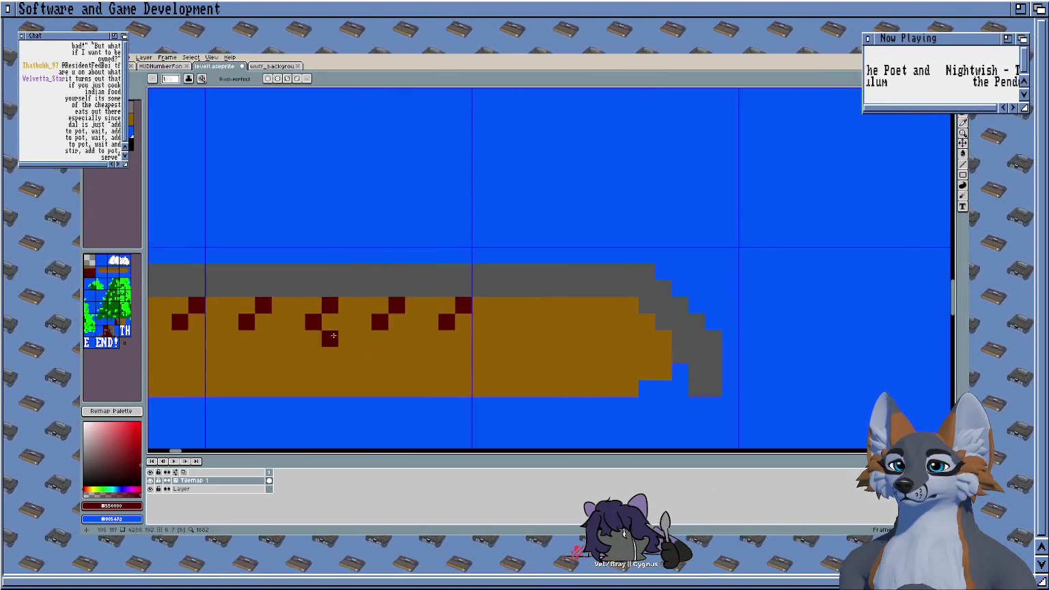
pyautogui.click(529, 306)
pyautogui.click(513, 322)
pyautogui.click(596, 305)
pyautogui.click(579, 322)
pyautogui.scroll(-3, 606, 366)
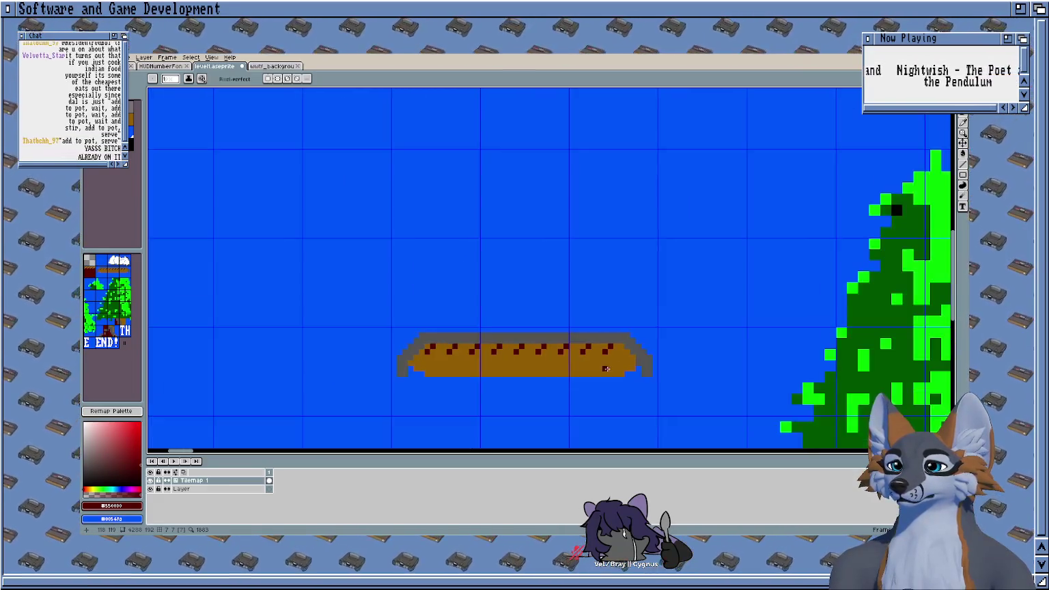
pyautogui.scroll(-2, 606, 369)
pyautogui.scroll(-2, 478, 286)
pyautogui.scroll(-1, 491, 276)
pyautogui.scroll(-1, 504, 271)
pyautogui.scroll(3, 503, 270)
pyautogui.scroll(2, 480, 246)
pyautogui.scroll(-1, 480, 246)
pyautogui.scroll(-1, 478, 243)
pyautogui.scroll(-1, 464, 235)
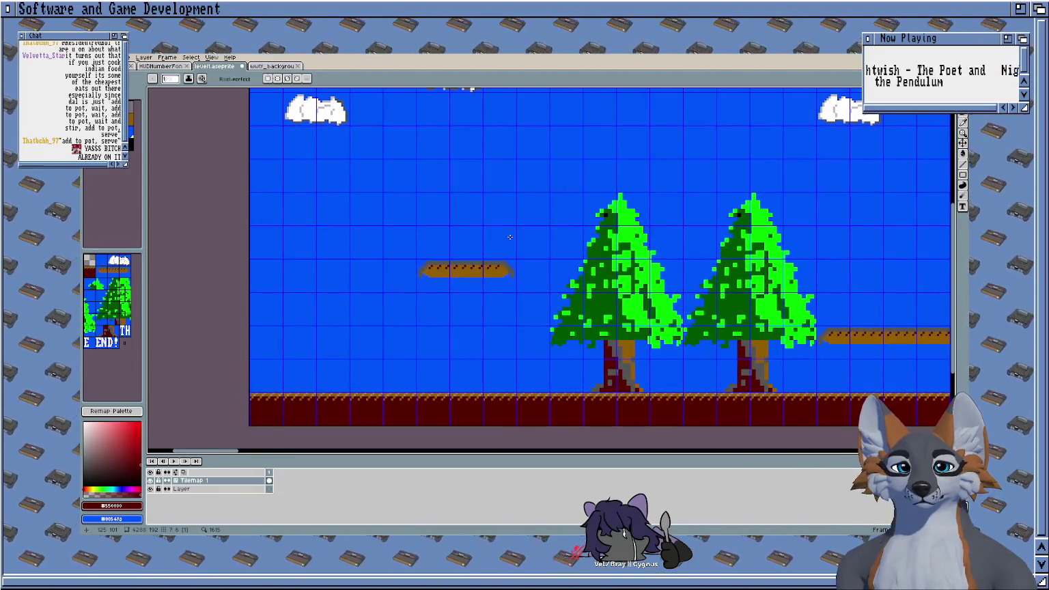
pyautogui.scroll(1, 509, 237)
pyautogui.moveTo(433, 250); pyautogui.dragTo(478, 226)
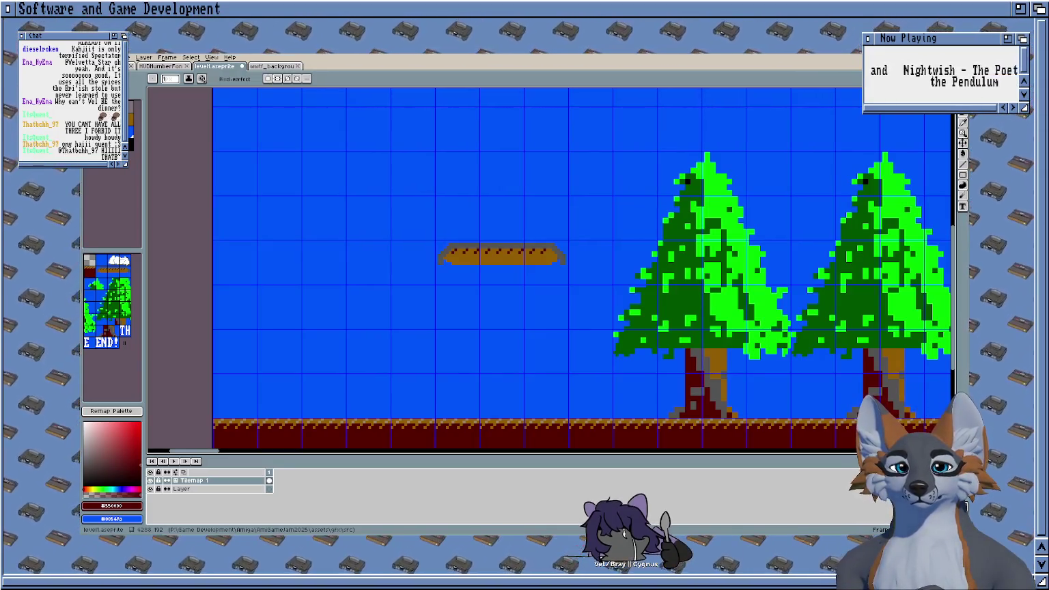
# Step: Export the level as PNG via File > Export, overwriting the previous export
pyautogui.scroll(-1, 408, 257)
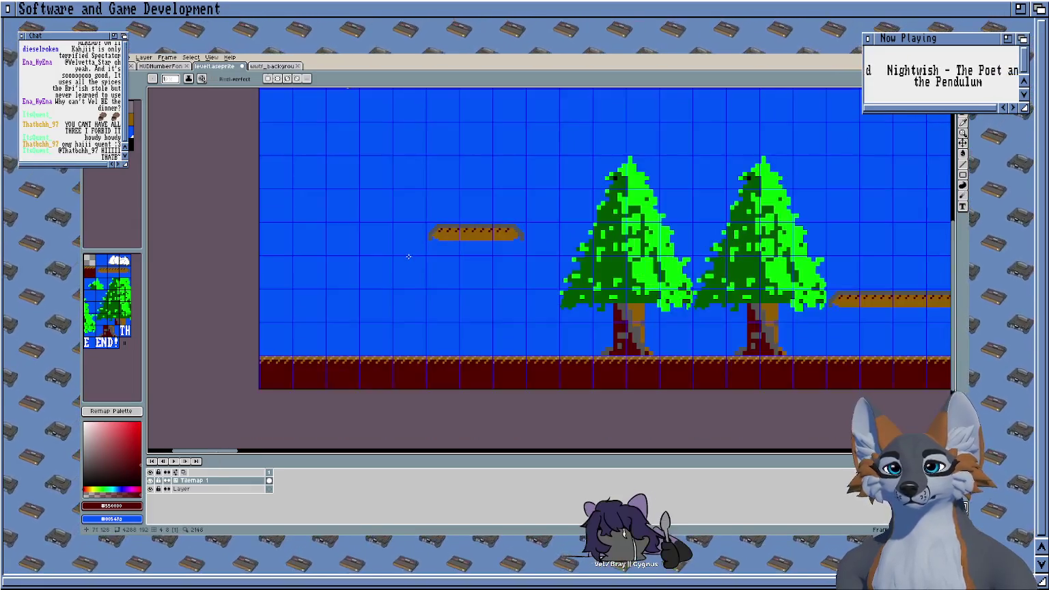
pyautogui.scroll(-1, 408, 256)
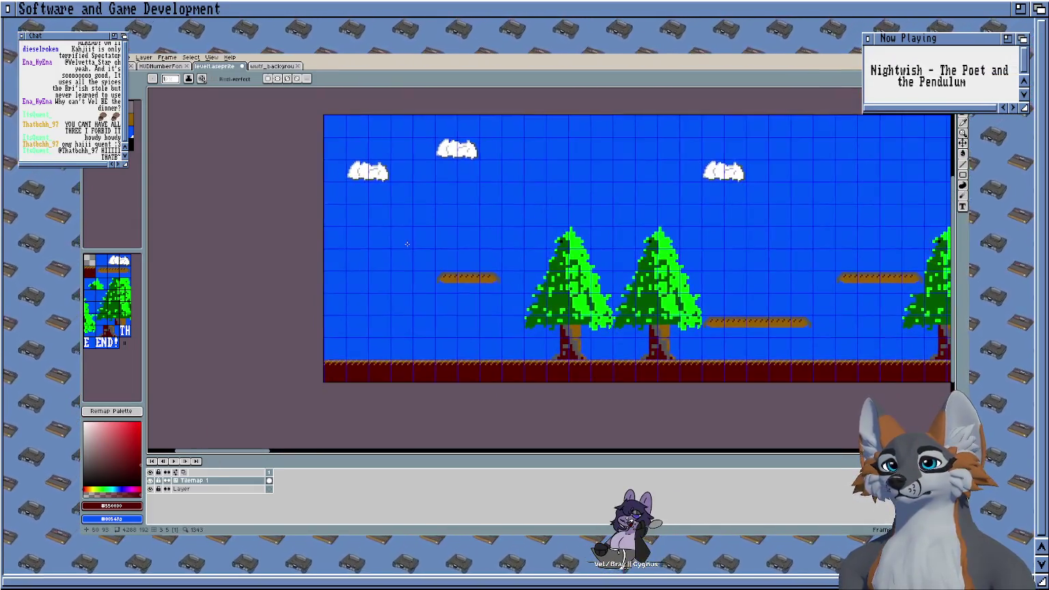
pyautogui.scroll(1, 407, 244)
pyautogui.click(109, 58)
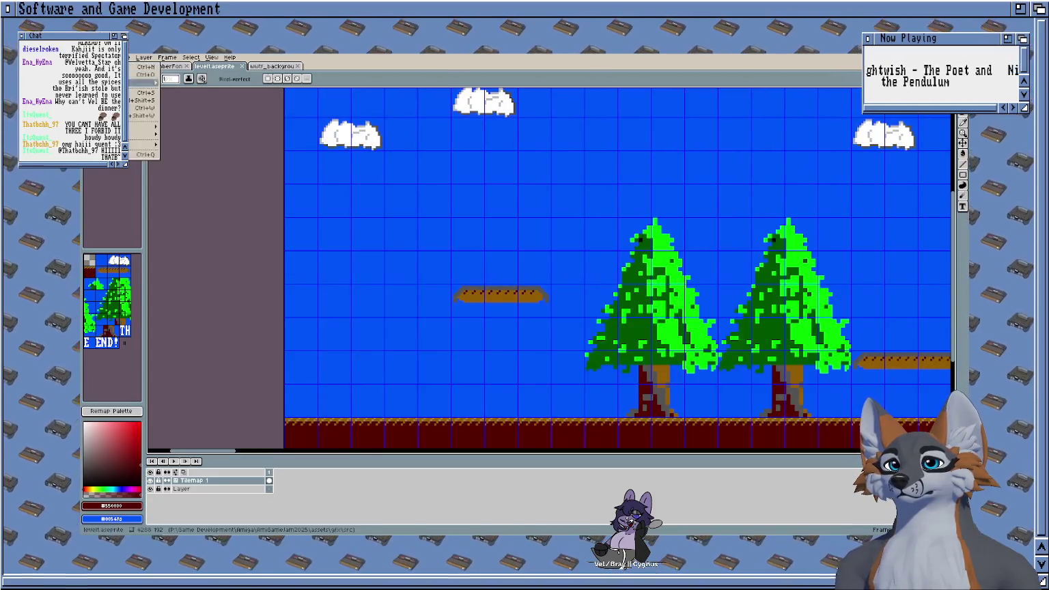
pyautogui.click(225, 129)
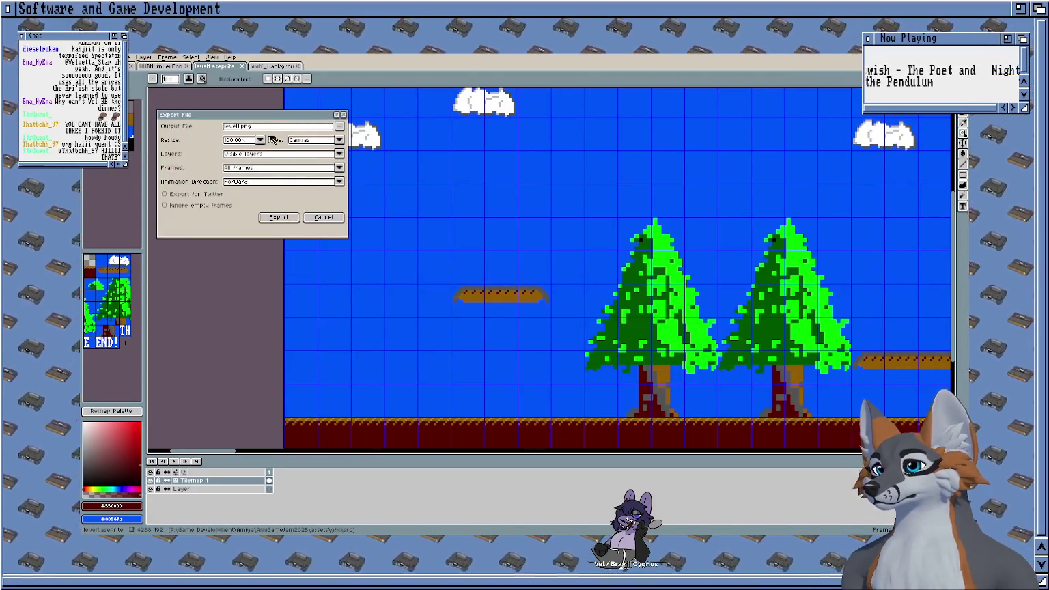
pyautogui.click(278, 217)
pyautogui.click(509, 313)
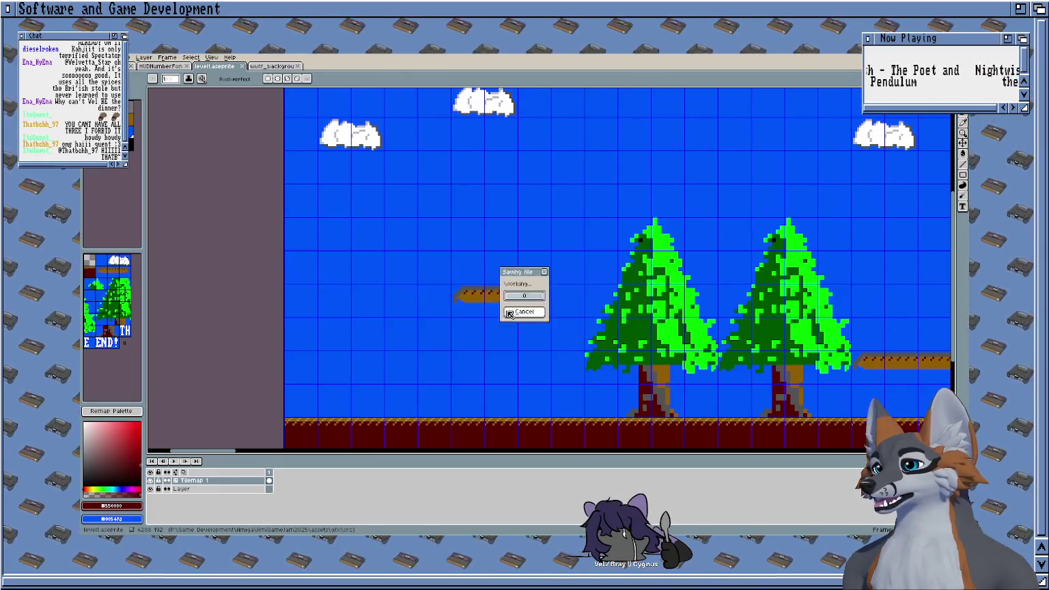
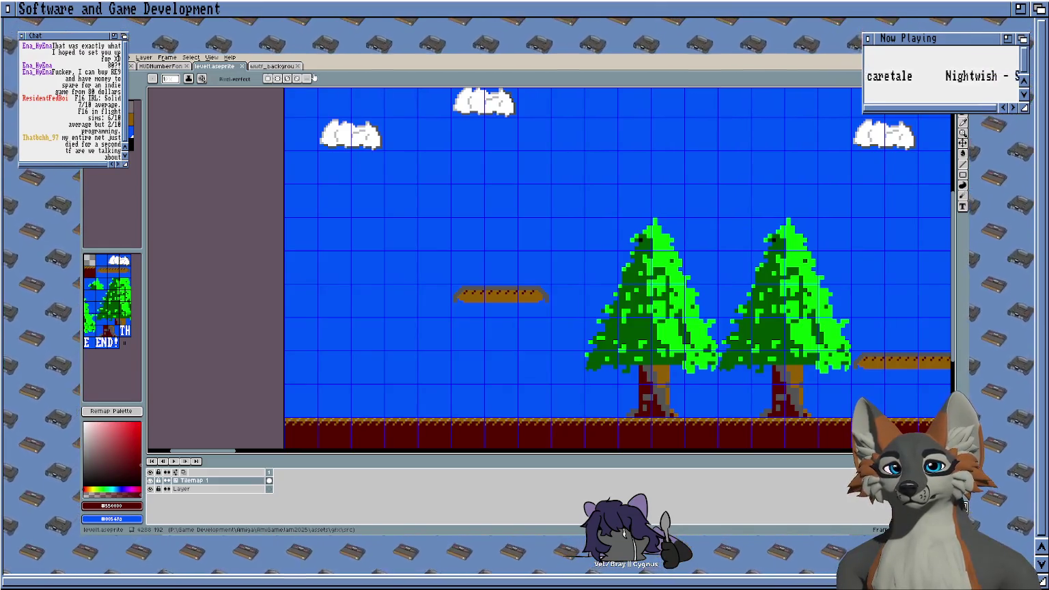
# Step: Switch from the Aseprite level map back to VS Code showing levelhandler.s
pyautogui.hotkey('alt', 'Tab')
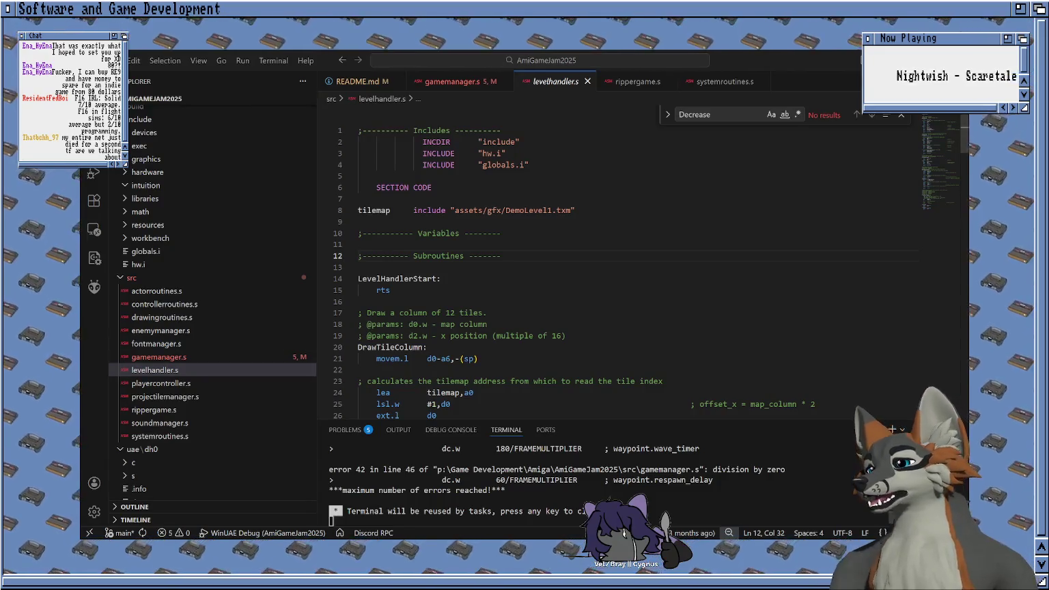
# Step: Dismiss the finished build output to get a fresh PowerShell prompt
pyautogui.press('Return')
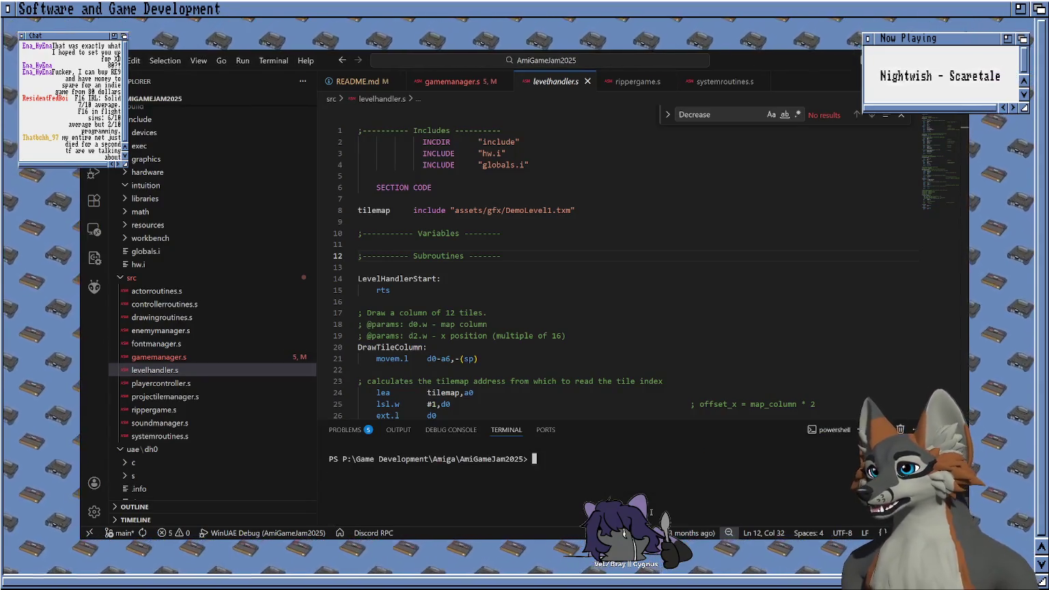
pyautogui.scroll(5, 228, 225)
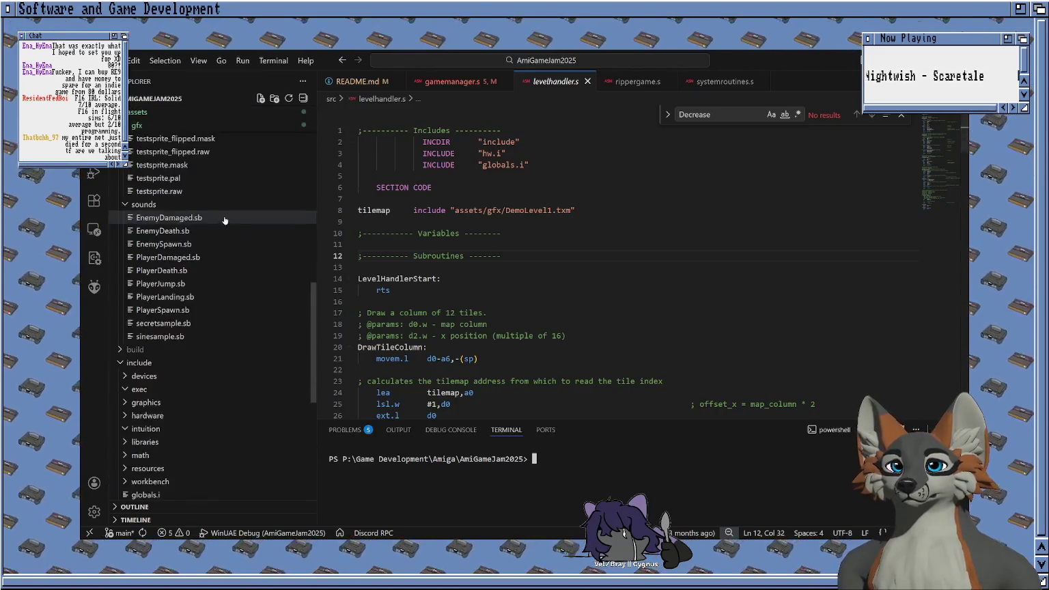
pyautogui.scroll(5, 229, 215)
pyautogui.scroll(5, 229, 213)
pyautogui.scroll(3, 239, 232)
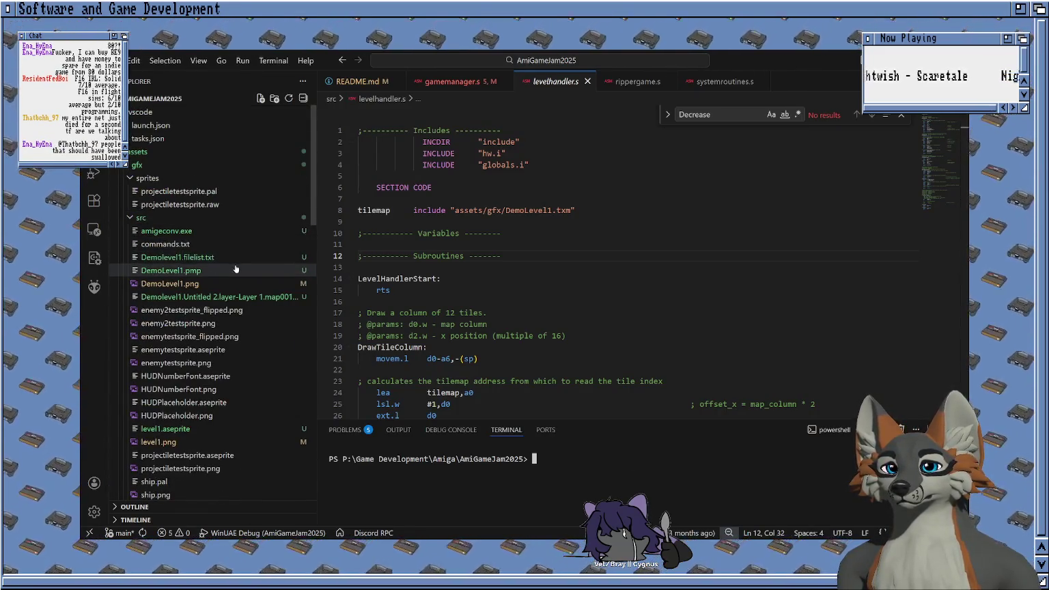
# Step: Open commands.txt and review the amigeconv palette, bitplane and mask commands
pyautogui.click(199, 244)
pyautogui.click(714, 179)
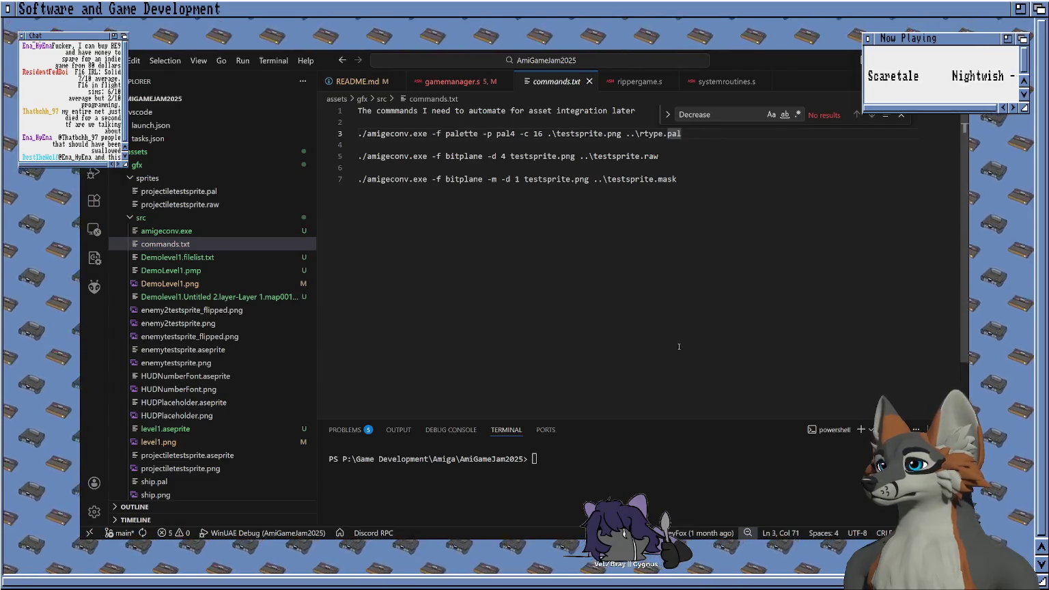
pyautogui.scroll(-2, 240, 260)
pyautogui.scroll(-2, 240, 267)
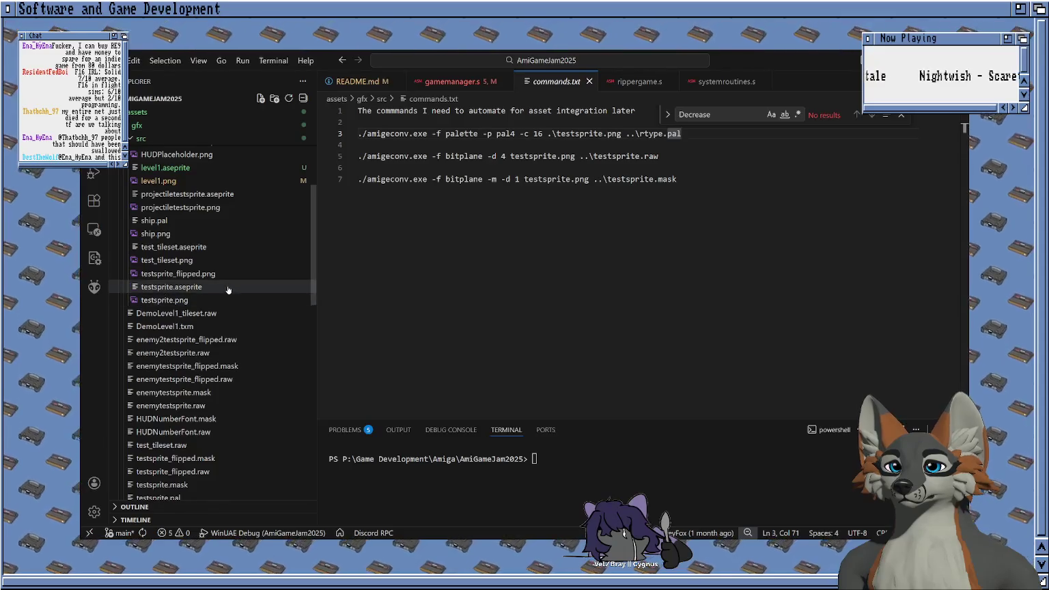
pyautogui.scroll(1, 232, 294)
pyautogui.scroll(1, 260, 390)
pyautogui.scroll(-2, 256, 374)
pyautogui.scroll(1, 254, 381)
pyautogui.scroll(2, 253, 393)
pyautogui.scroll(2, 250, 403)
pyautogui.scroll(1, 249, 408)
pyautogui.scroll(2, 249, 408)
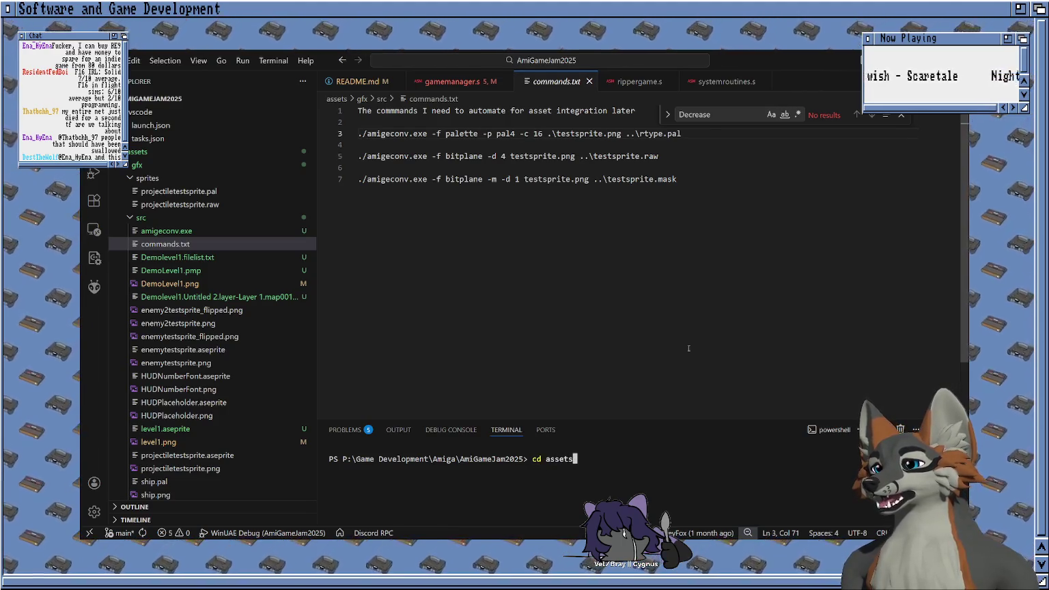
# Step: Tab-complete the 'cd assets' command toward the .\assets\gfx\ folder
pyautogui.press('Tab')
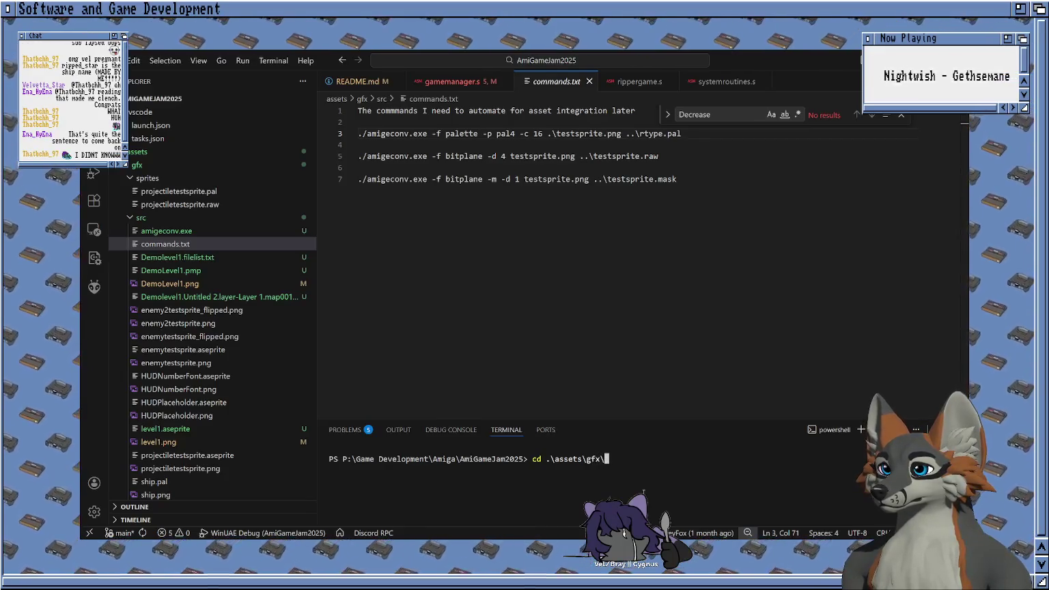
# Step: Enter the gfx src folder and run amigeconv to make a 16-colour pal4 palette from level1.png
pyautogui.press('Tab')
pyautogui.press('Return')
pyautogui.write('.\\ami')
pyautogui.press('Tab')
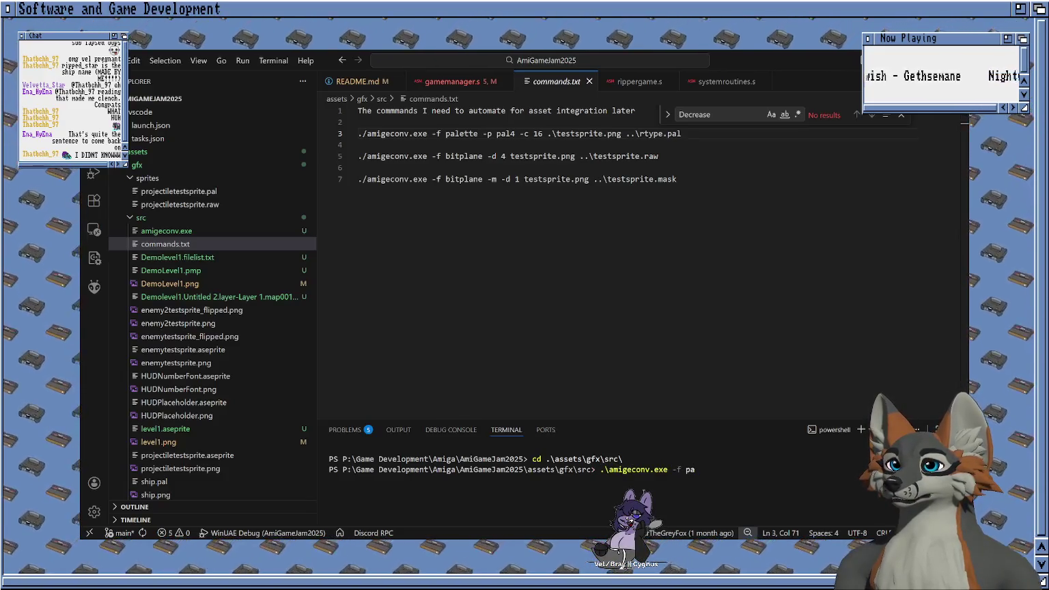
pyautogui.write('lette -p pal4 -c 16')
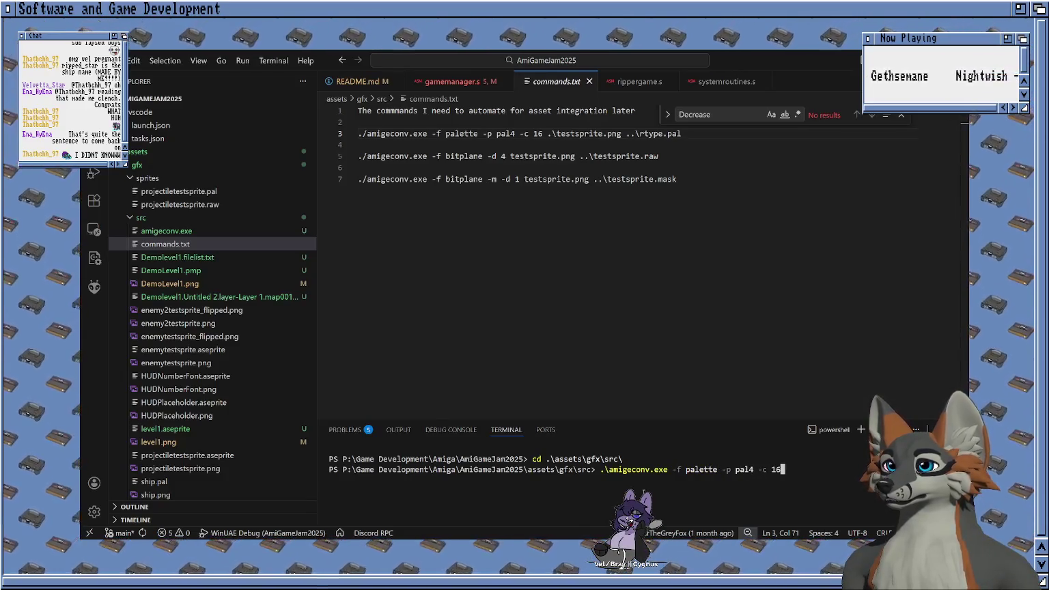
pyautogui.write(' .\\Demolevel1.filel')
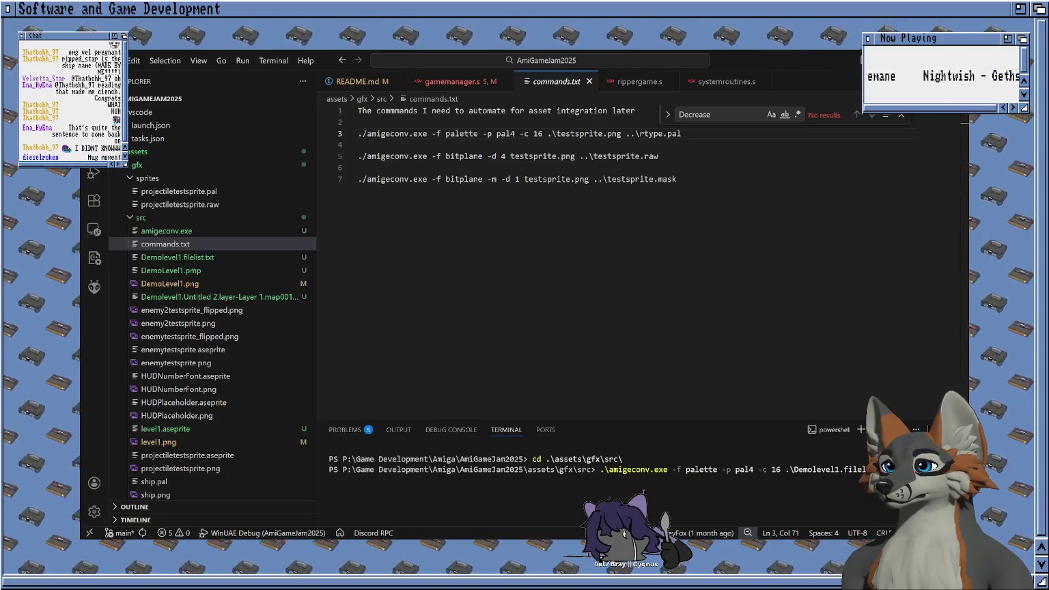
pyautogui.press('Tab')
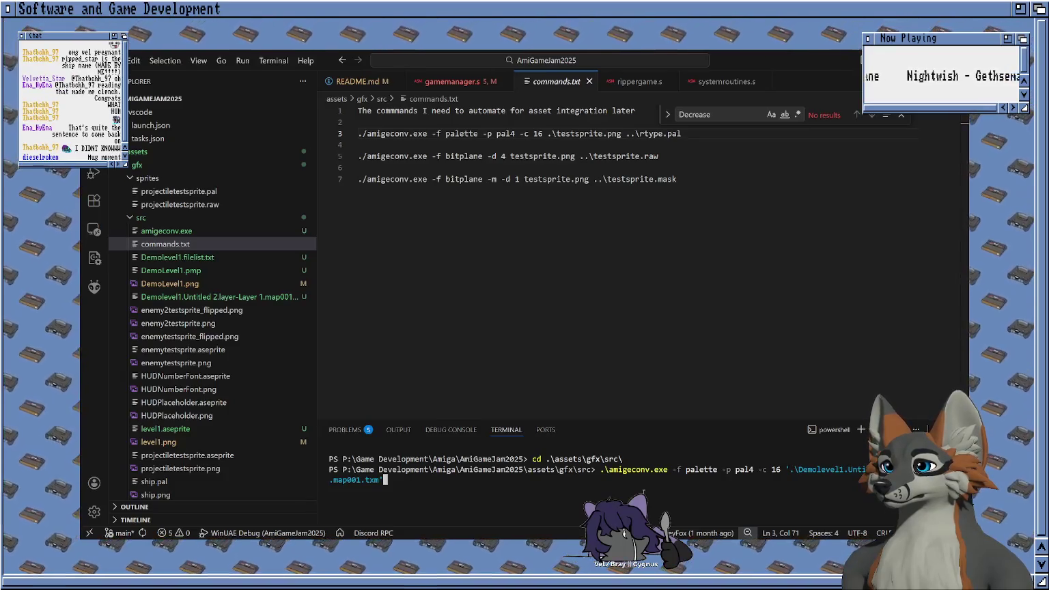
pyautogui.hotkey('shift', 'Tab')
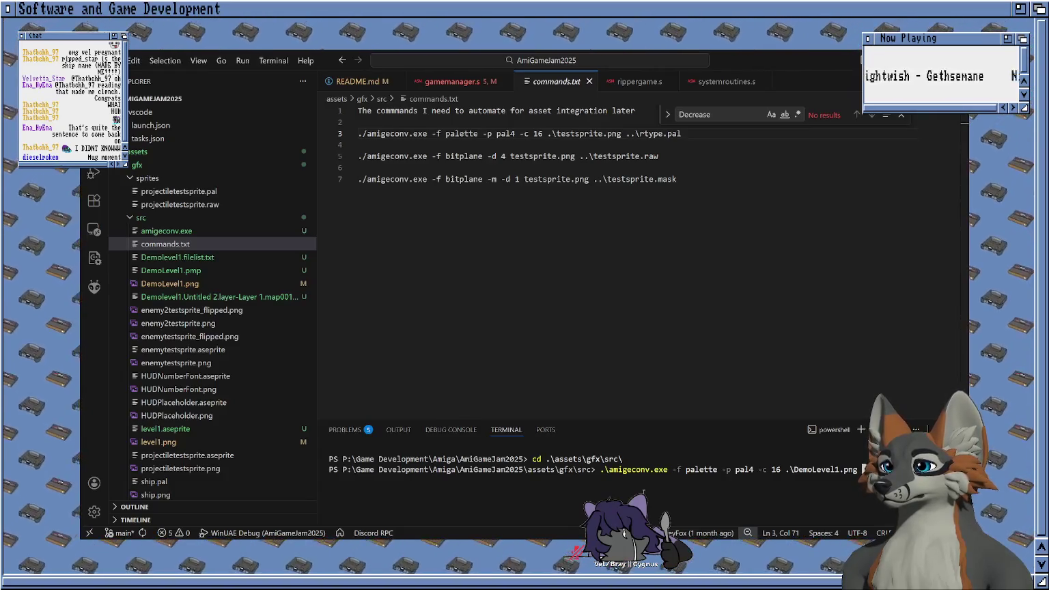
pyautogui.write('leve')
pyautogui.press('Tab')
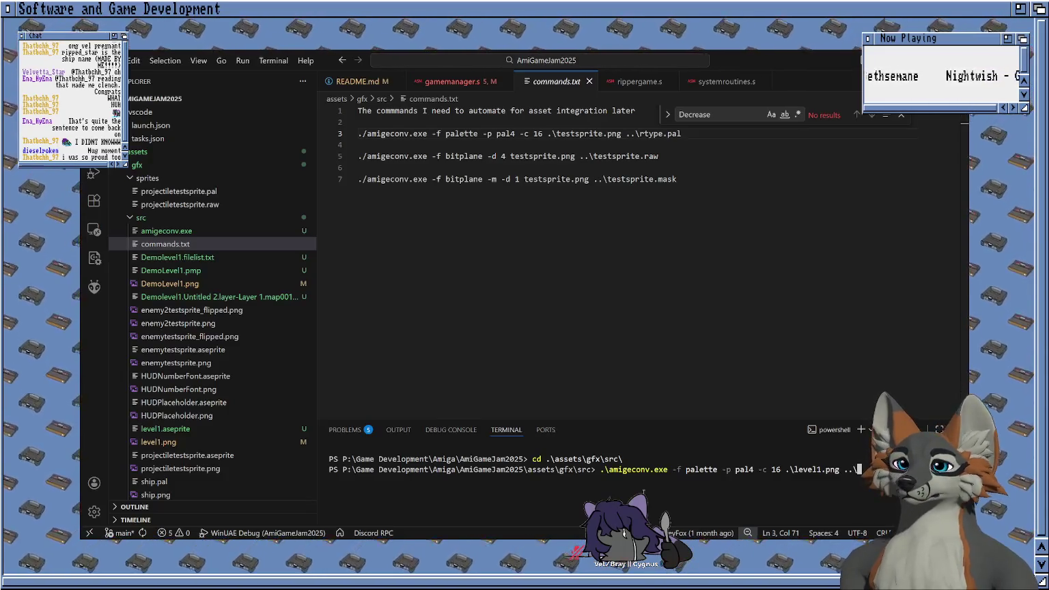
pyautogui.write('De')
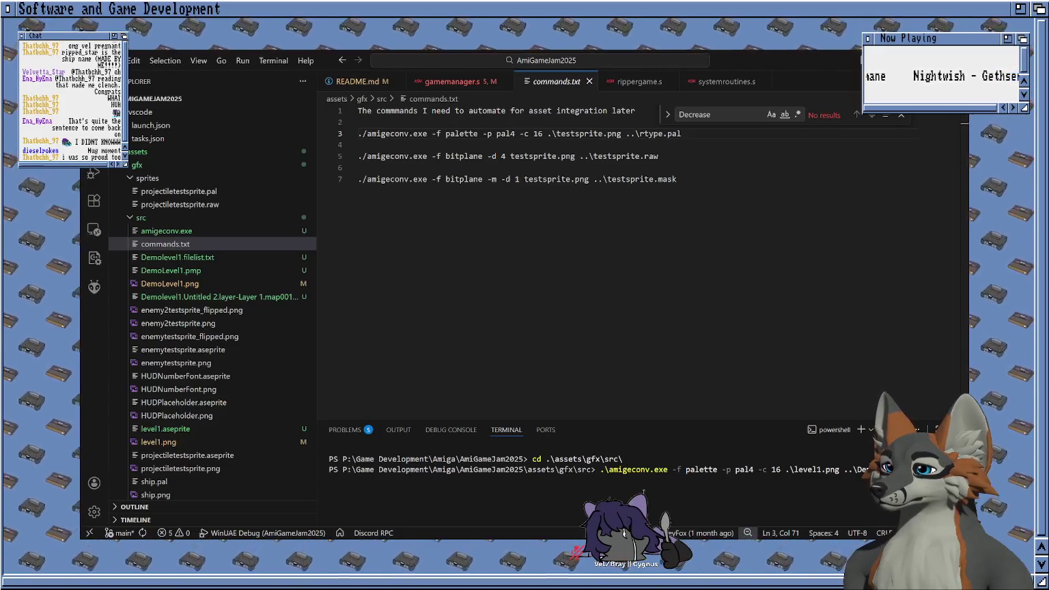
pyautogui.press('Return')
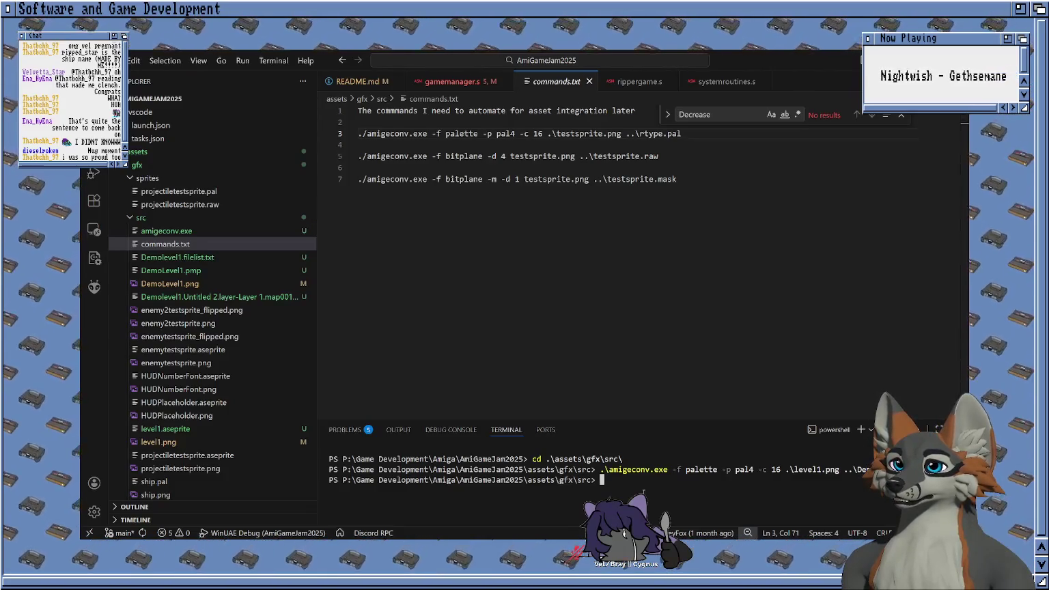
pyautogui.write('./amige')
pyautogui.press('Tab')
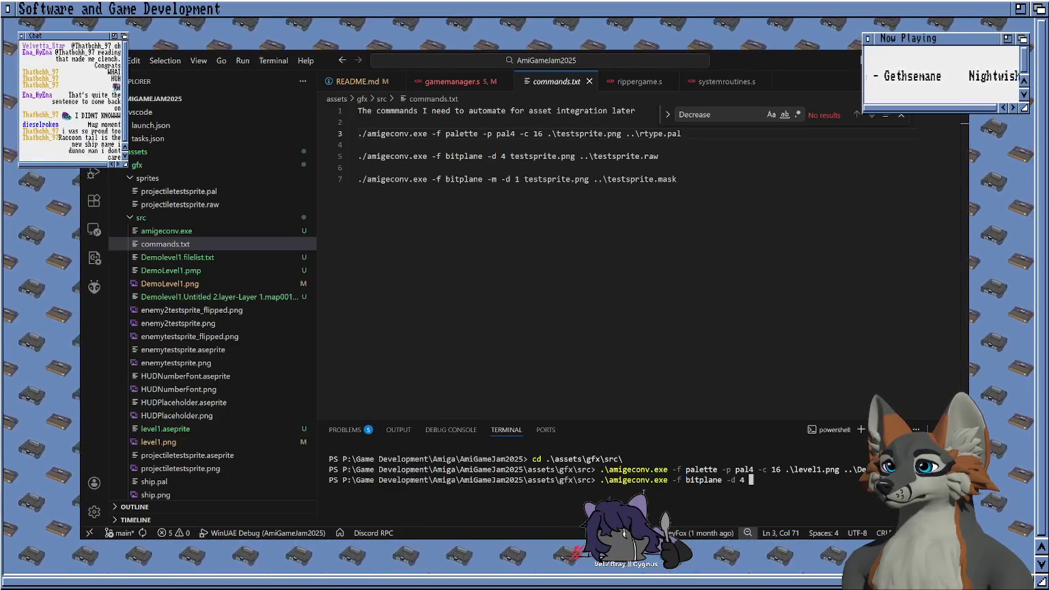
# Step: Run amigeconv -f bitplane -d 4 on DemoLevel1.png, then open DemoLevel1.png for inspection
pyautogui.press('Tab')
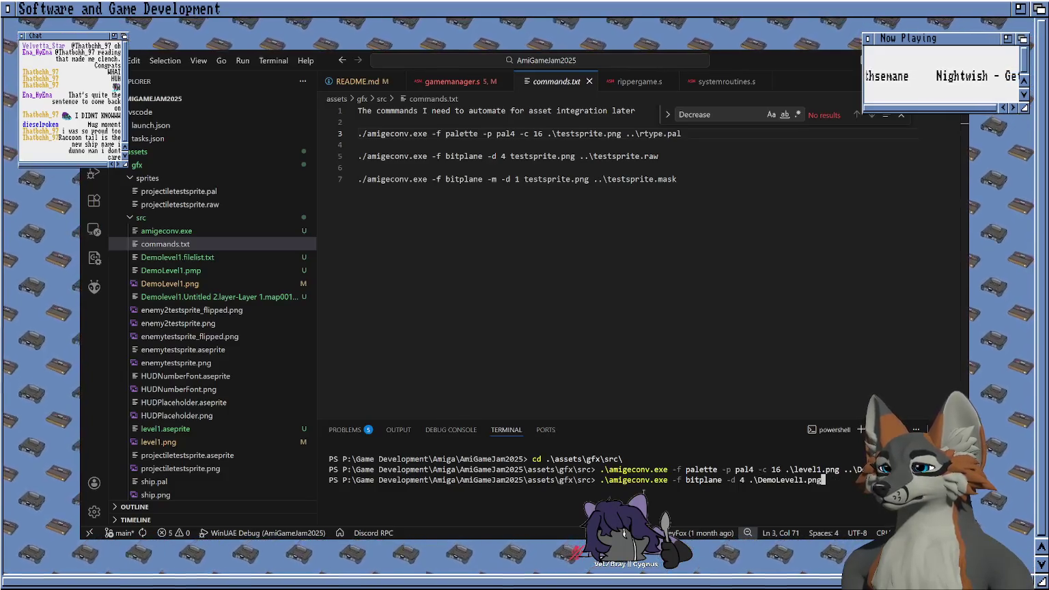
pyautogui.write(' ..\\')
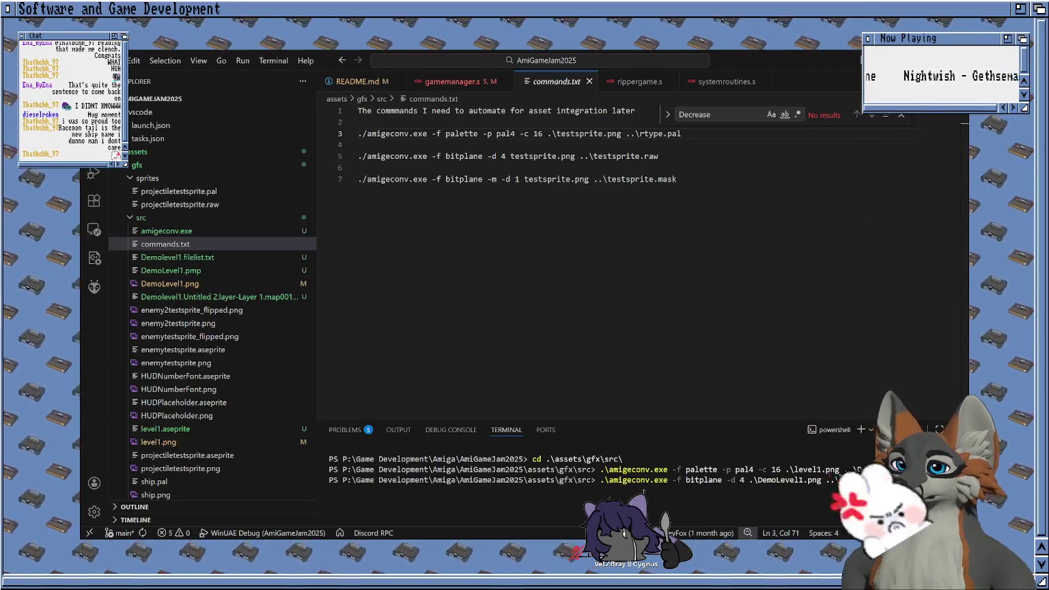
pyautogui.write('DemoL')
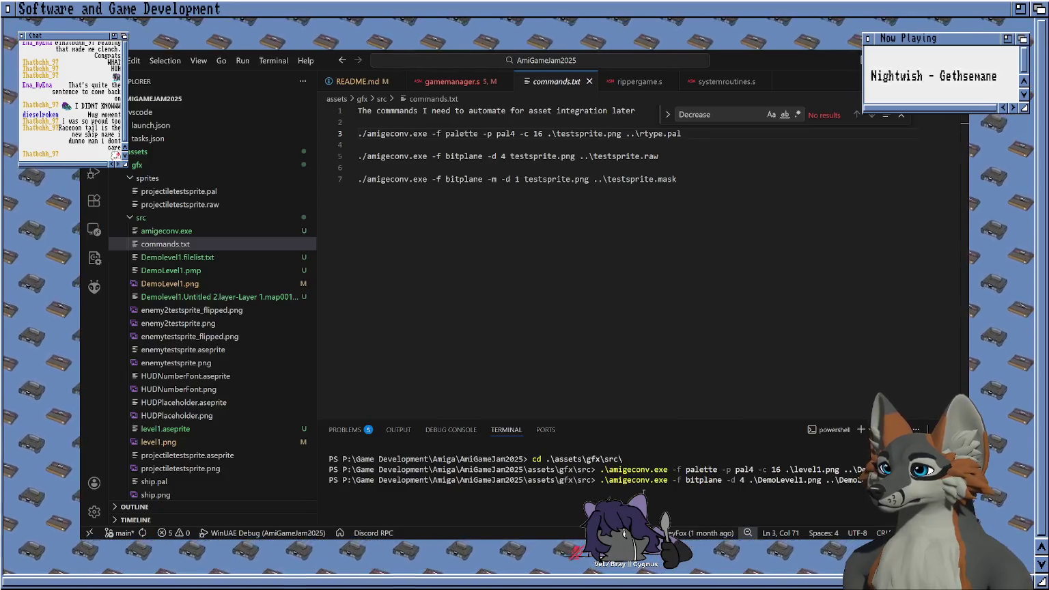
pyautogui.press('Return')
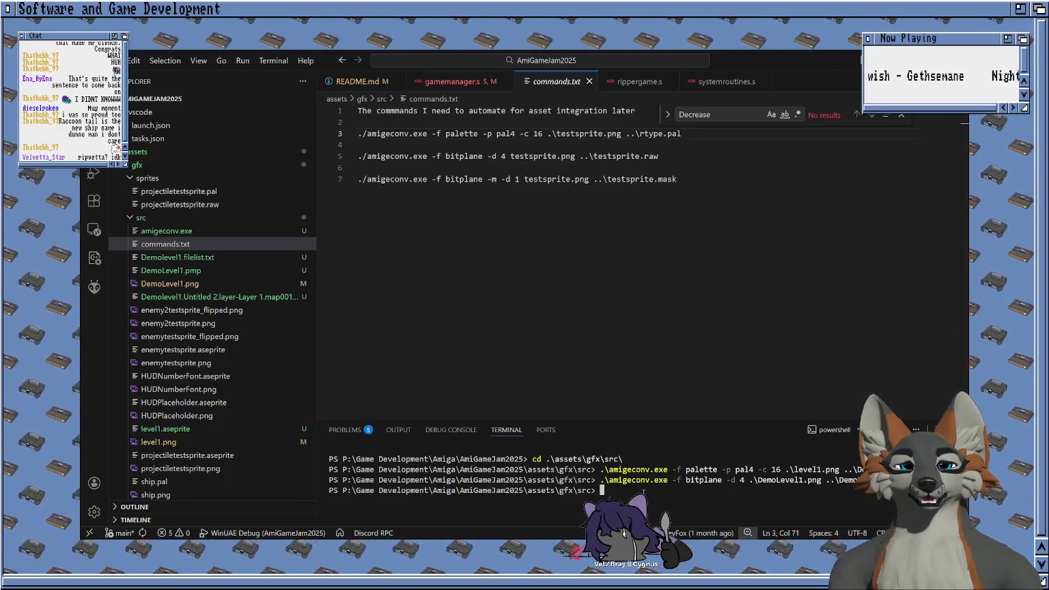
pyautogui.click(207, 284)
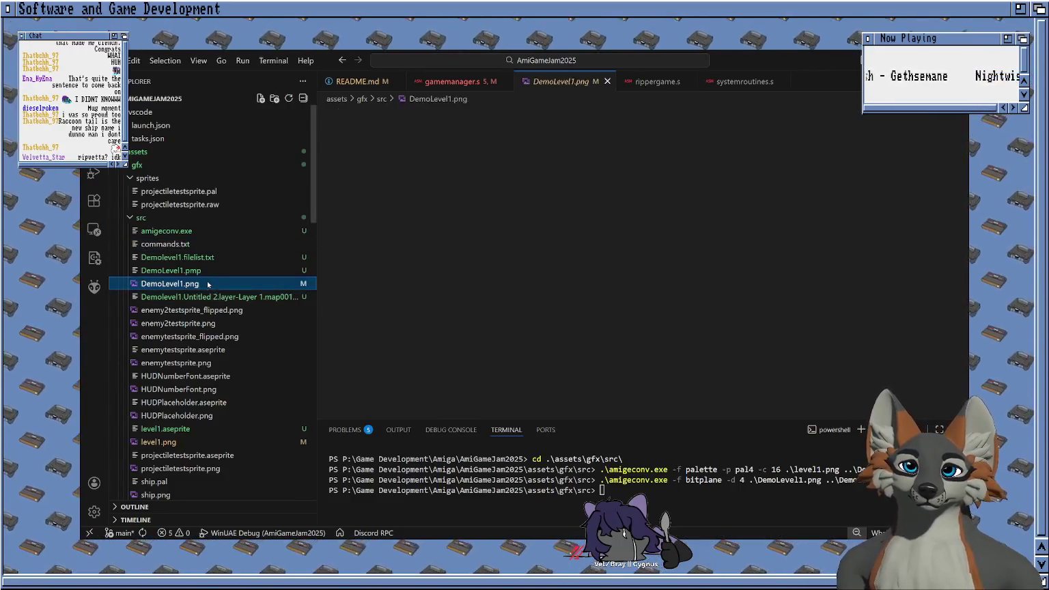
# Step: Zoom into the DemoLevel1.png preview to inspect the level image
pyautogui.click(630, 259)
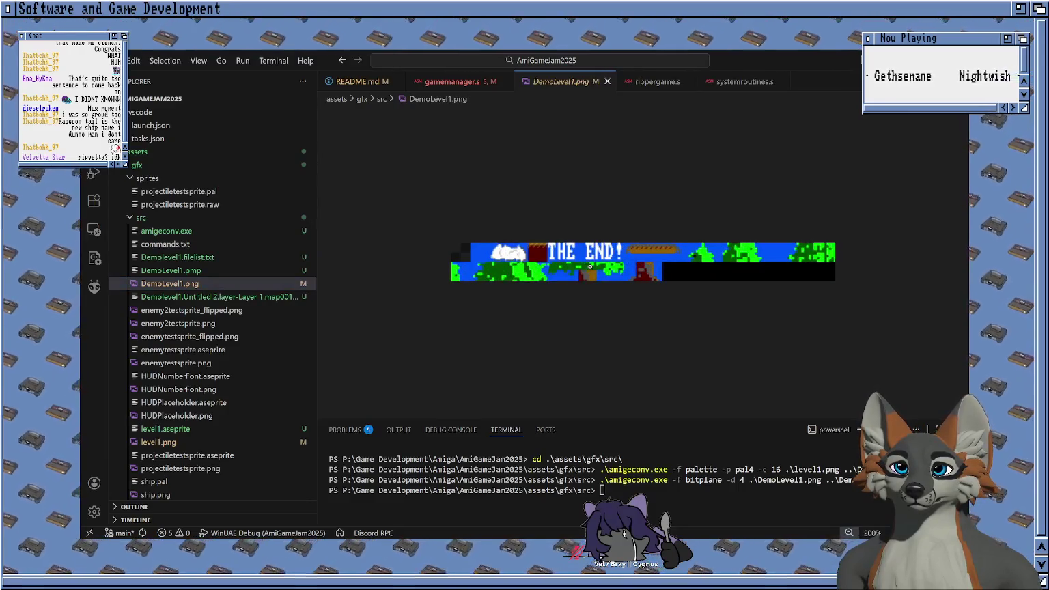
pyautogui.click(546, 259)
pyautogui.click(482, 256)
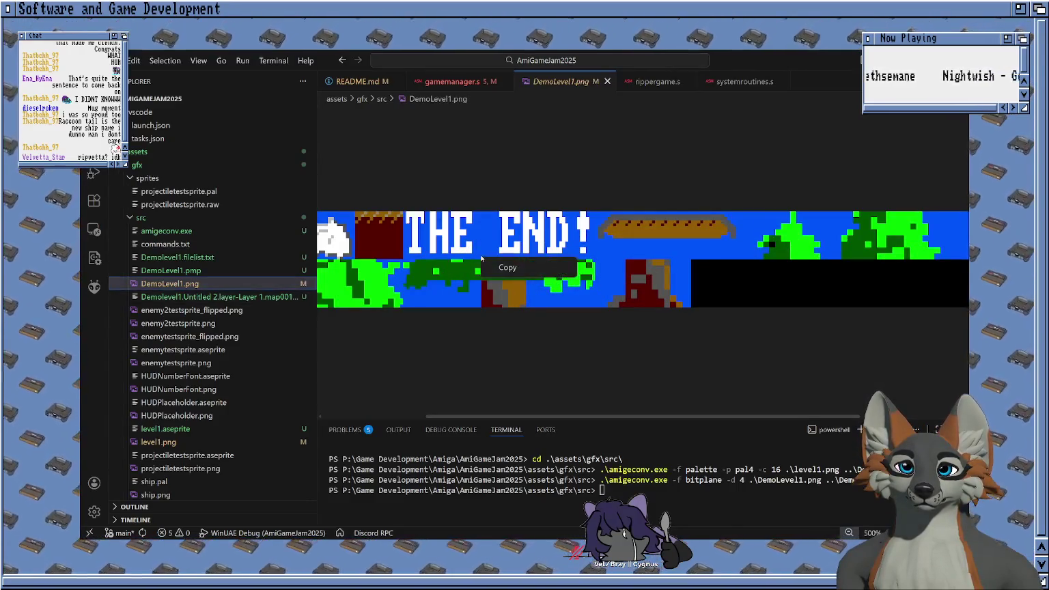
pyautogui.click(644, 261)
pyautogui.scroll(-3, 163, 398)
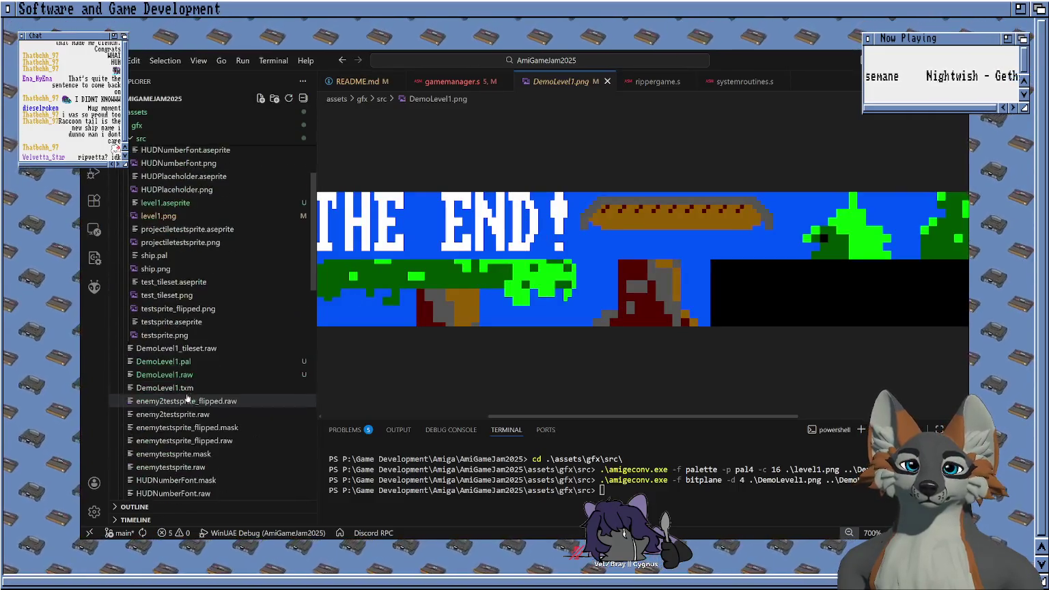
pyautogui.scroll(-3, 214, 367)
pyautogui.scroll(-5, 214, 367)
pyautogui.scroll(-5, 212, 369)
pyautogui.scroll(-5, 213, 294)
# Step: Look over levelhandler.s and the exported DemoLevel1 tile map file
pyautogui.click(213, 299)
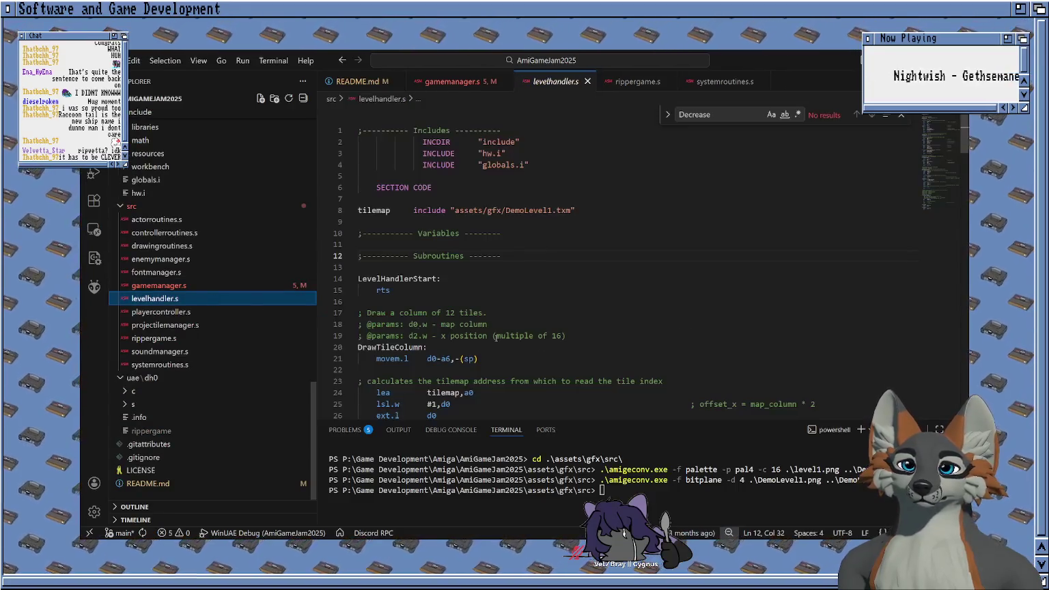
pyautogui.scroll(2, 564, 224)
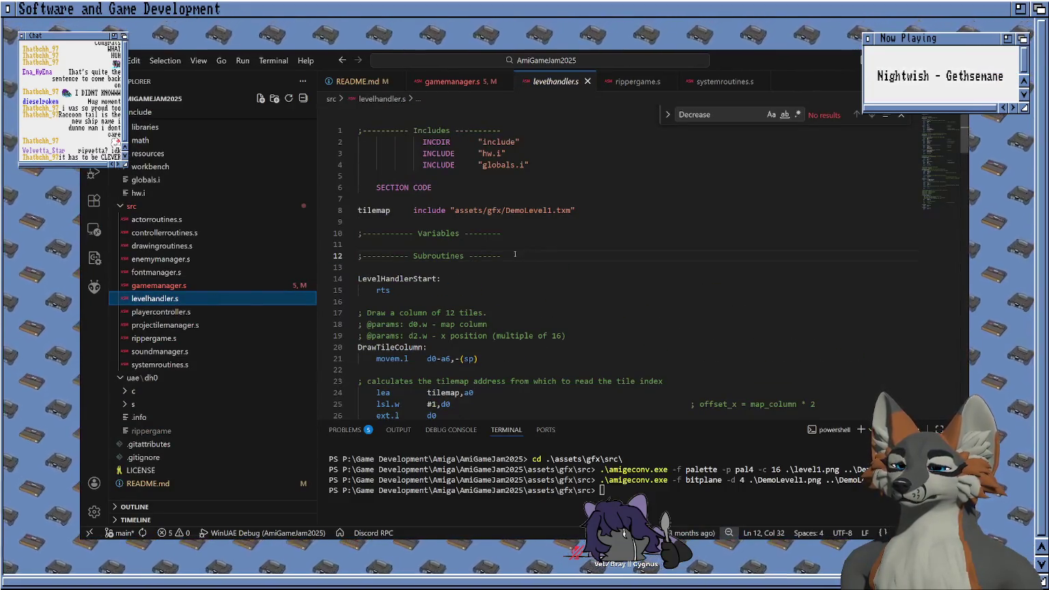
pyautogui.scroll(5, 258, 254)
pyautogui.scroll(5, 258, 254)
pyautogui.scroll(3, 260, 252)
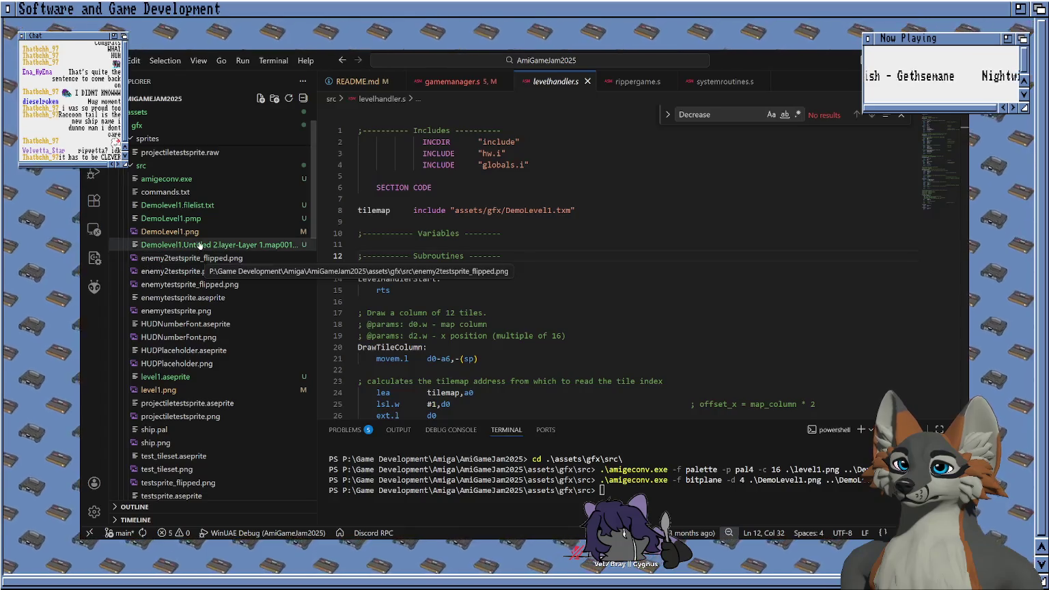
pyautogui.click(199, 244)
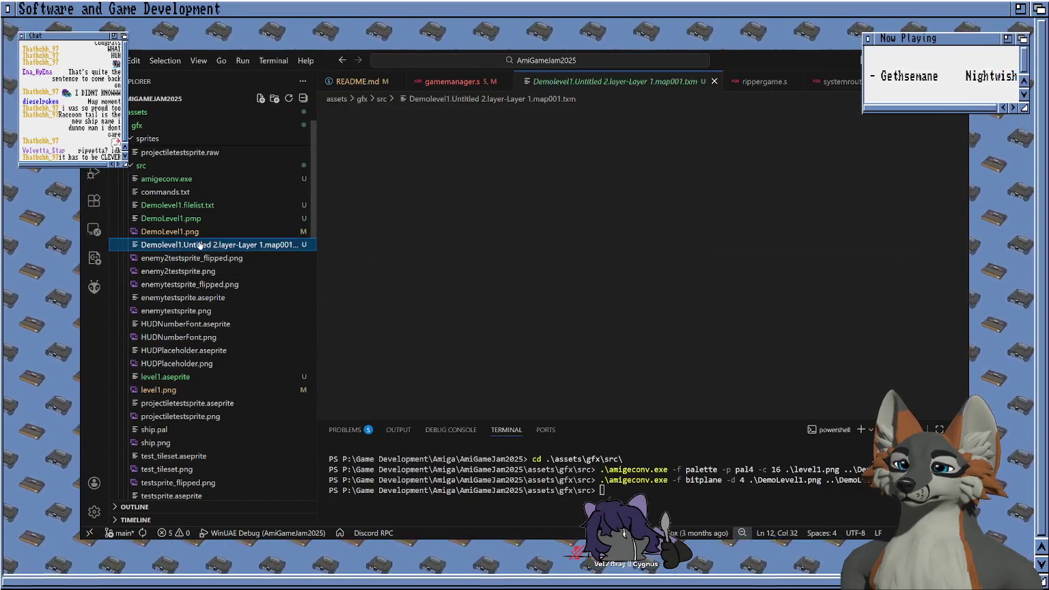
pyautogui.scroll(-1, 206, 304)
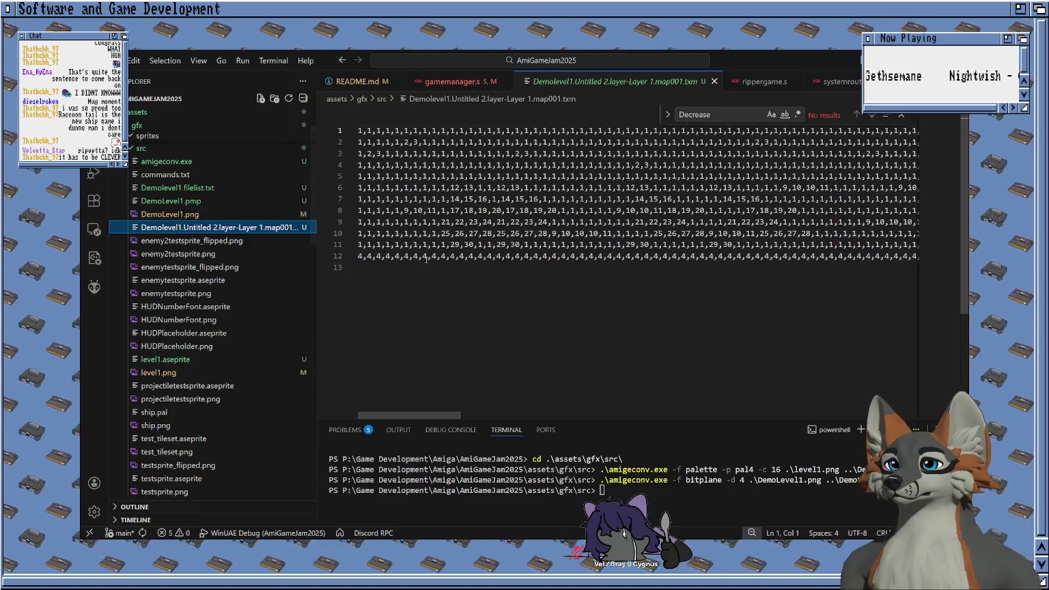
pyautogui.scroll(-5, 204, 269)
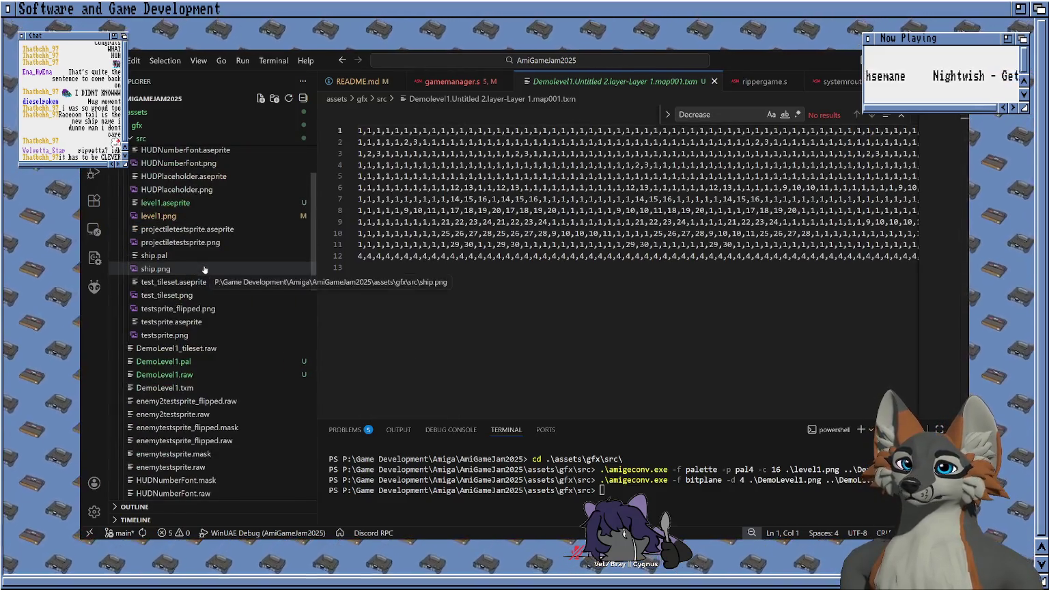
pyautogui.scroll(-1, 199, 283)
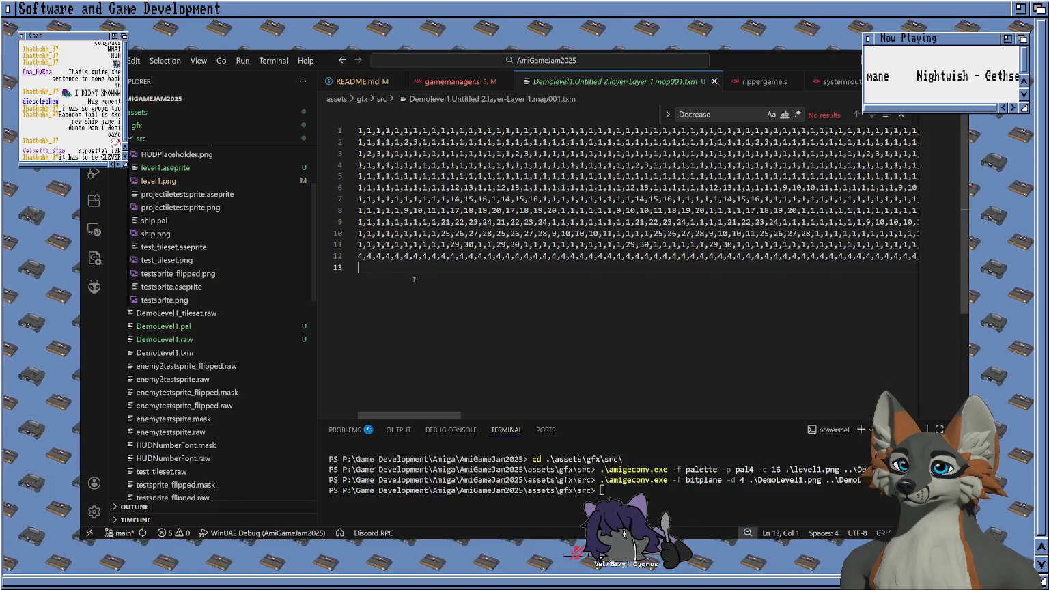
# Step: Replace the contents of DemoLevel1.txm with the pasted level tile numbers
pyautogui.click(223, 352)
pyautogui.click(459, 191)
pyautogui.scroll(1, 402, 181)
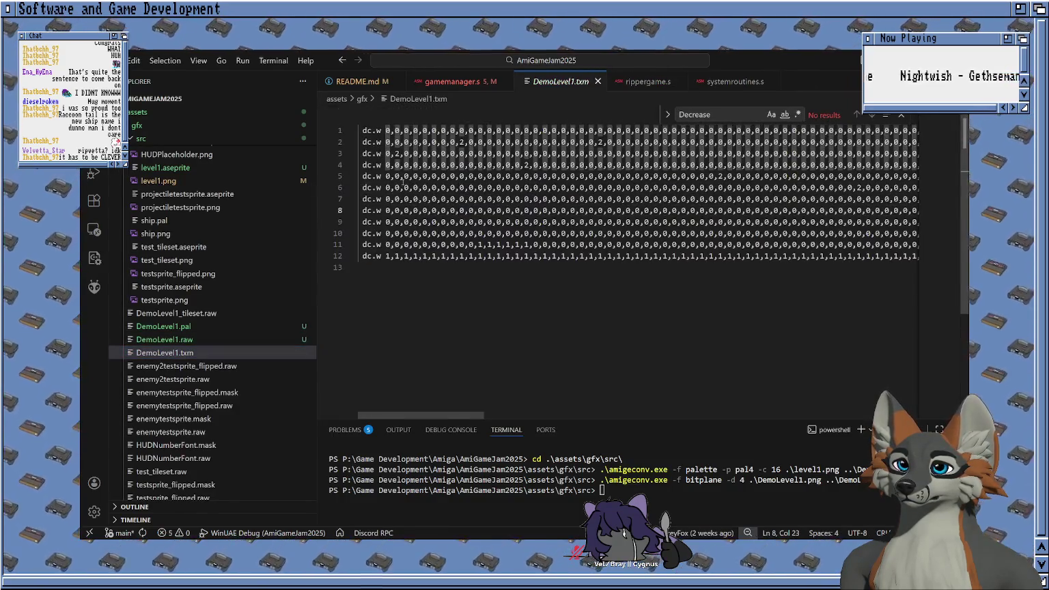
pyautogui.hotkey('ctrl', 'a')
pyautogui.hotkey('ctrl', 'v')
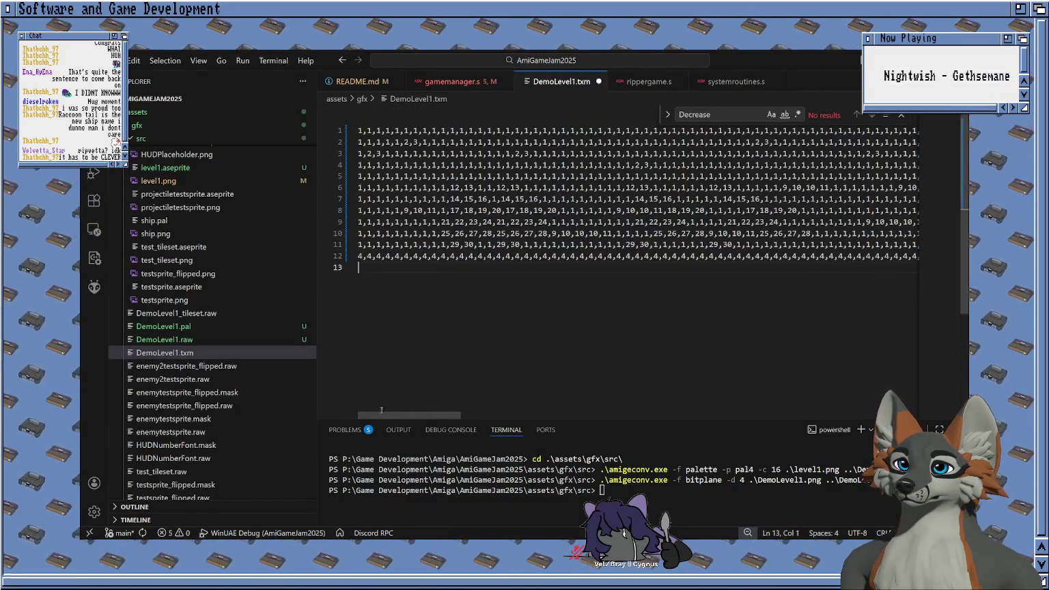
# Step: Prefix all twelve tile rows with dc.w, save DemoLevel1.txm, and return to levelhandler.s
pyautogui.press('Up')
pyautogui.keyDown('alt'); pyautogui.keyDown('shift'); pyautogui.click(359, 129); pyautogui.keyUp('shift'); pyautogui.keyUp('alt')
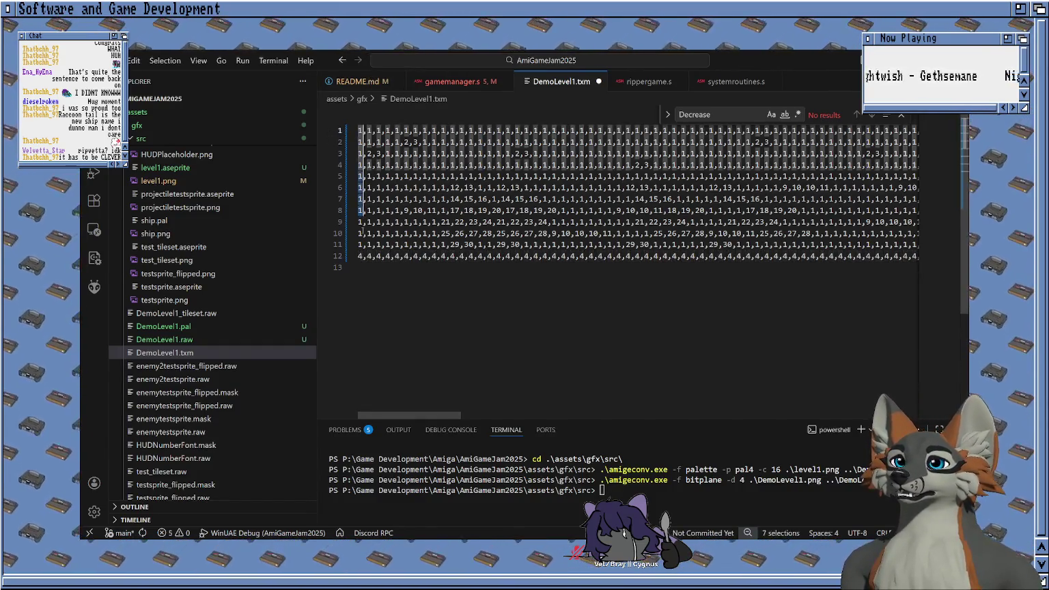
pyautogui.write('dc.w')
pyautogui.hotkey('ctrl', 's')
pyautogui.click(457, 266)
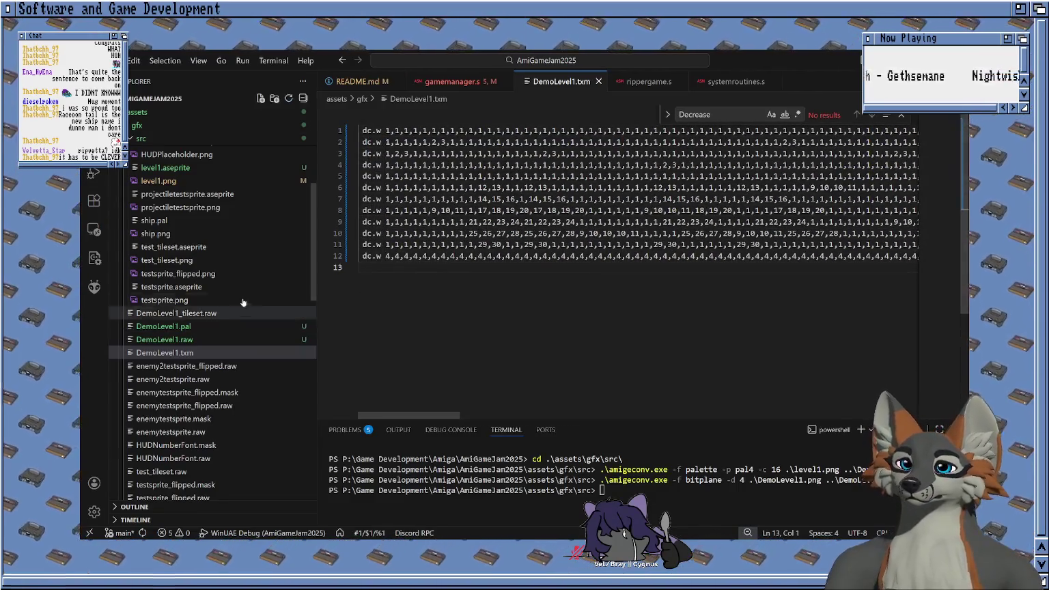
pyautogui.scroll(-5, 218, 398)
pyautogui.scroll(-5, 217, 390)
pyautogui.scroll(-5, 217, 386)
pyautogui.click(207, 386)
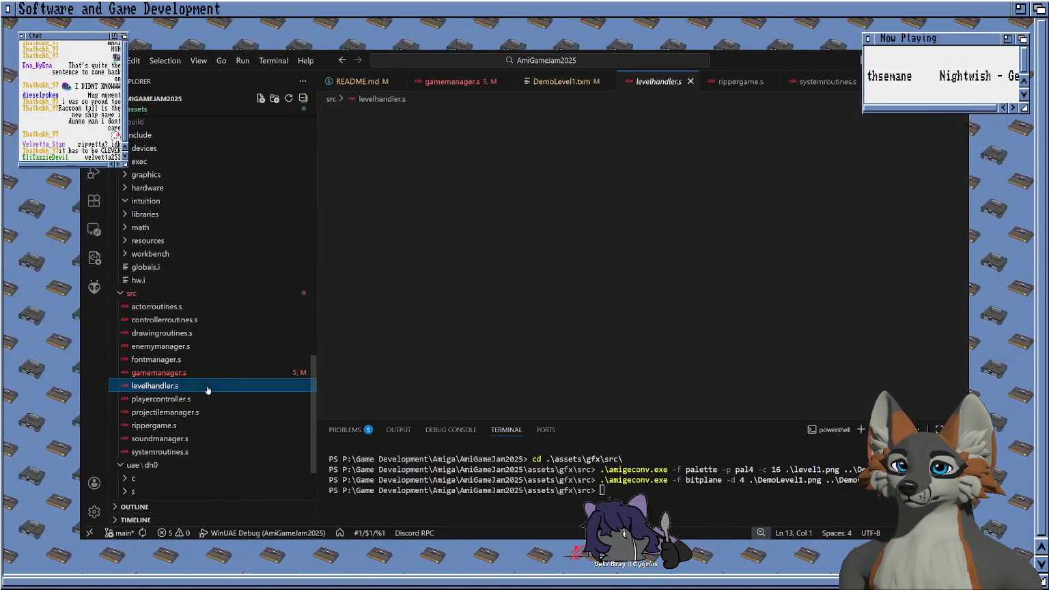
# Step: Open drawingroutines.s and check the tileset incbin's file name
pyautogui.scroll(-15, 476, 300)
pyautogui.scroll(-15, 476, 300)
pyautogui.scroll(-20, 476, 299)
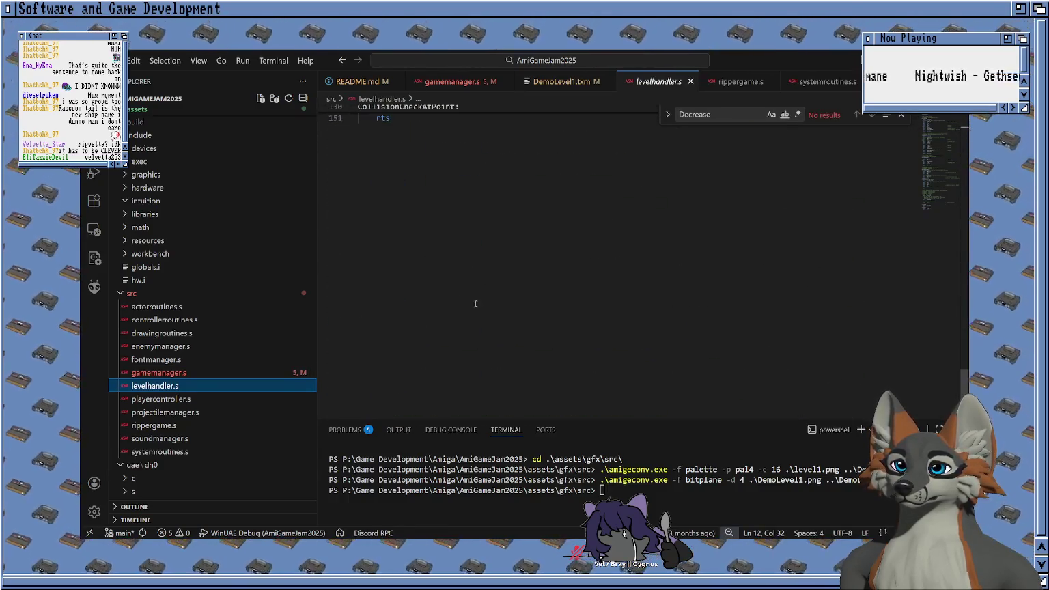
pyautogui.click(202, 333)
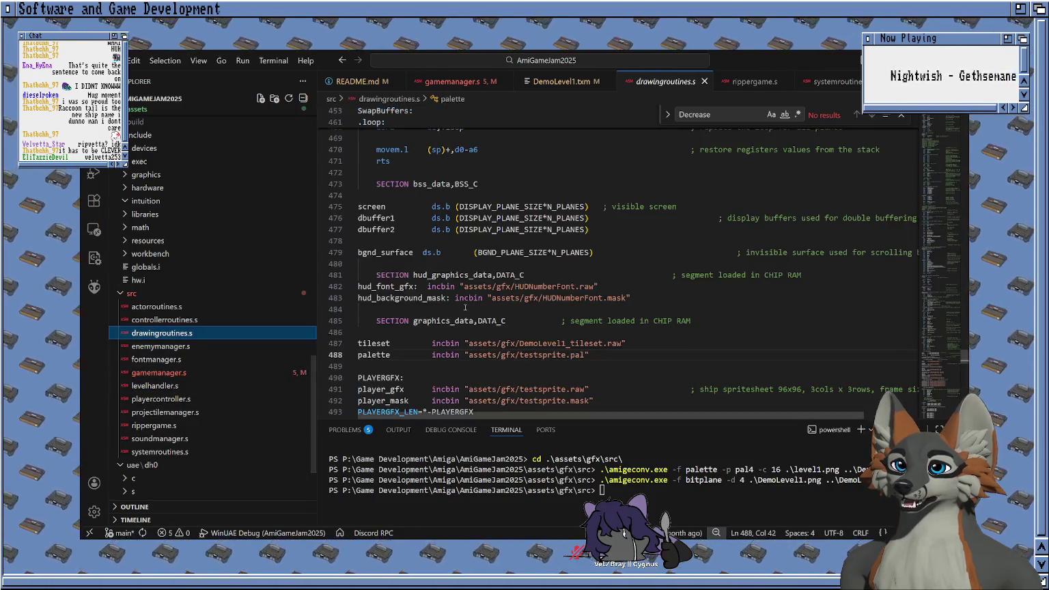
pyautogui.scroll(1, 464, 308)
pyautogui.scroll(-2, 464, 308)
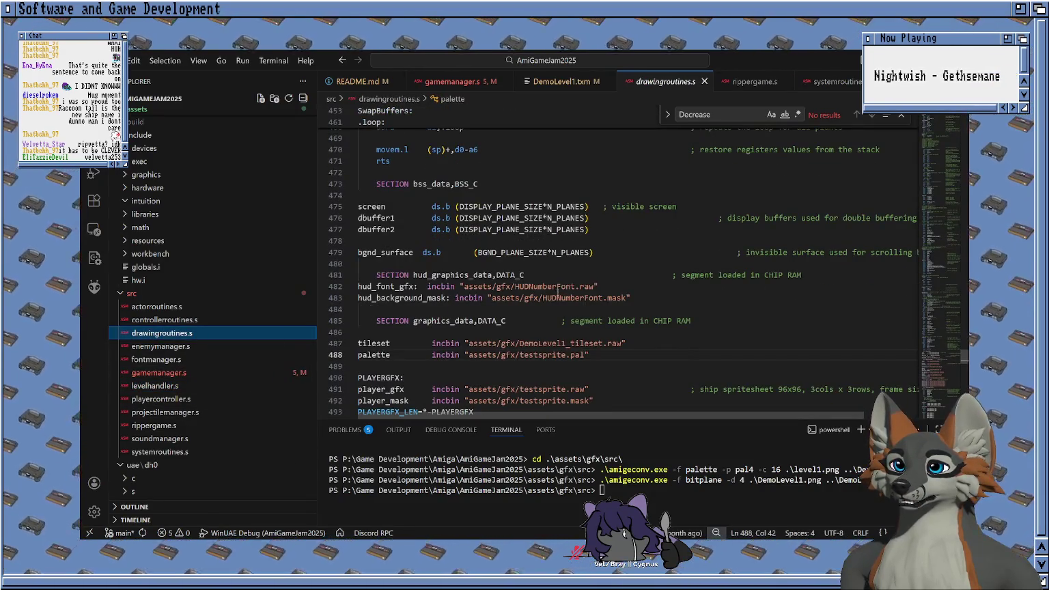
pyautogui.scroll(-2, 553, 300)
pyautogui.doubleClick(573, 290)
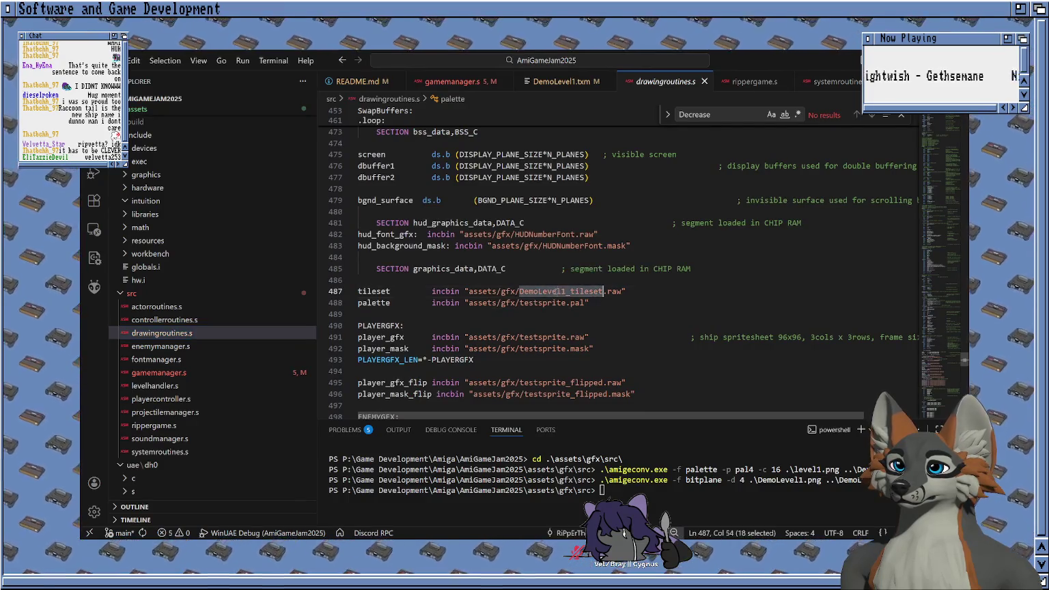
pyautogui.scroll(10, 254, 287)
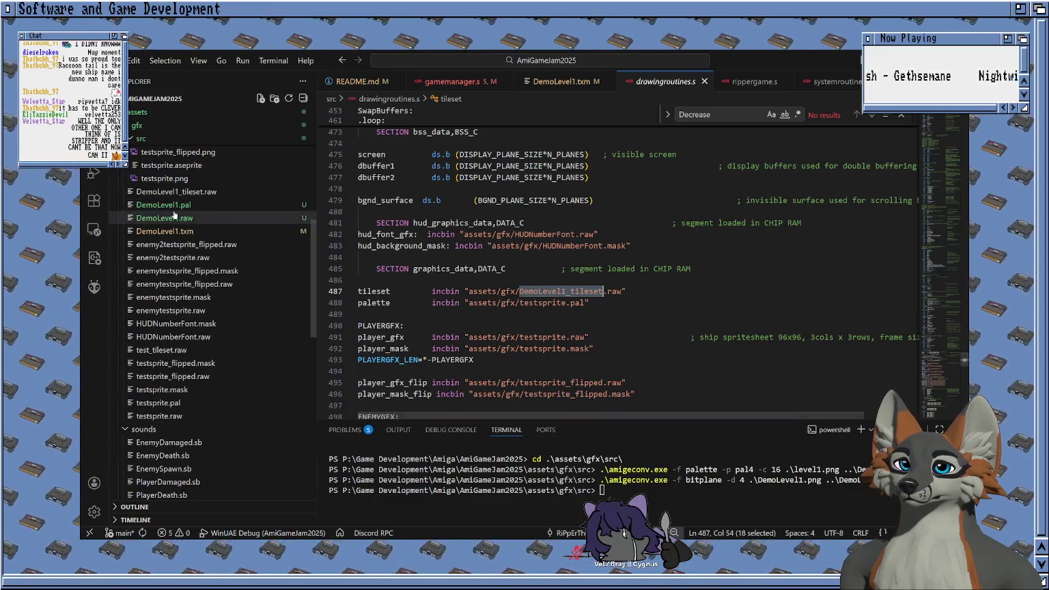
pyautogui.scroll(2, 193, 226)
# Step: Rename the converted DemoLevel1.raw to DemoLevel1_tileset.raw to replace the old tileset
pyautogui.click(204, 227)
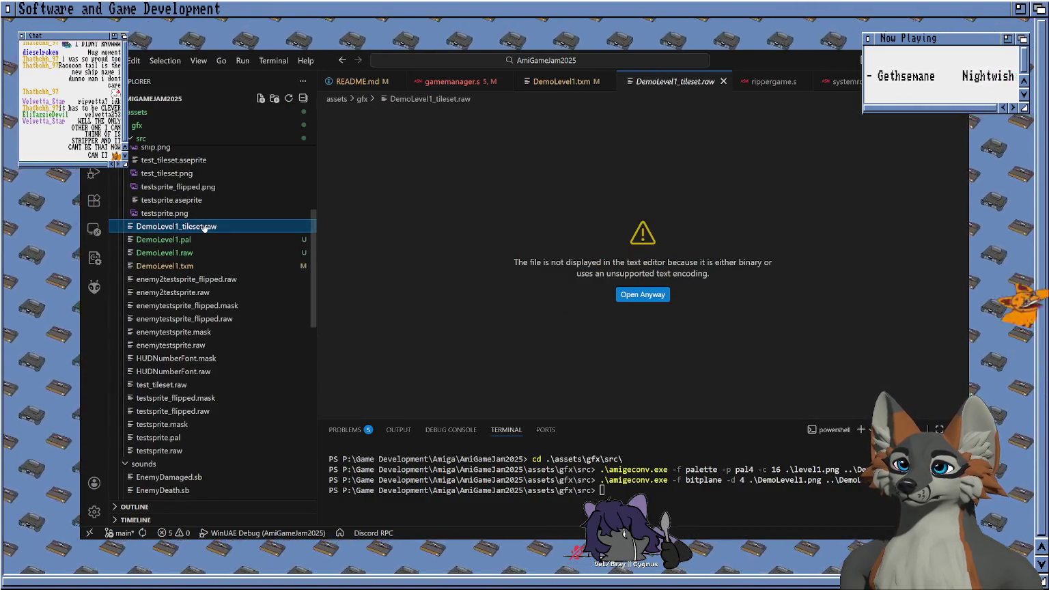
pyautogui.click(200, 240)
pyautogui.press('F2')
pyautogui.press('Right')
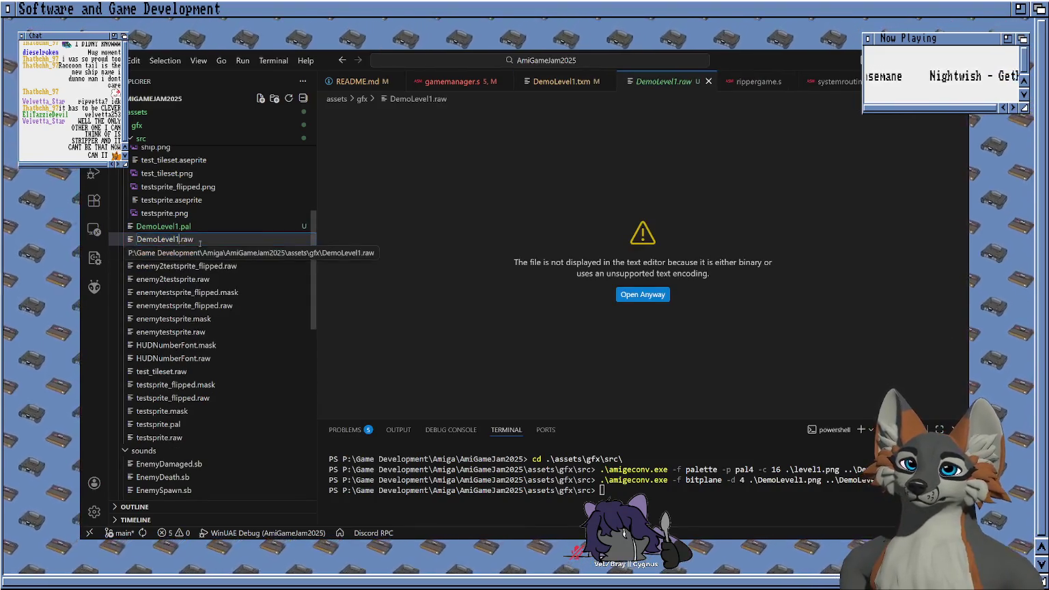
pyautogui.write('_tileset')
pyautogui.press('Return')
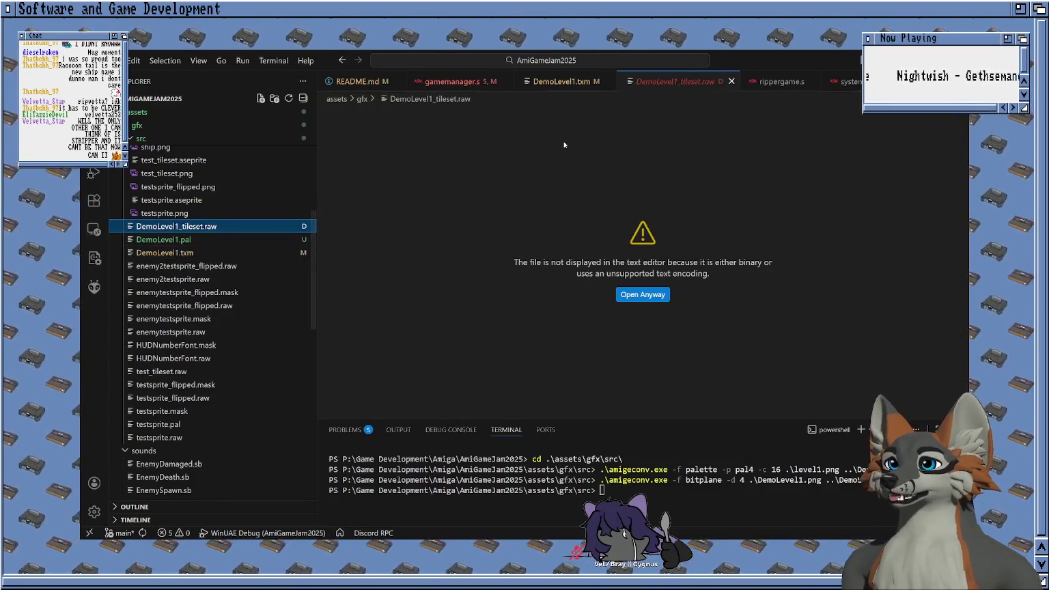
# Step: Change the palette incbin from testsprite to DemoLevel1.pal and start a build
pyautogui.click(565, 81)
pyautogui.click(454, 82)
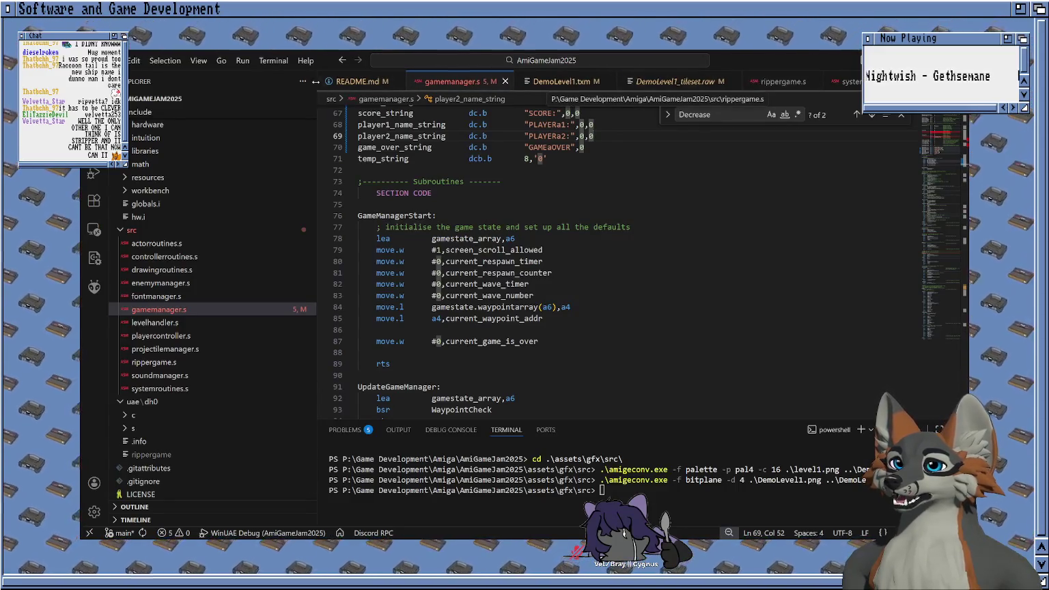
pyautogui.scroll(-1, 197, 357)
pyautogui.click(196, 243)
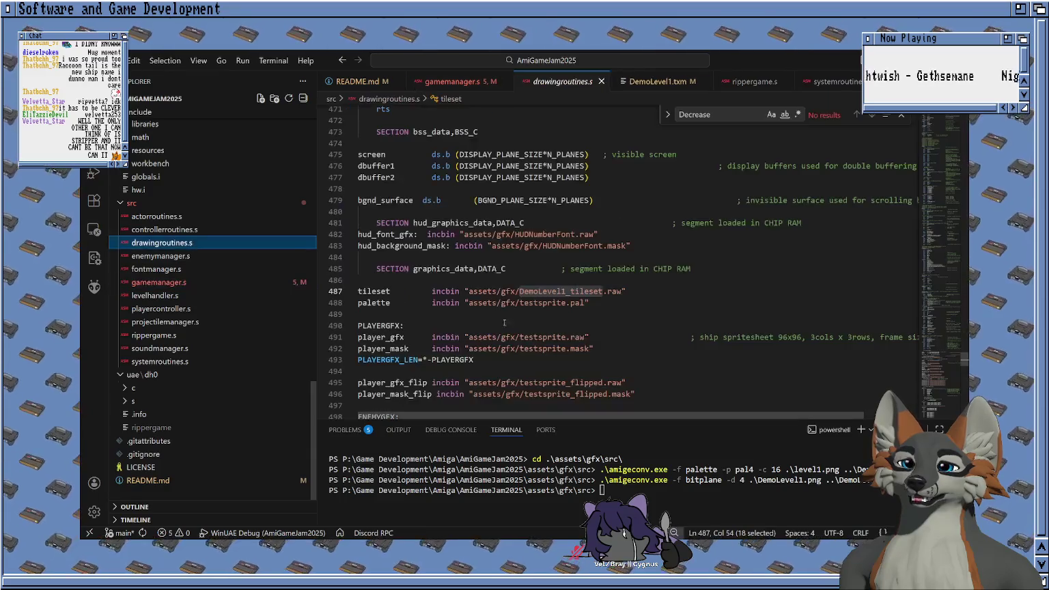
pyautogui.doubleClick(543, 303)
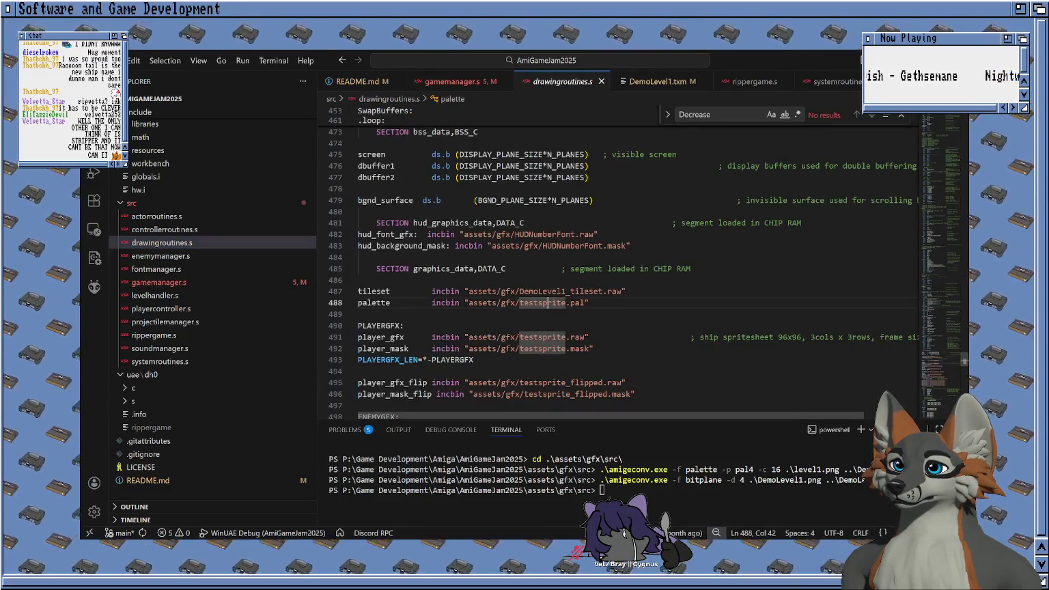
pyautogui.write('DemoLevel')
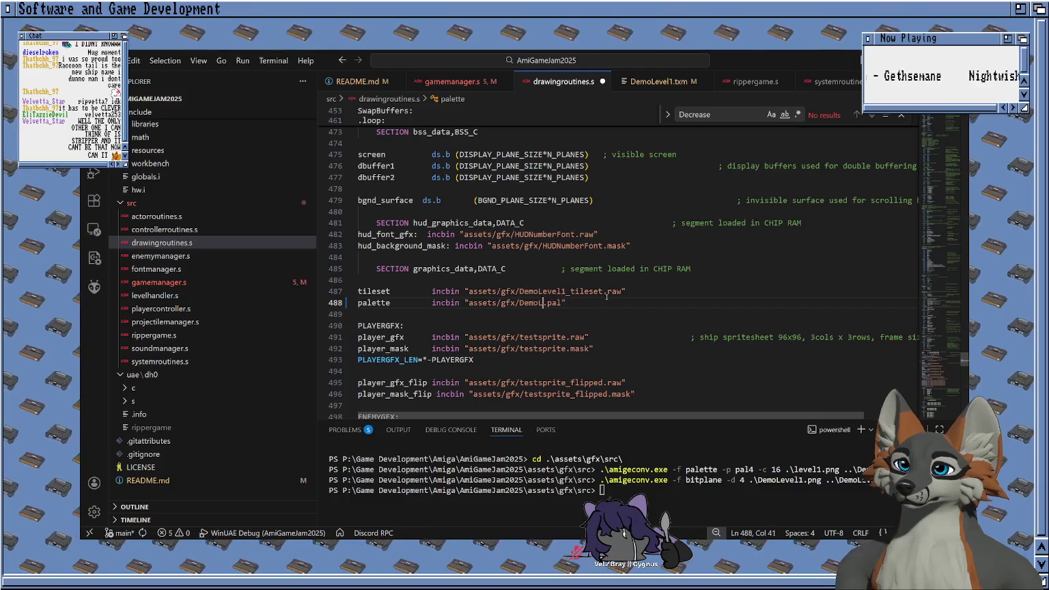
pyautogui.write('1')
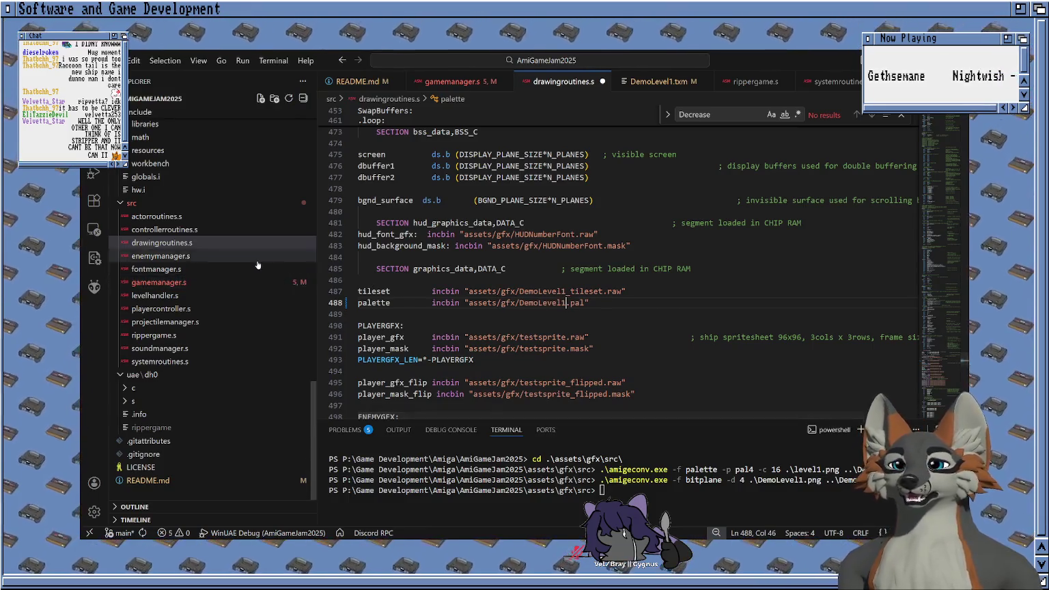
pyautogui.scroll(5, 254, 259)
pyautogui.scroll(-5, 254, 259)
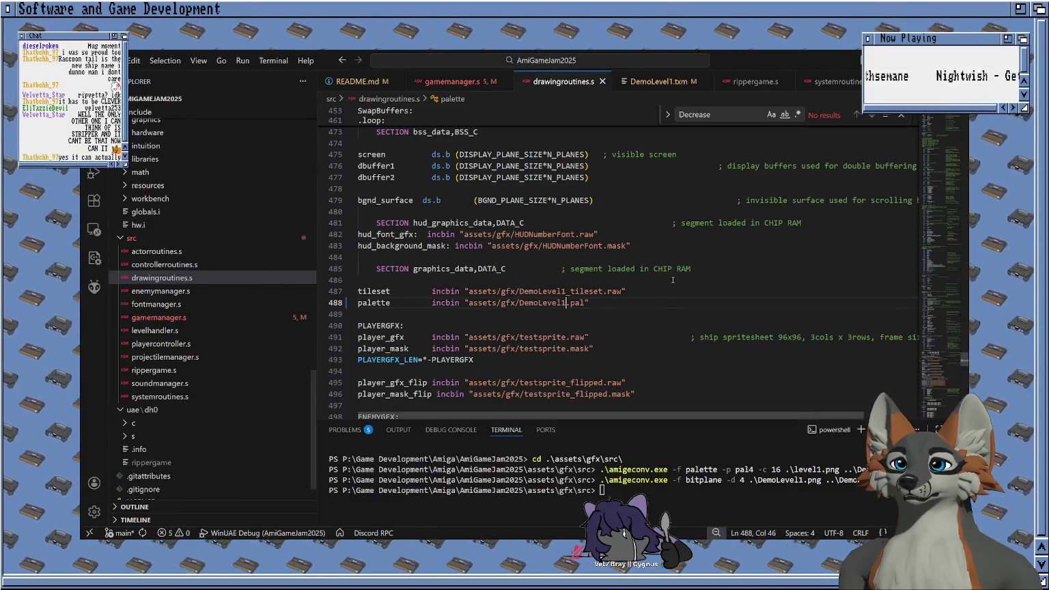
pyautogui.hotkey('ctrl', 'shift', 'b')
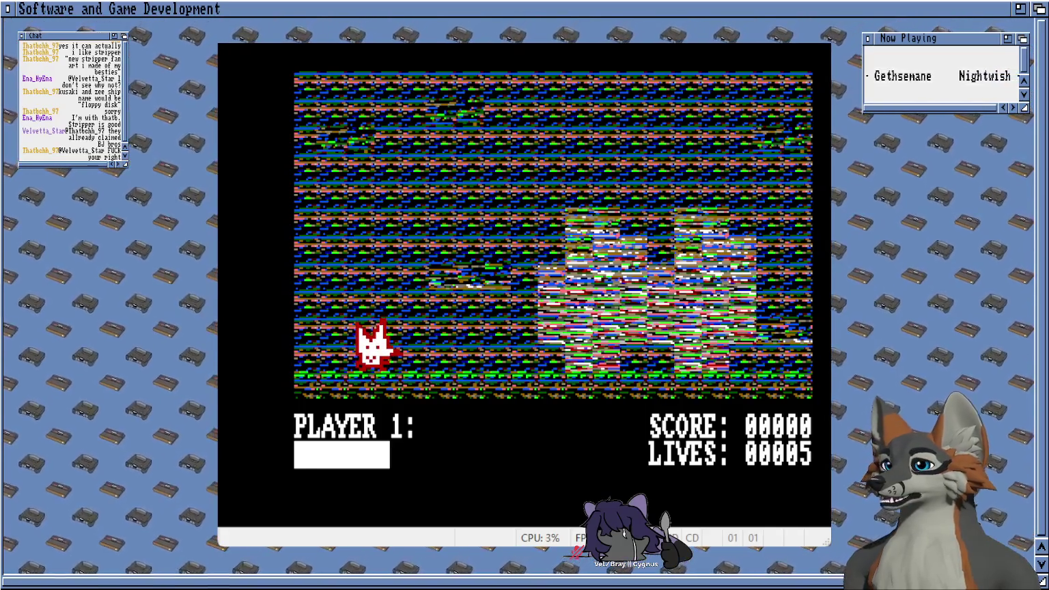
pyautogui.press('Right')
pyautogui.press('Right')
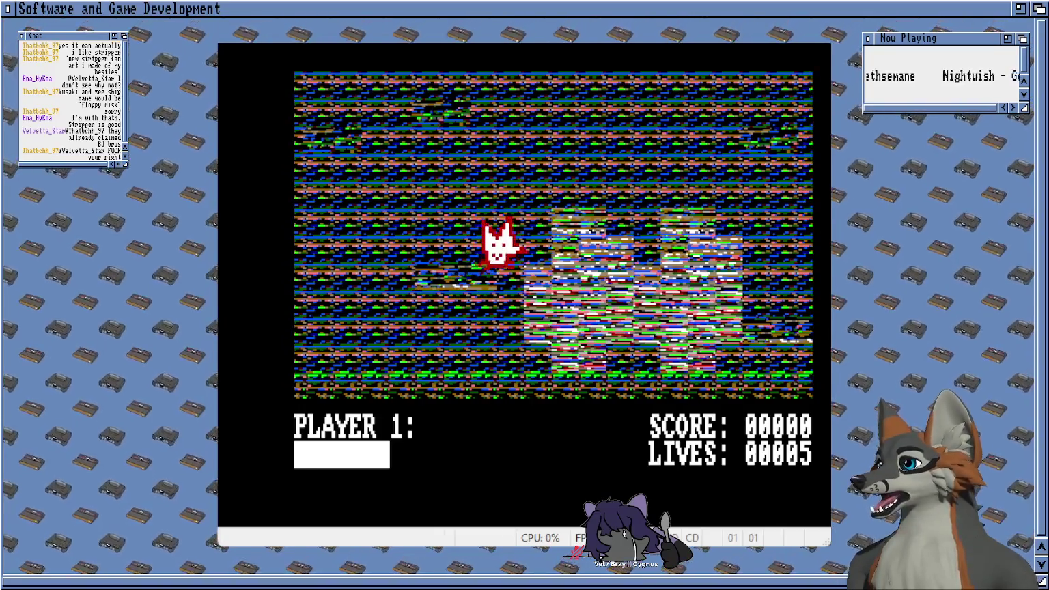
pyautogui.press('Up')
pyautogui.press('Right')
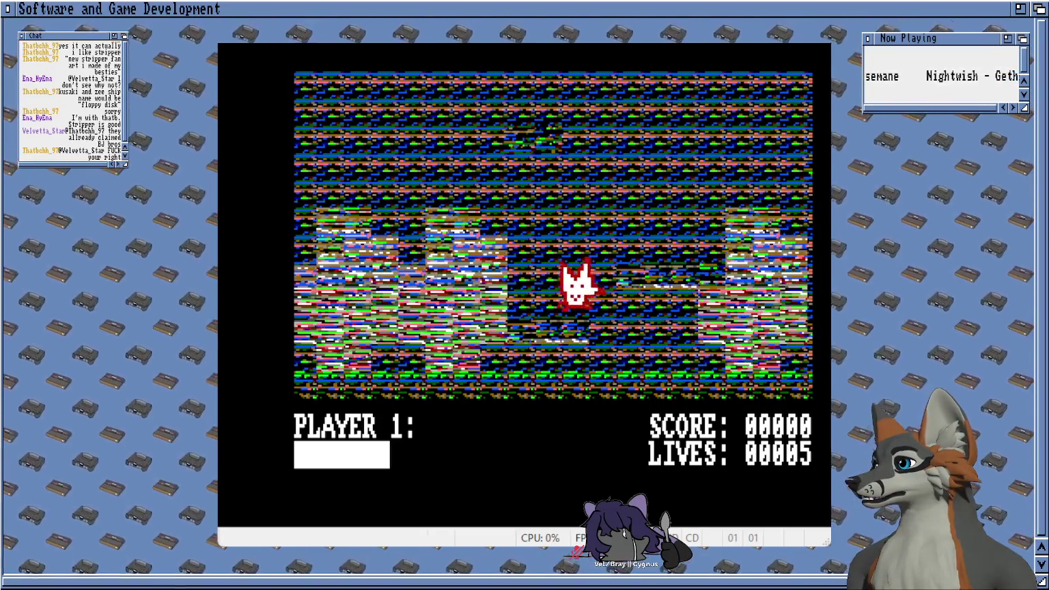
pyautogui.press('Up')
pyautogui.press('Left')
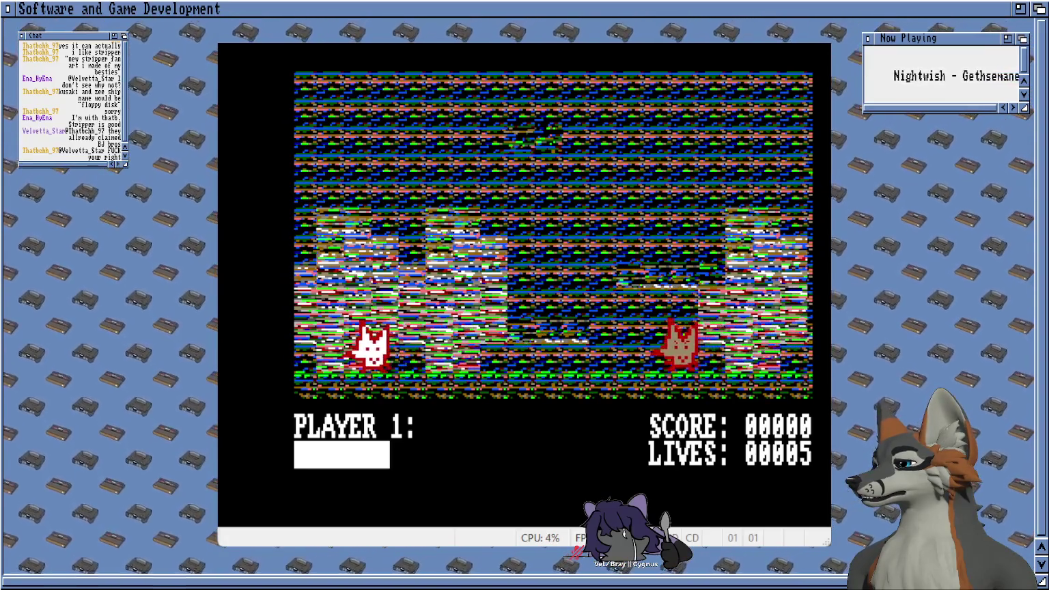
pyautogui.press('Right')
pyautogui.press('space')
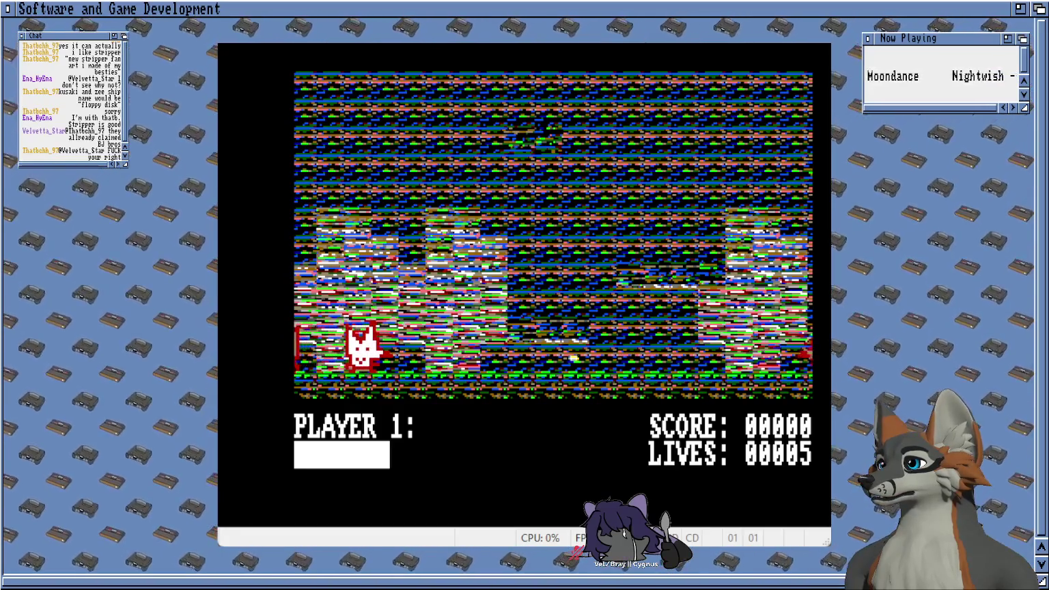
pyautogui.press('Right')
pyautogui.press('Right')
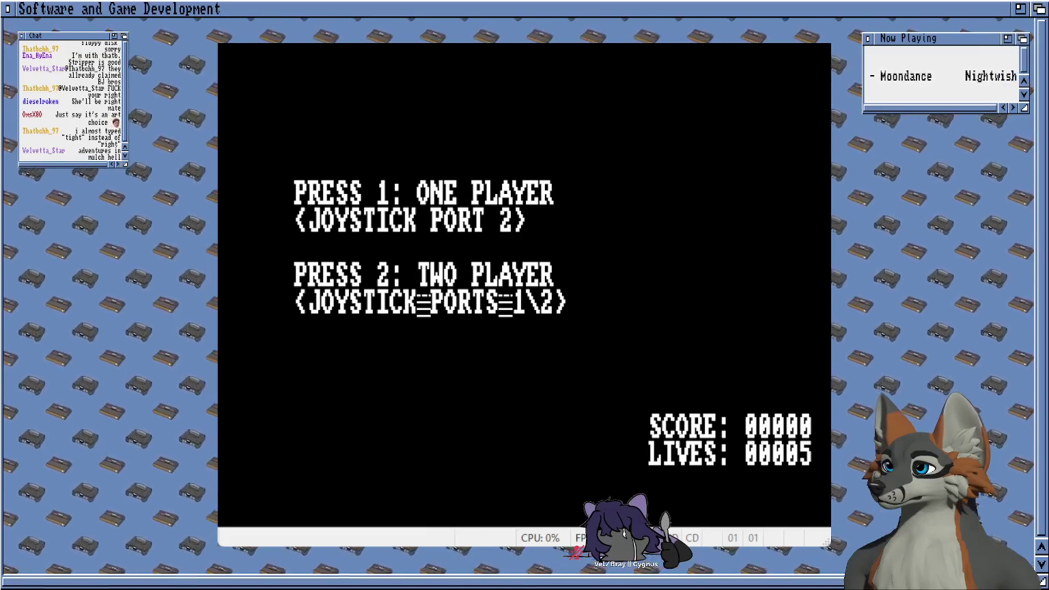
pyautogui.press('1')
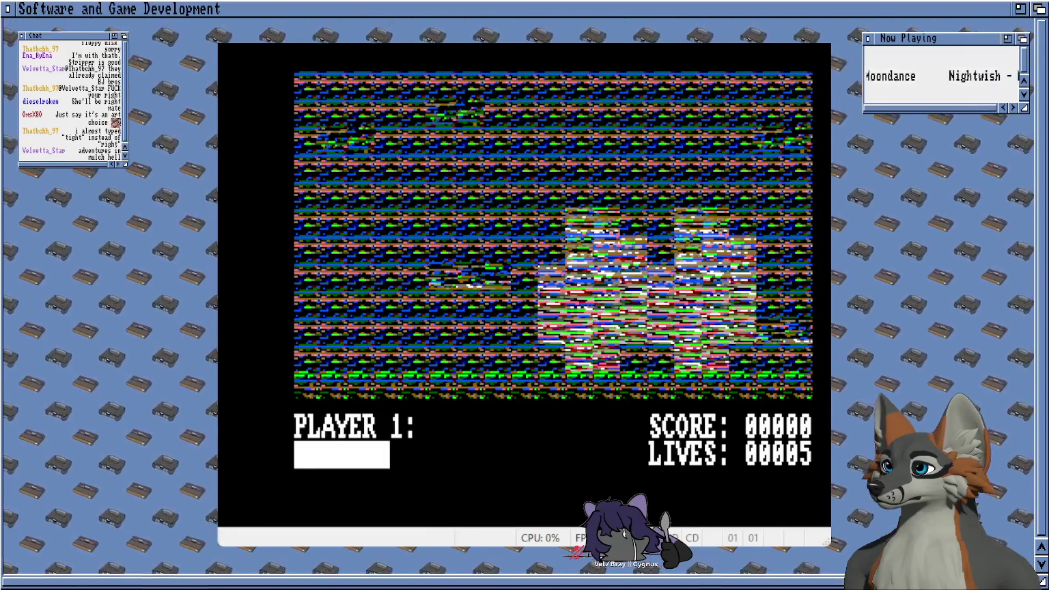